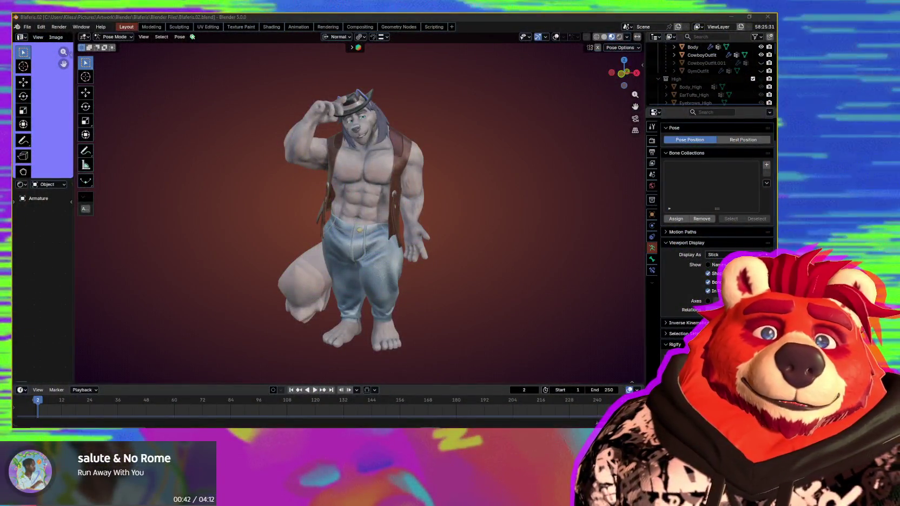
- From Object Mode, duplicate the character's armature in place as Armature.001
mouse_move(486, 241)
middle_mouse_down()
mouse_move(458, 245)
mouse_move(502, 251)
middle_mouse_up()
scroll(471, 250, "up", 5)
scroll(471, 251, "down", 4)
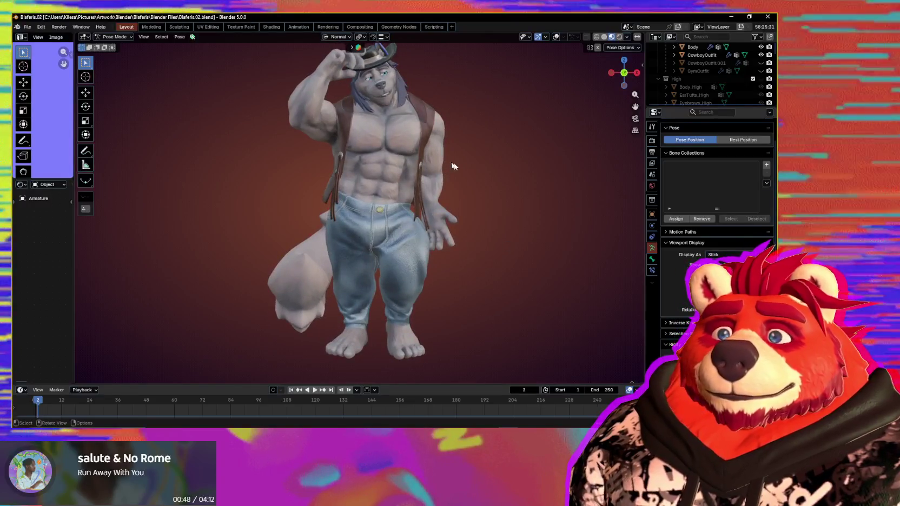
scroll(720, 140, "up", 2)
left_click_drag(740, 107, 740, 172)
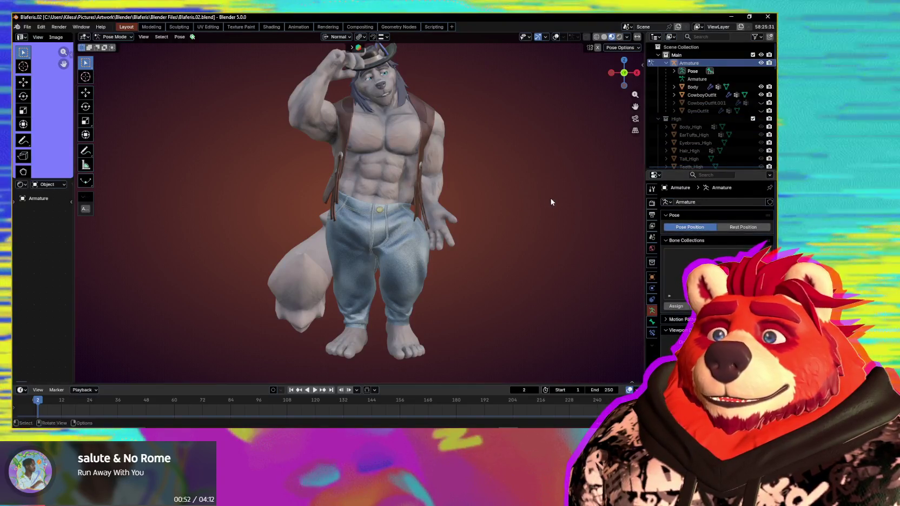
mouse_move(533, 223)
middle_mouse_down()
mouse_move(593, 227)
mouse_move(522, 225)
middle_mouse_up()
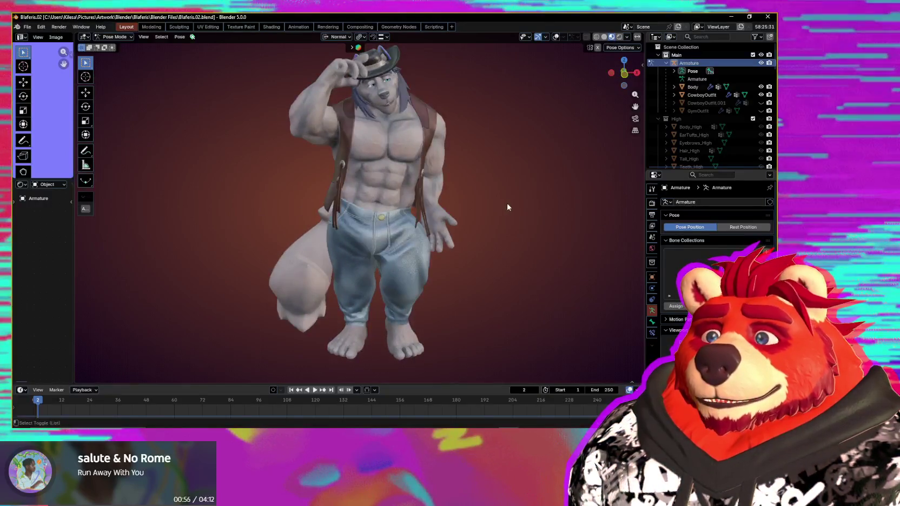
key("ctrl+Tab")
scroll(413, 192, "up", 2)
left_click(391, 132)
key("shift+d")
right_click(560, 183)
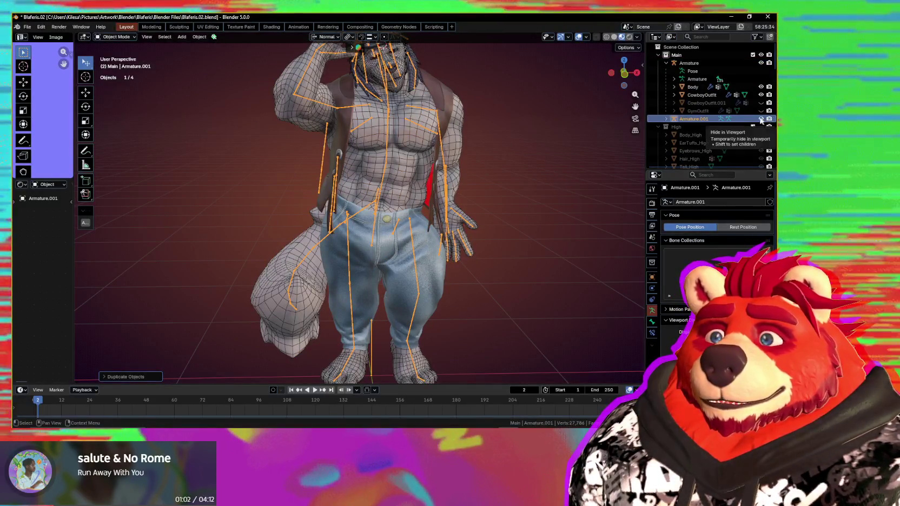
- Rename Armature.001 to Armature.Posed, hide it, and reselect the original Armature
scroll(761, 120, "down", 1)
double_click(694, 101)
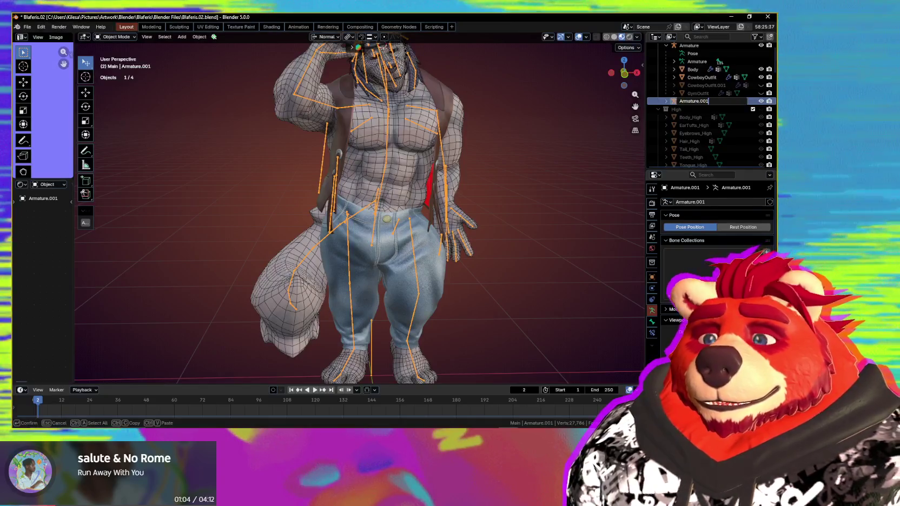
key("BackSpace")
key("BackSpace")
key("BackSpace")
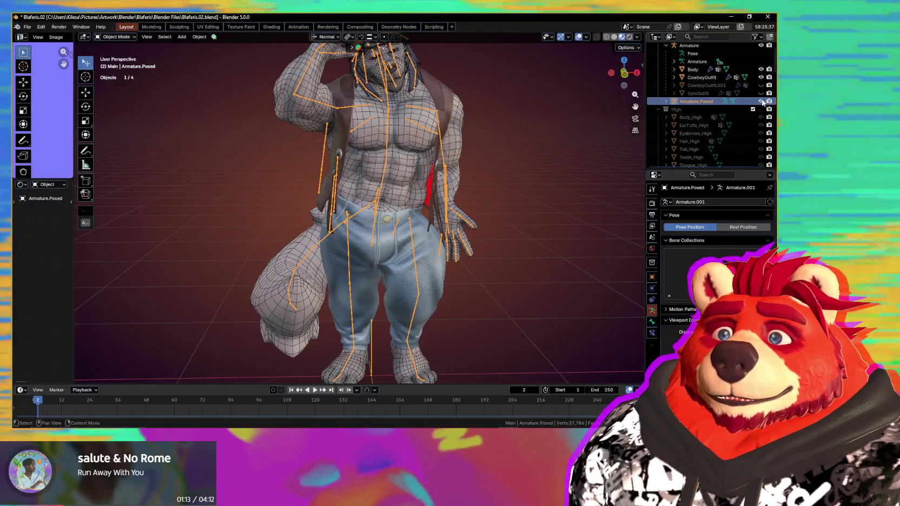
left_click(762, 101)
scroll(755, 107, "up", 1)
left_click(388, 127)
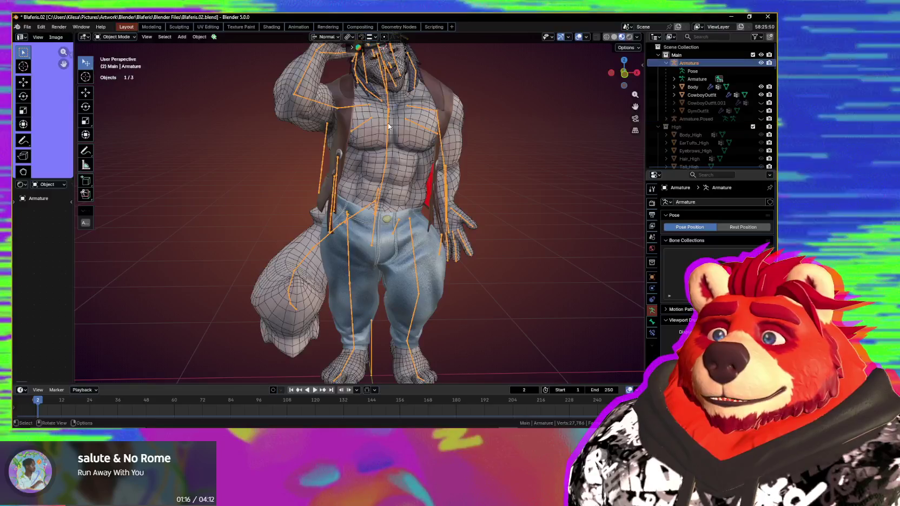
- Clear the pose of all 116 bones back to the rest T-pose, then return to Object Mode
key("ctrl+Tab")
key("a")
key("alt+r")
key("ctrl+Tab")
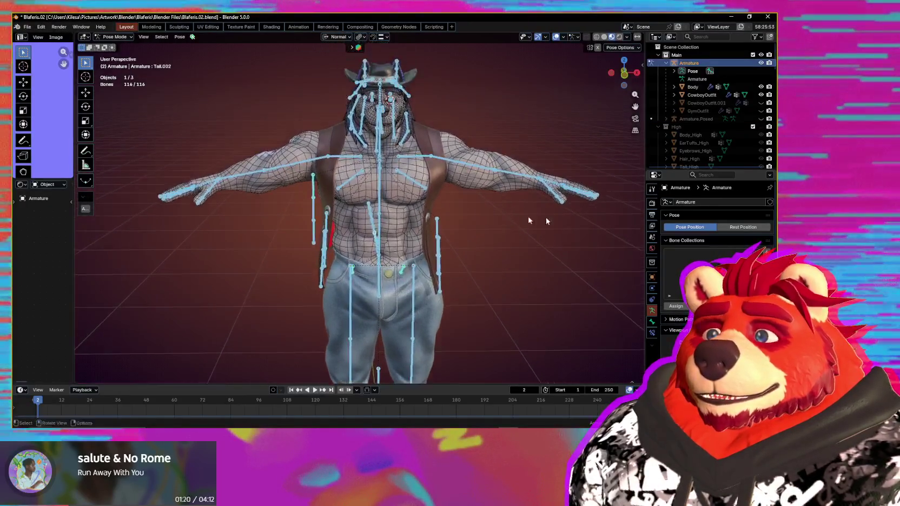
- Select the Body mesh, then the CowboyOutfit mesh, and check their quick option menus
left_click(466, 166)
right_click(393, 188)
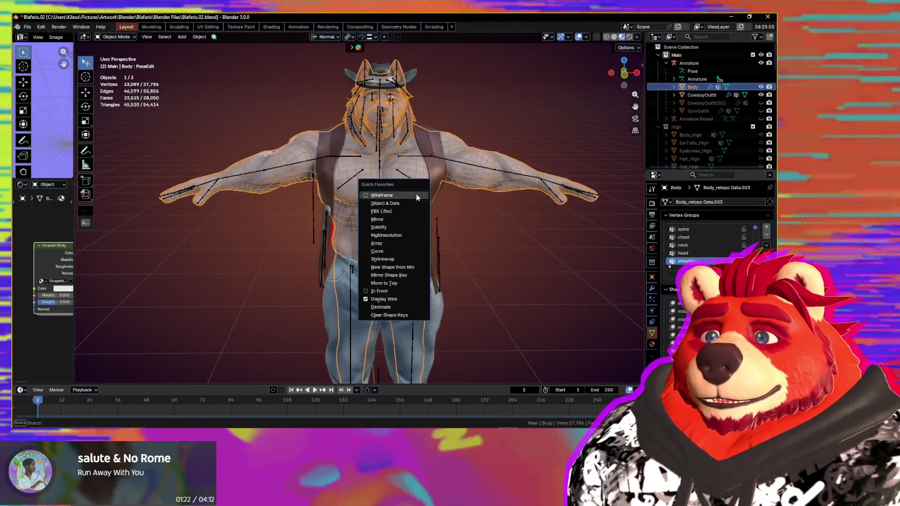
key("Escape")
left_click(432, 184)
key("q")
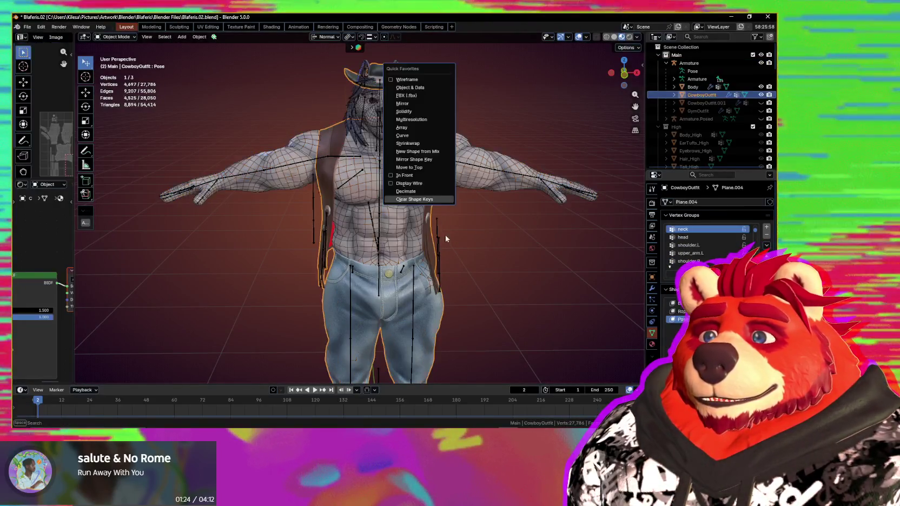
left_click(431, 200)
- Close in on the chest and neck and pick the Armature from the overlapping objects
mouse_move(476, 225)
middle_mouse_down()
mouse_move(428, 211)
mouse_move(400, 238)
middle_mouse_up()
scroll(432, 220, "up", 2)
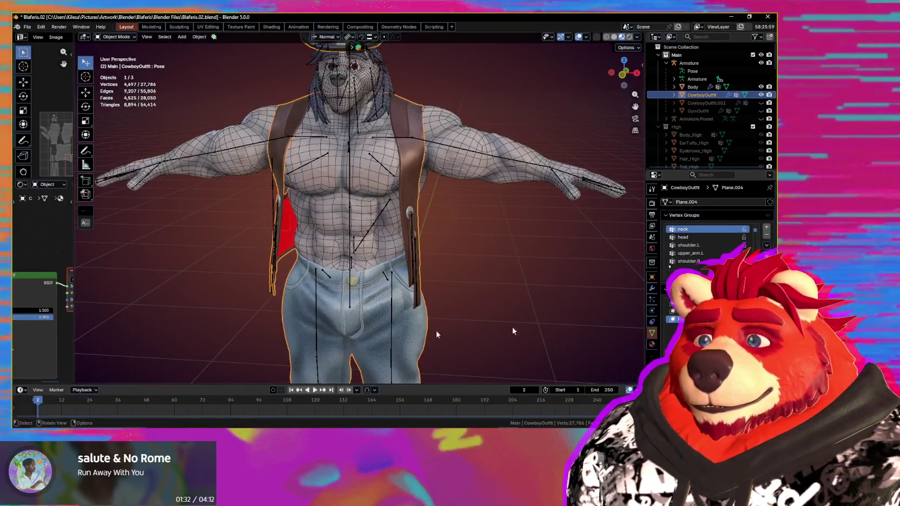
mouse_move(490, 243)
middle_mouse_down()
mouse_move(462, 265)
mouse_move(488, 256)
mouse_move(466, 306)
mouse_move(444, 275)
middle_mouse_up()
scroll(457, 303, "up", 5)
scroll(453, 297, "down", 6)
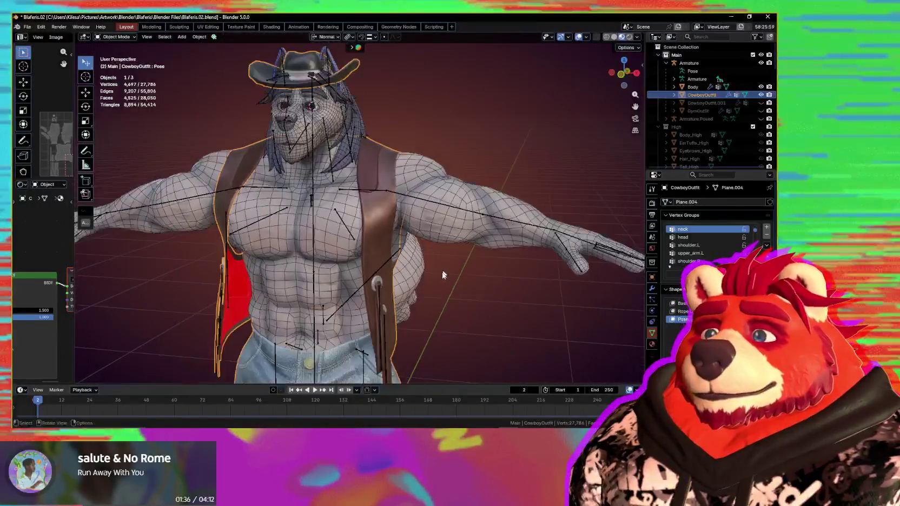
left_click(330, 248)
left_click(330, 248, "alt")
left_click(312, 236)
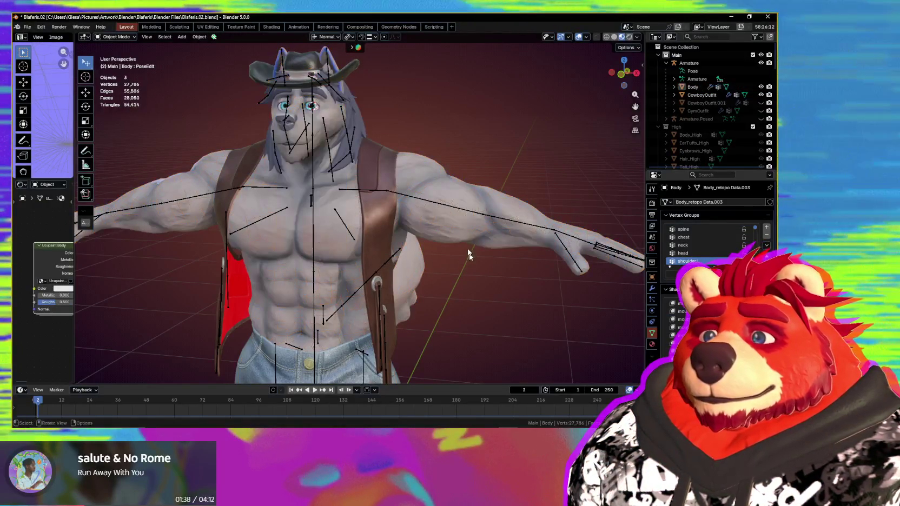
middle_click_drag(450, 210, 424, 194)
key("ctrl+Tab")
left_click(425, 194)
key("r")
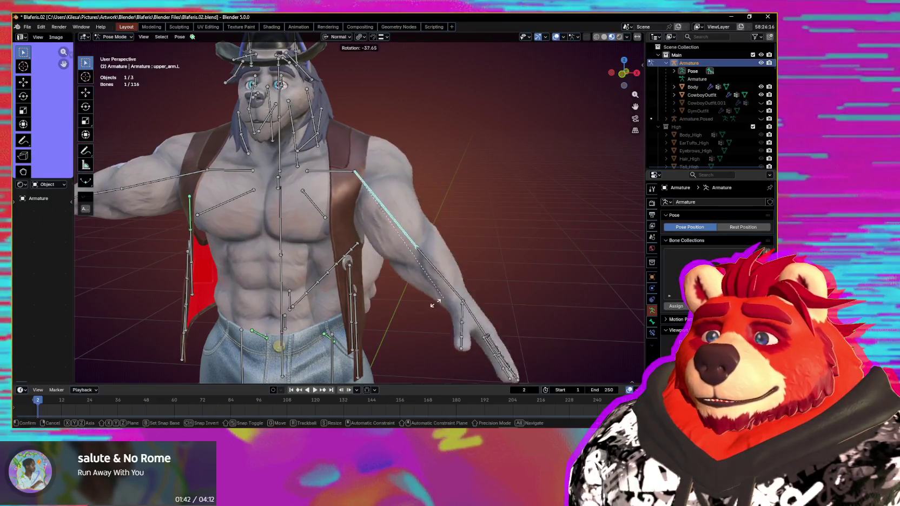
left_click(388, 308)
mouse_move(388, 309)
middle_mouse_down()
mouse_move(451, 295)
mouse_move(486, 299)
middle_mouse_up()
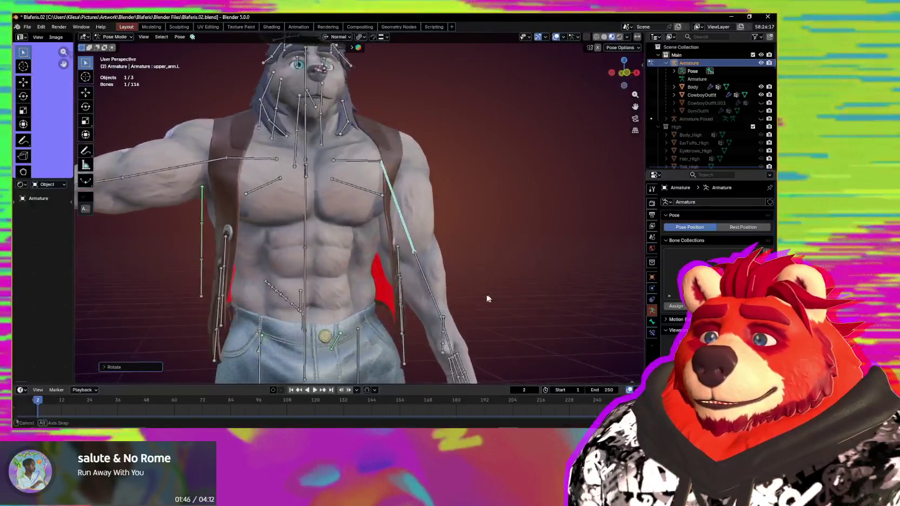
key("r")
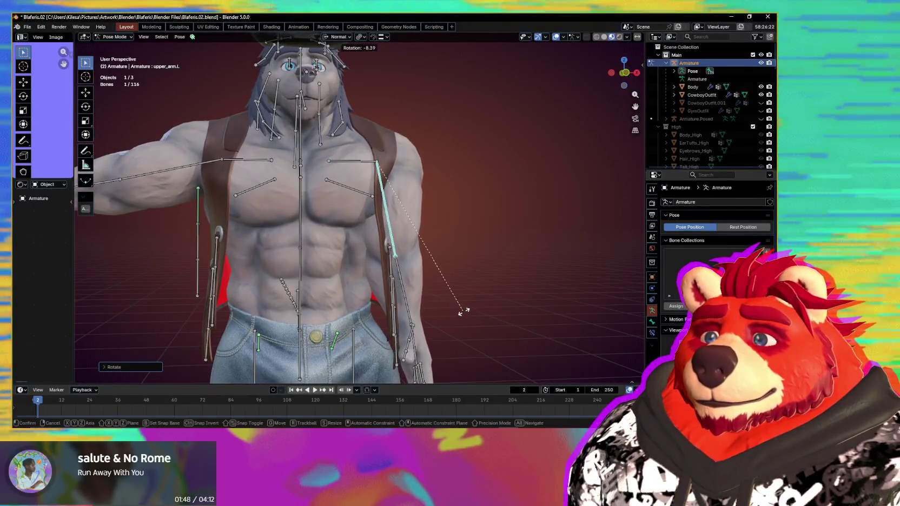
left_click(464, 315)
middle_click_drag(464, 315, 471, 297)
key("r")
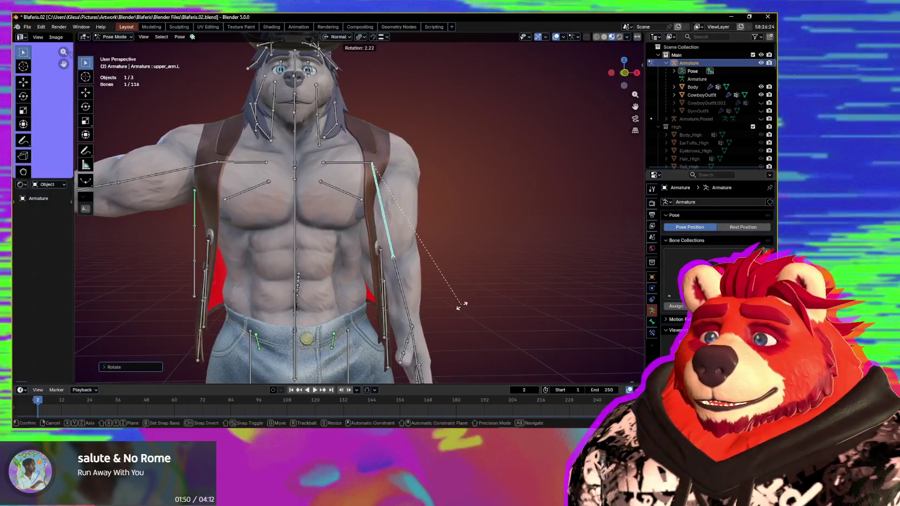
right_click(518, 153)
key("alt+r")
mouse_move(499, 214)
middle_mouse_down()
mouse_move(389, 224)
mouse_move(448, 233)
mouse_move(464, 249)
mouse_move(405, 244)
mouse_move(472, 248)
mouse_move(408, 248)
mouse_move(385, 187)
middle_mouse_up()
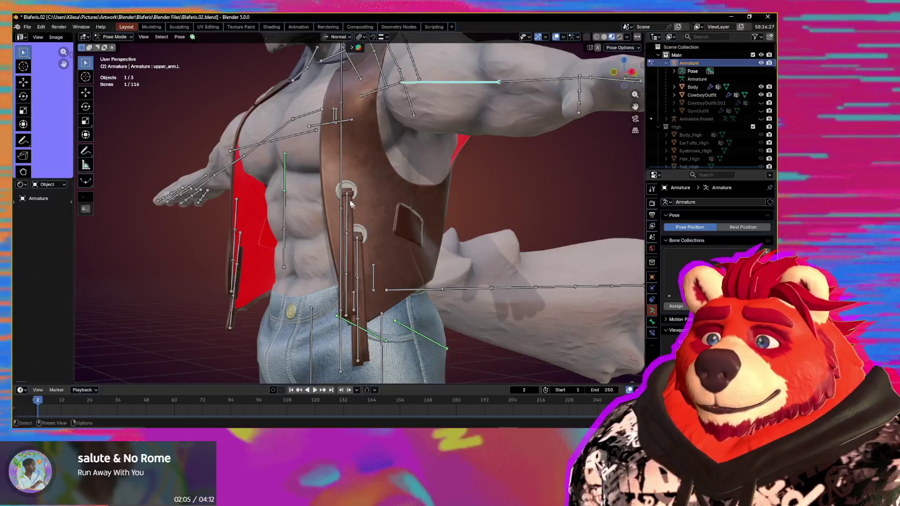
left_click(361, 252)
middle_click_drag(361, 252, 368, 238)
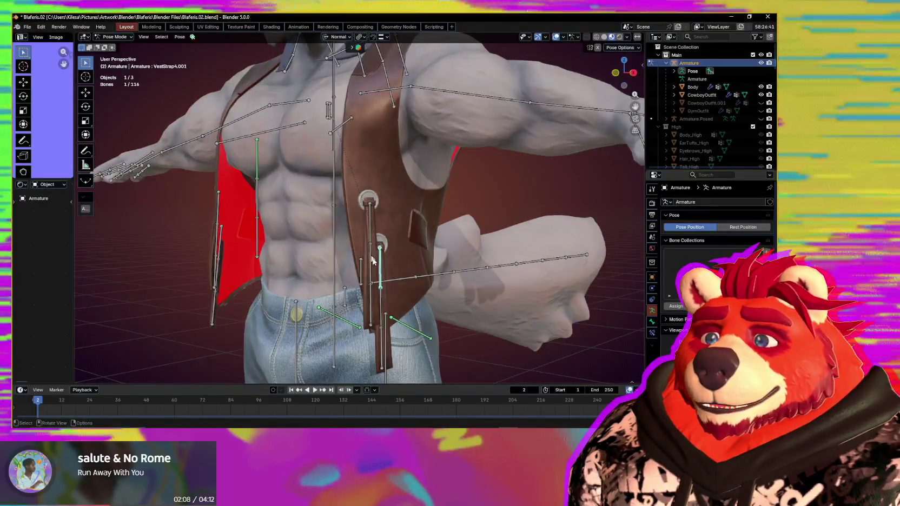
left_click(376, 264)
left_click(411, 215)
mouse_move(410, 215)
middle_mouse_down()
mouse_move(392, 245)
mouse_move(417, 292)
mouse_move(420, 274)
mouse_move(347, 289)
middle_mouse_up()
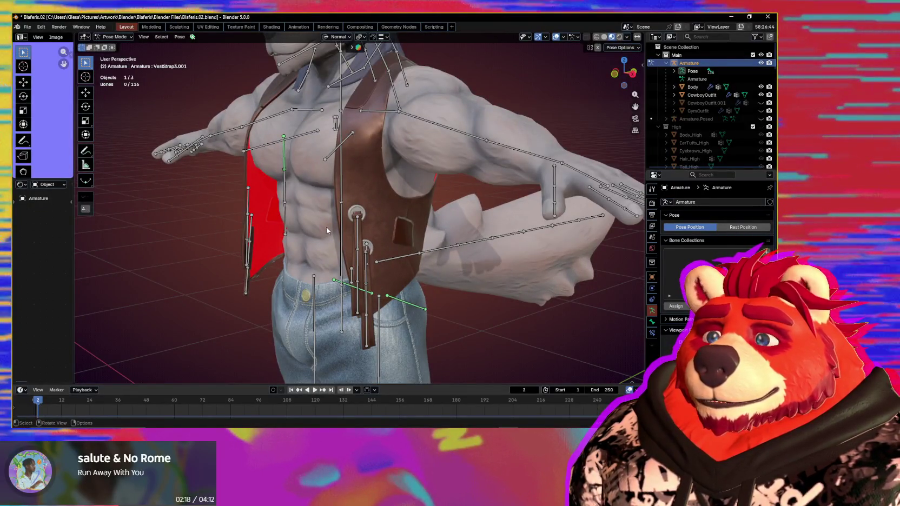
mouse_move(327, 230)
middle_mouse_down()
mouse_move(445, 251)
mouse_move(394, 249)
mouse_move(448, 248)
middle_mouse_up()
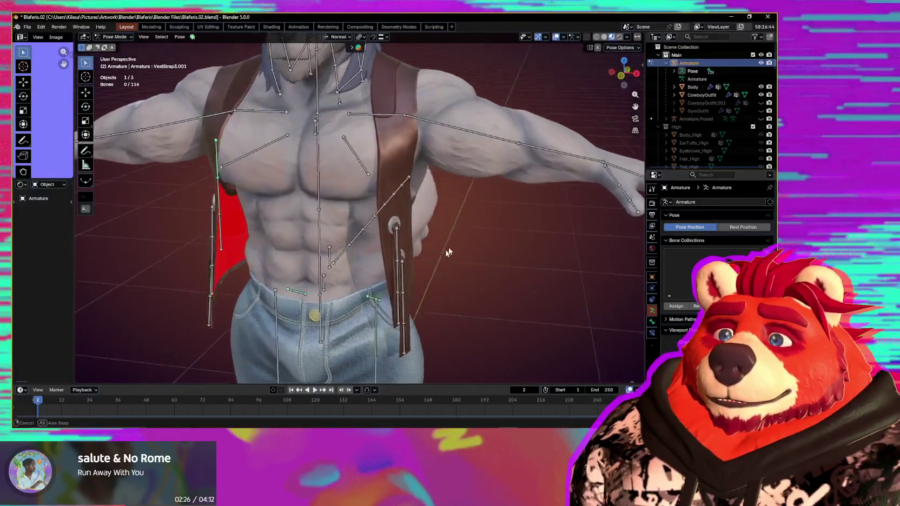
left_click(475, 129)
key("r")
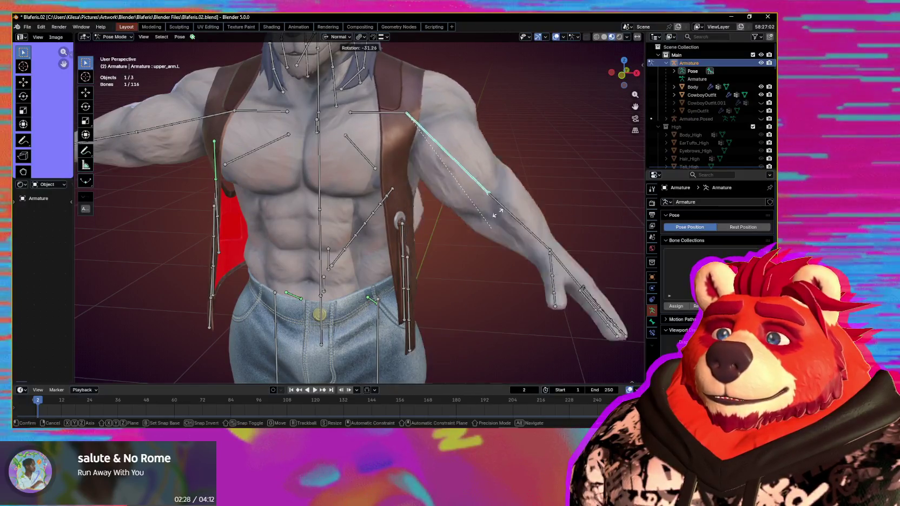
middle_click_drag(448, 259, 449, 252)
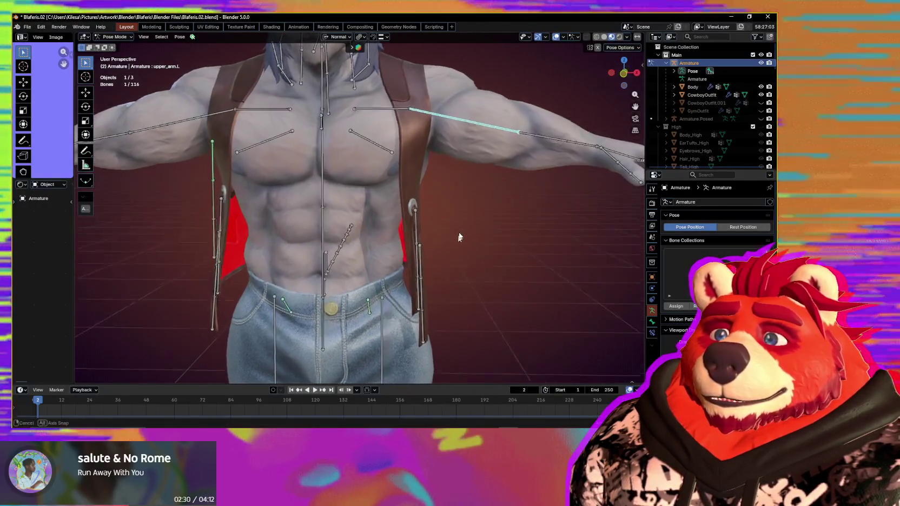
key("Escape")
key("ctrl+Tab")
middle_click_drag(489, 264, 456, 277)
left_click(481, 159, "shift")
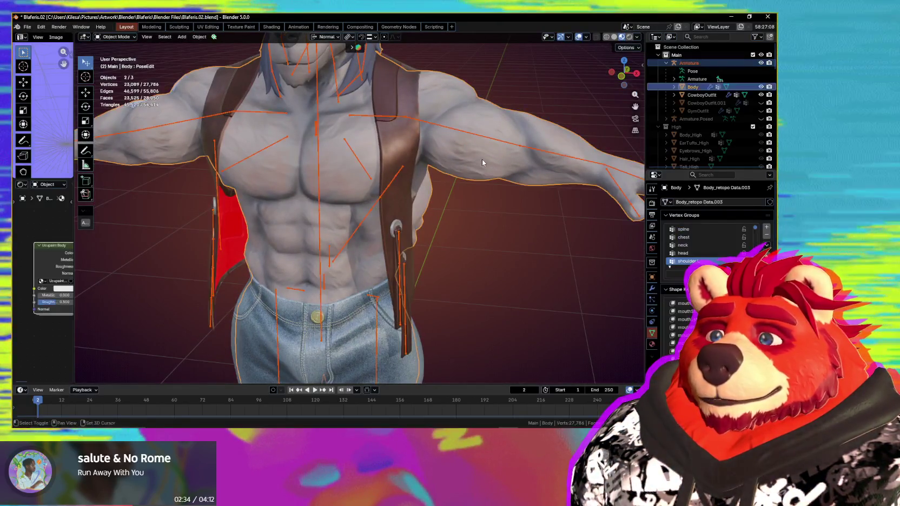
- Isolate the body and armature in local view and weight paint the upper_arm.L group
key("KP_Divide")
scroll(385, 180, "up", 5)
scroll(386, 179, "up", 3)
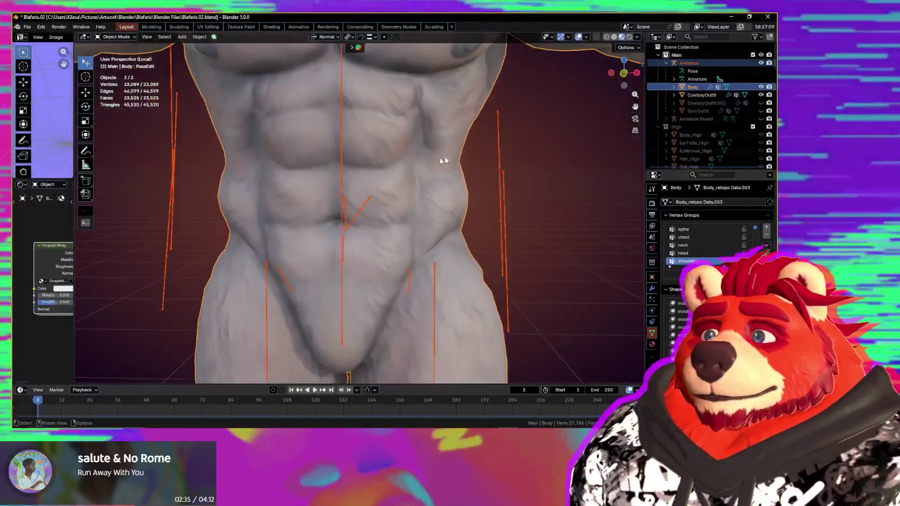
middle_click_drag(439, 157, 398, 269, "shift")
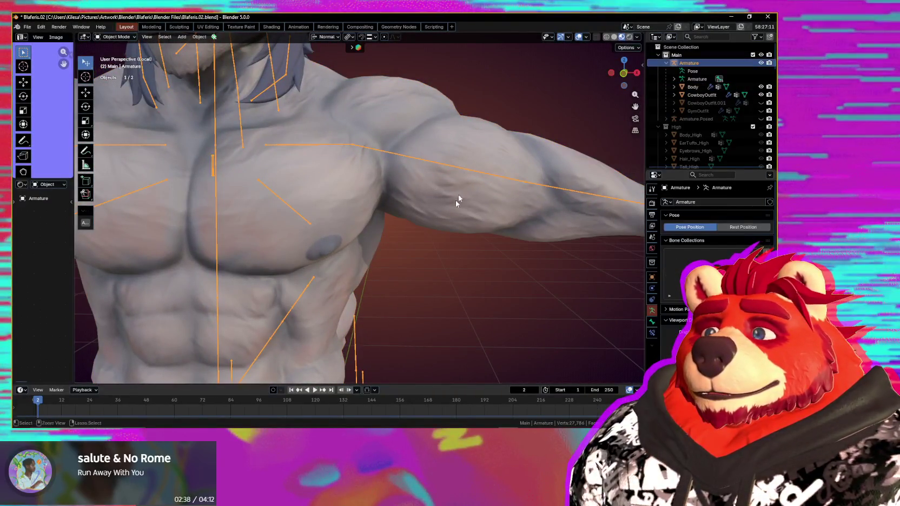
key("ctrl+Tab")
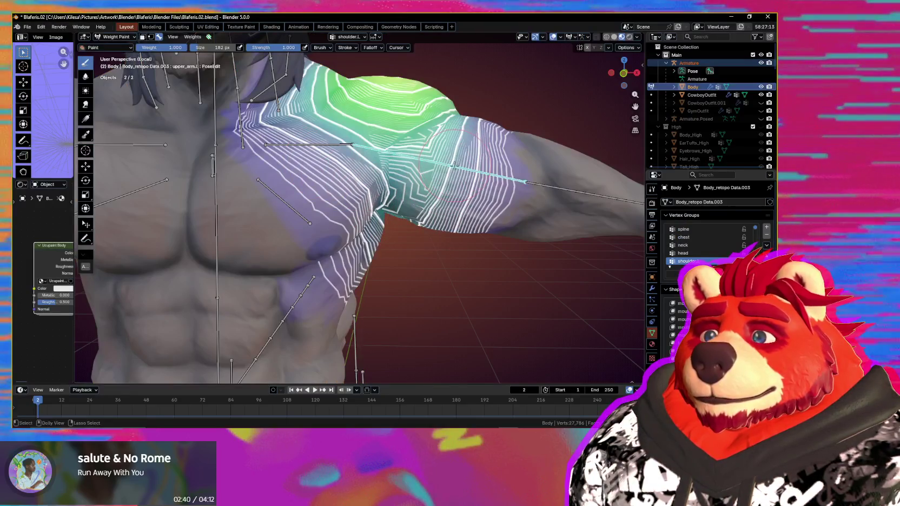
left_click(454, 165, "ctrl")
- Frame the armpit and test-rotate the arm bone, then cancel the rotation
scroll(379, 162, "up", 3)
middle_click_drag(378, 163, 290, 141, "shift")
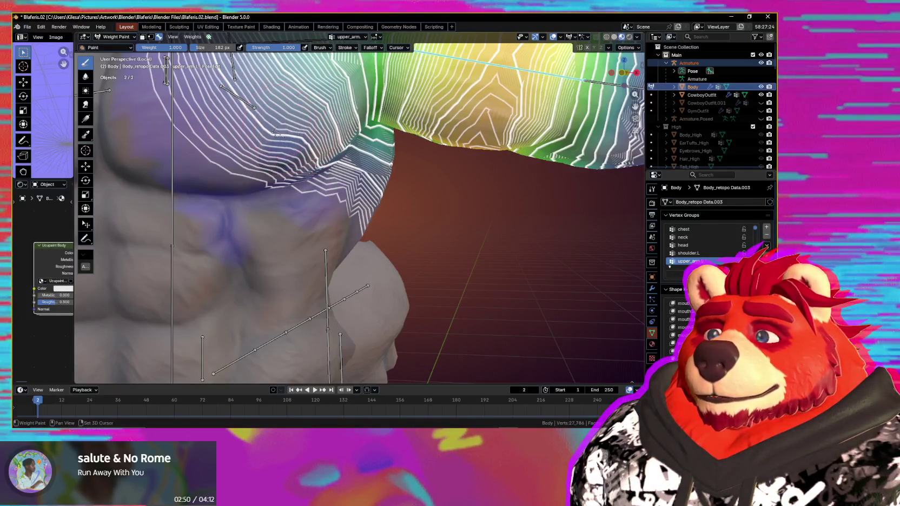
scroll(354, 156, "down", 3)
scroll(433, 205, "down", 5)
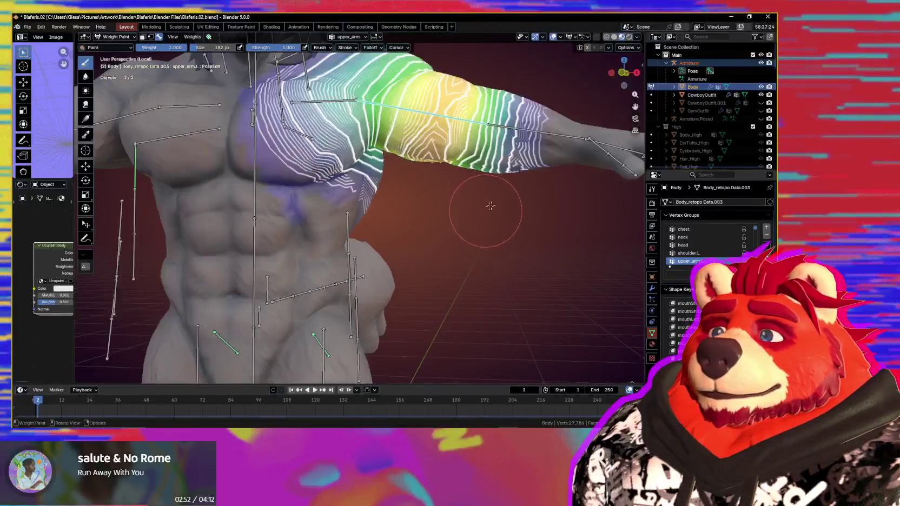
key("r")
right_click(428, 300)
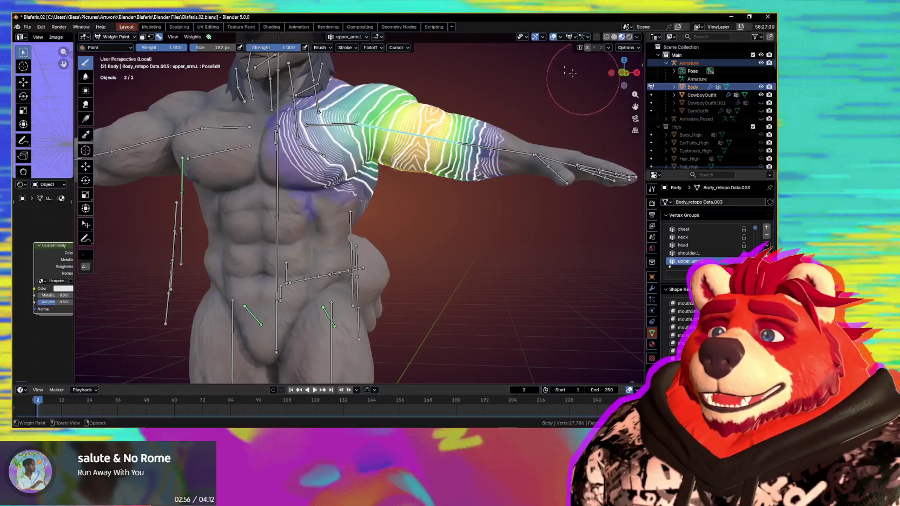
- Revert to an earlier Undo History entry and toggle the overlays to inspect the weights
left_click(40, 26)
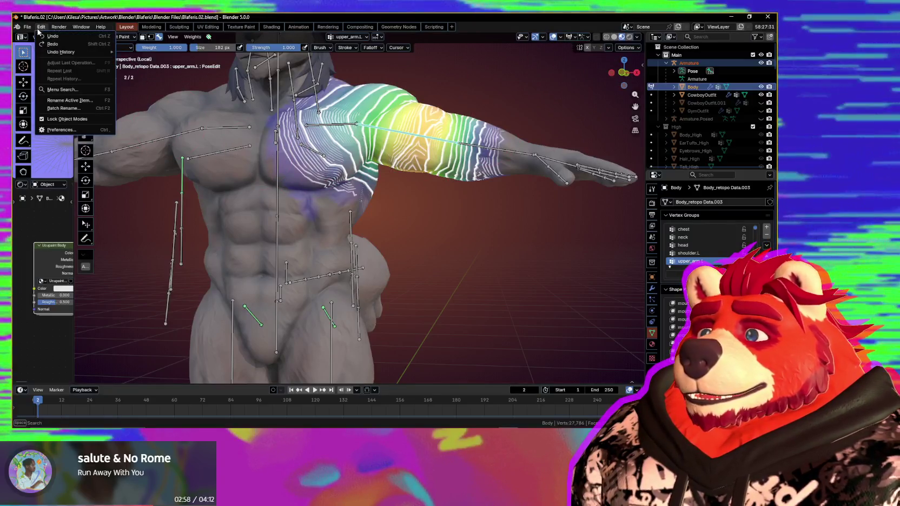
mouse_move(62, 52)
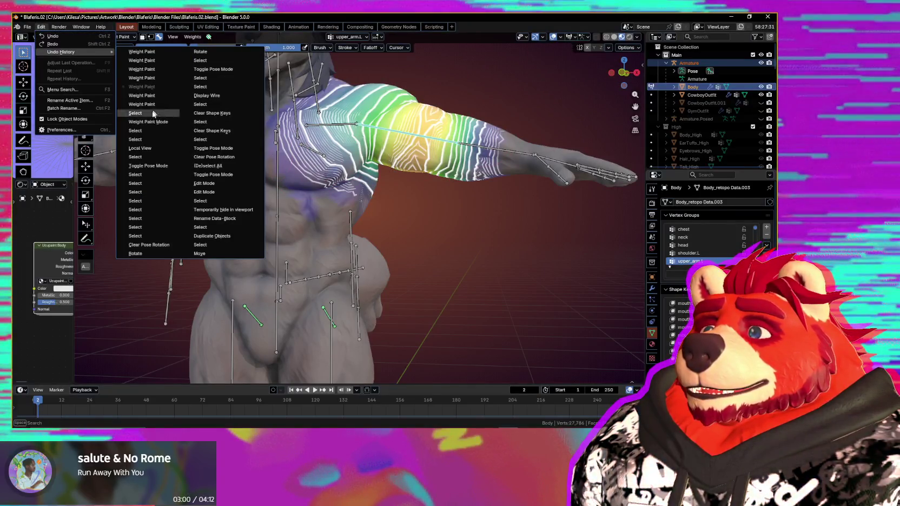
left_click(153, 113)
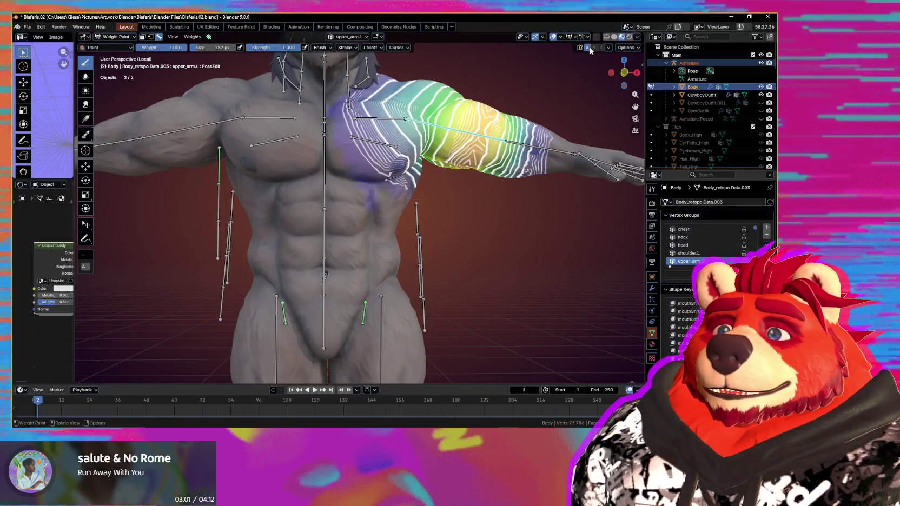
scroll(339, 162, "up", 5)
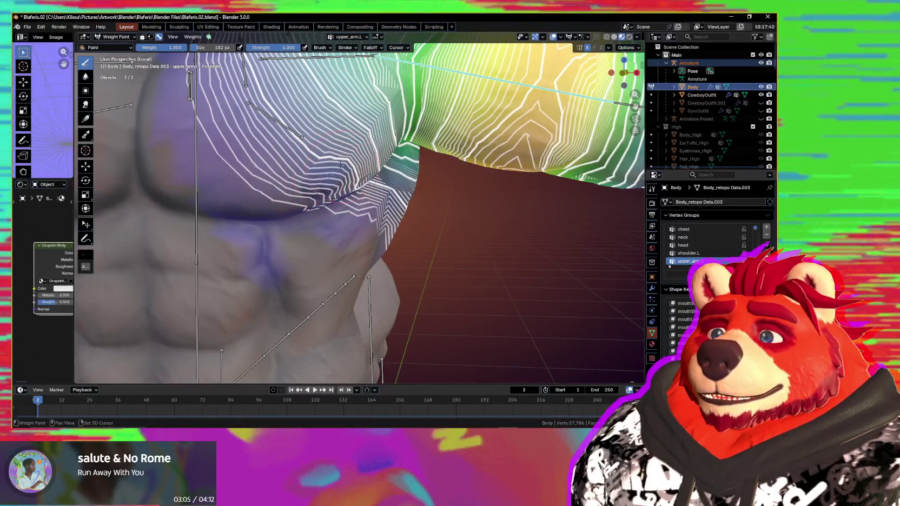
middle_click_drag(355, 158, 230, 165)
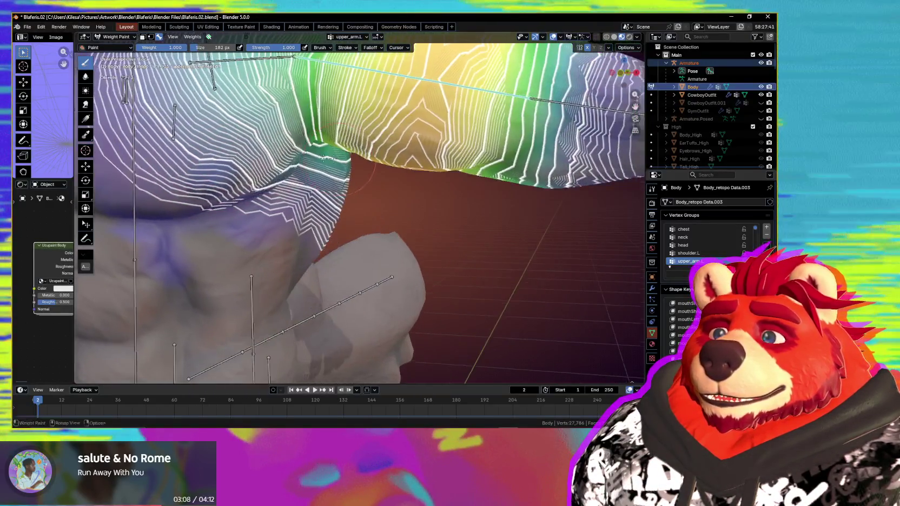
key("shift+alt+z")
key("shift+alt+z")
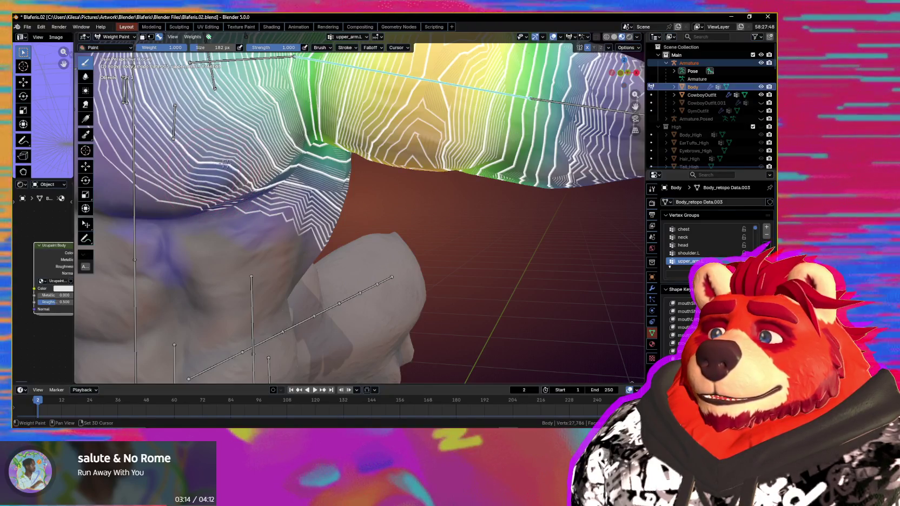
scroll(233, 162, "down", 8)
- Test-bend the upper arm bone with overlays hidden, then cancel the bend
key("r")
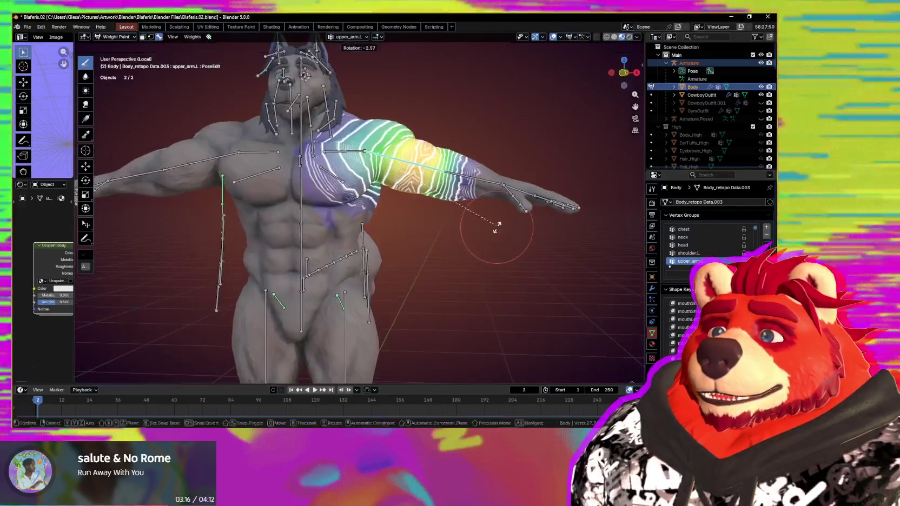
scroll(460, 266, "up", 4, "alt")
key("shift+alt+z")
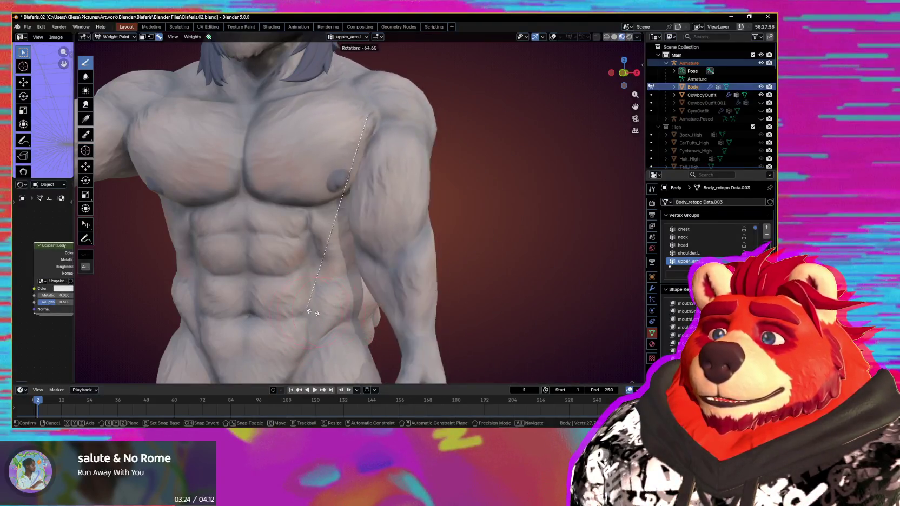
right_click(413, 266)
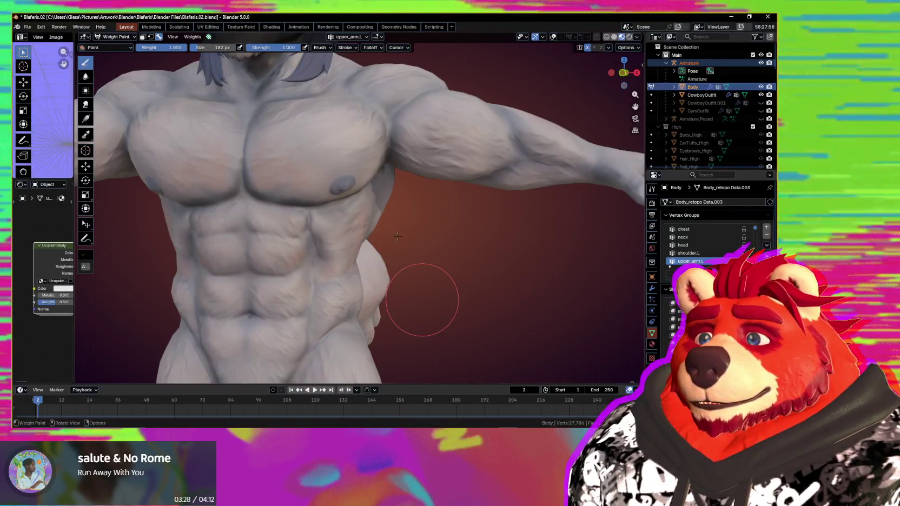
- Check the skull decal from side and three-quarter views, then show Substance 3D Painter's recent projects
scroll(398, 235, "down", 5)
mouse_move(397, 235)
middle_mouse_down()
mouse_move(458, 264)
mouse_move(406, 295)
mouse_move(402, 115)
middle_mouse_up()
scroll(399, 299, "up", 3)
scroll(401, 115, "up", 3)
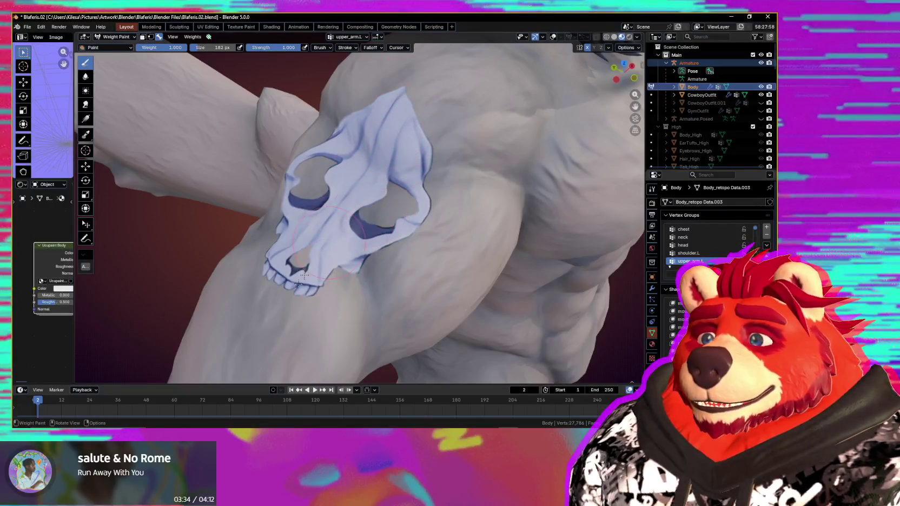
scroll(423, 204, "down", 3)
mouse_move(422, 204)
middle_mouse_down()
mouse_move(315, 157)
mouse_move(341, 154)
middle_mouse_up()
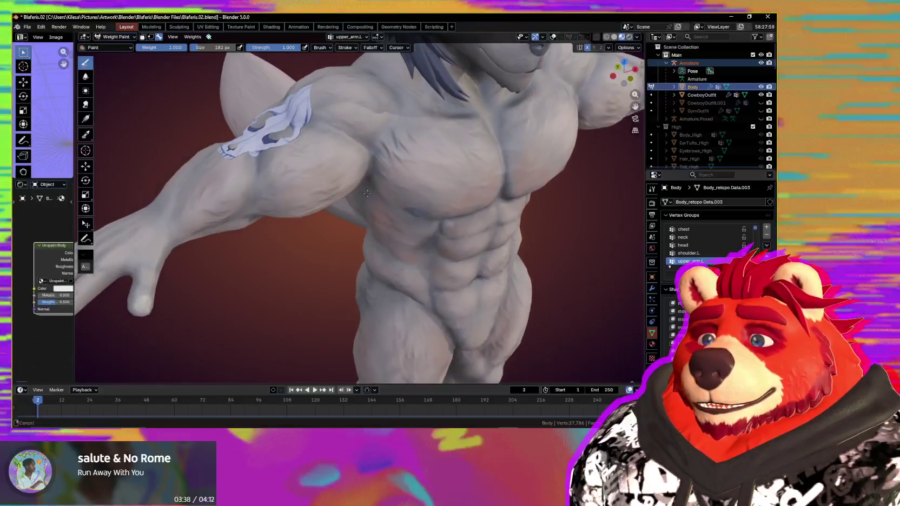
right_click(526, 429)
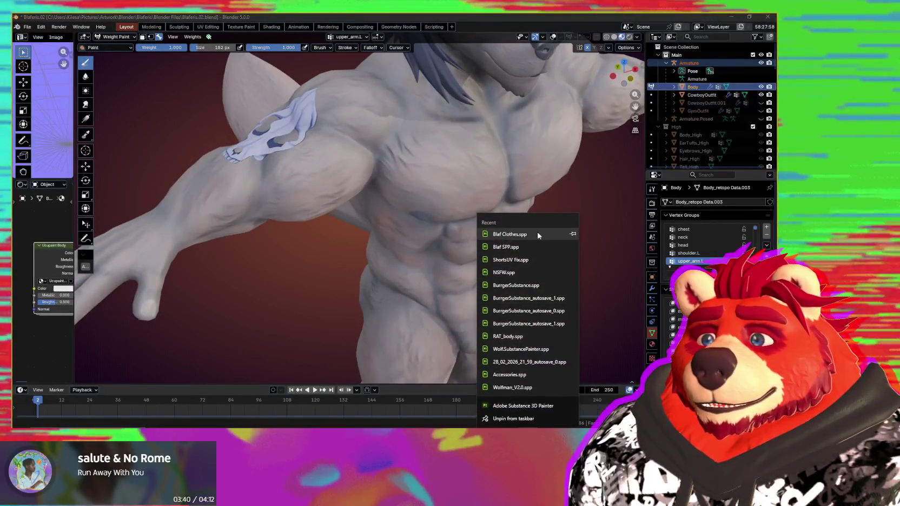
- Open Blaf SPP.spp in Substance Painter, then return Blender to Object Mode with overlays on
left_click(528, 248)
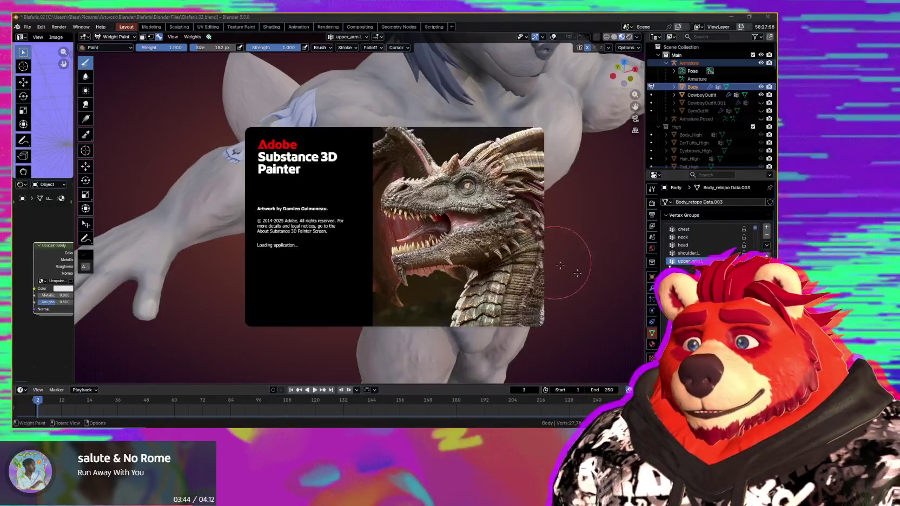
key("ctrl+Tab")
mouse_move(587, 285)
middle_mouse_down()
mouse_move(334, 299)
mouse_move(454, 245)
middle_mouse_up()
key("shift+alt+z")
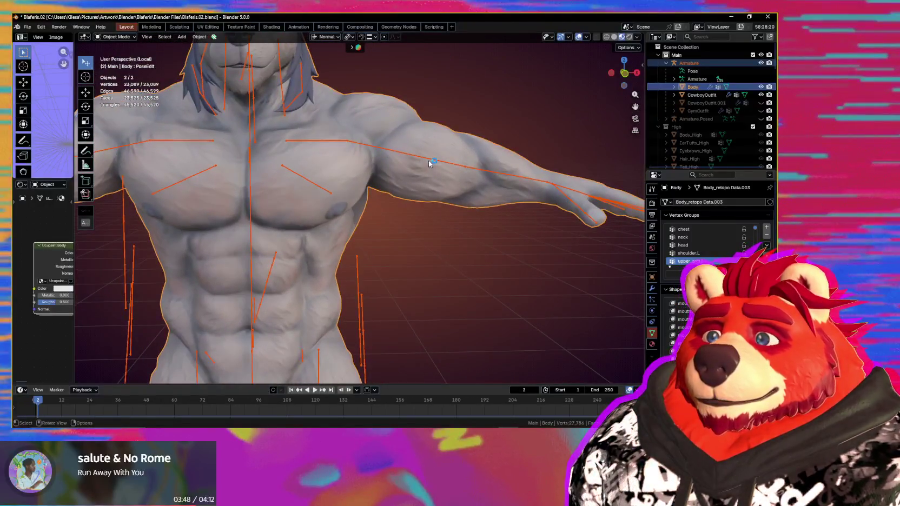
- Select the armature and leave local view so the whole outfit shows again
left_click(429, 163)
scroll(468, 205, "down", 3)
mouse_move(468, 206)
middle_mouse_down()
mouse_move(438, 236)
mouse_move(316, 249)
mouse_move(358, 203)
mouse_move(443, 225)
middle_mouse_up()
key("KP_Divide")
scroll(438, 236, "up", 3)
- Duplicate the cowboy vest in place as VestBackup, then put the armature into Edit Mode
left_click(325, 227)
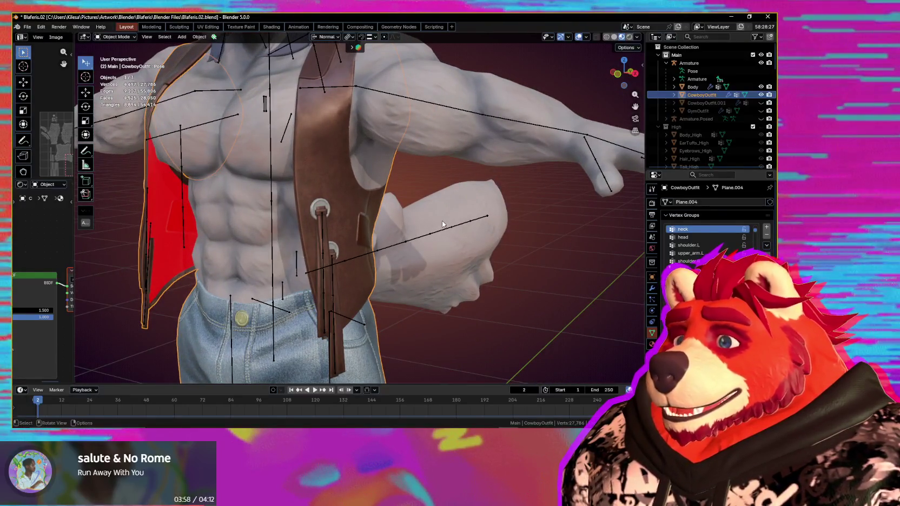
key("shift+d")
key("Escape")
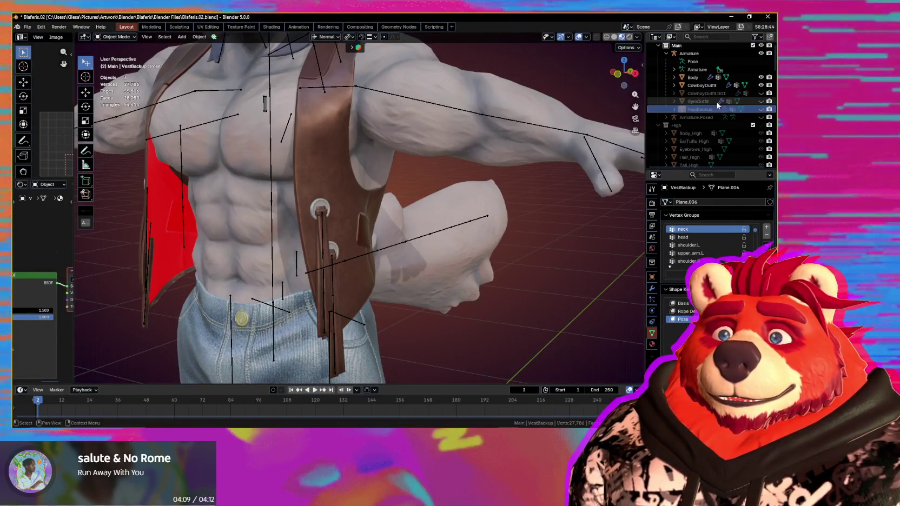
mouse_move(503, 151)
middle_mouse_down()
mouse_move(520, 200)
mouse_move(499, 231)
mouse_move(508, 225)
mouse_move(445, 118)
mouse_move(466, 193)
mouse_move(475, 193)
mouse_move(456, 193)
mouse_move(477, 199)
middle_mouse_up()
left_click(444, 117)
key("Tab")
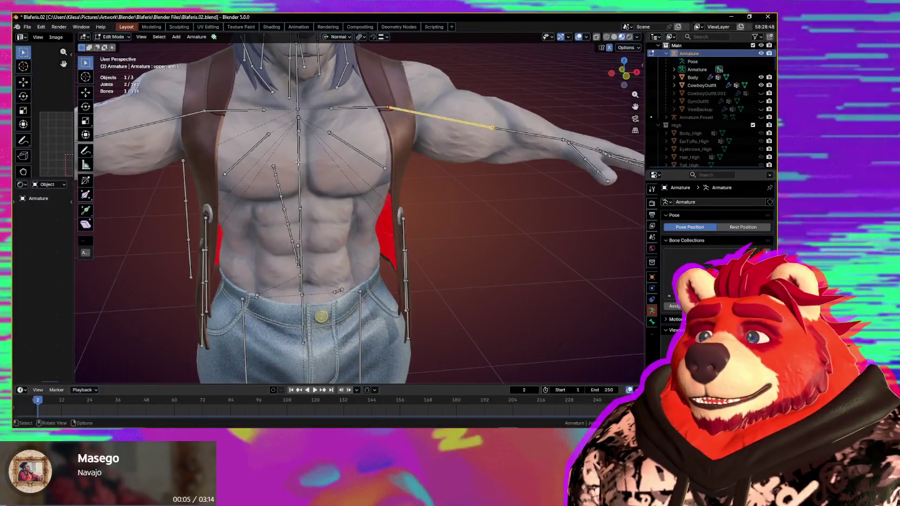
- Select the rope coil bone on the vest and rename the copied bone VestWaist.001
mouse_move(336, 171)
middle_mouse_down()
mouse_move(290, 175)
mouse_move(372, 179)
mouse_move(329, 171)
mouse_move(341, 167)
mouse_move(209, 183)
middle_mouse_up()
left_click(209, 183)
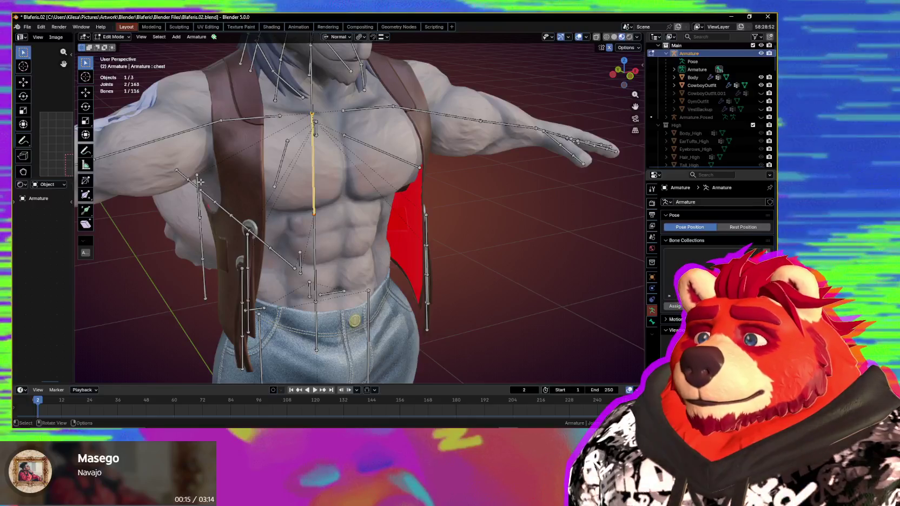
middle_click_drag(287, 189, 264, 189)
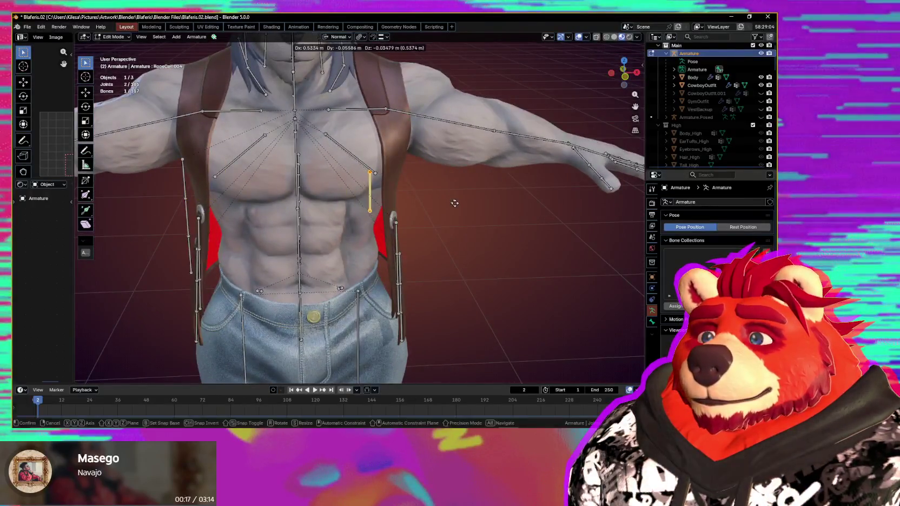
mouse_move(488, 208)
middle_mouse_down()
mouse_move(413, 207)
mouse_move(405, 189)
mouse_move(424, 187)
middle_mouse_up()
key("F2")
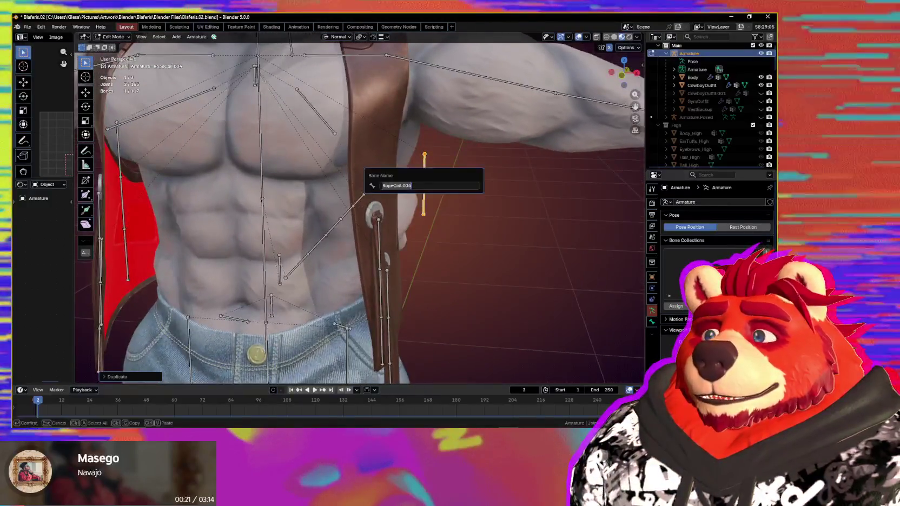
type("VestWaist")
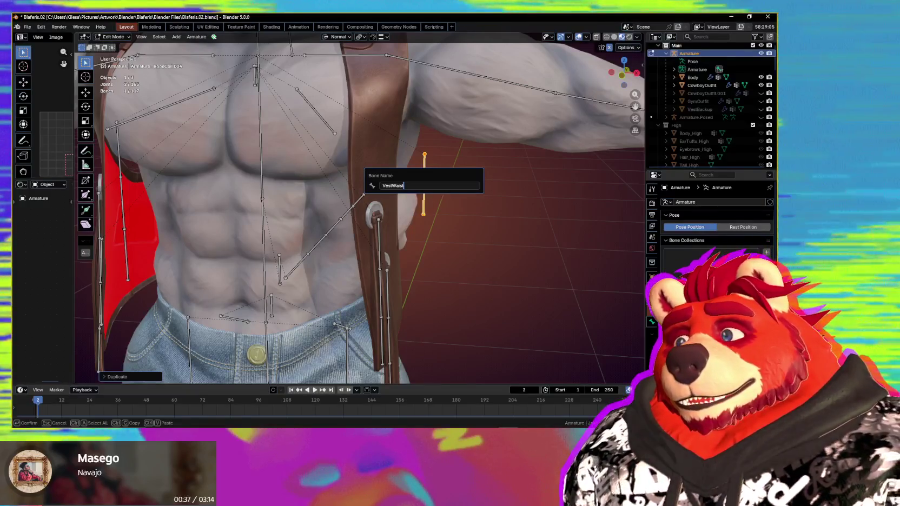
type(".00")
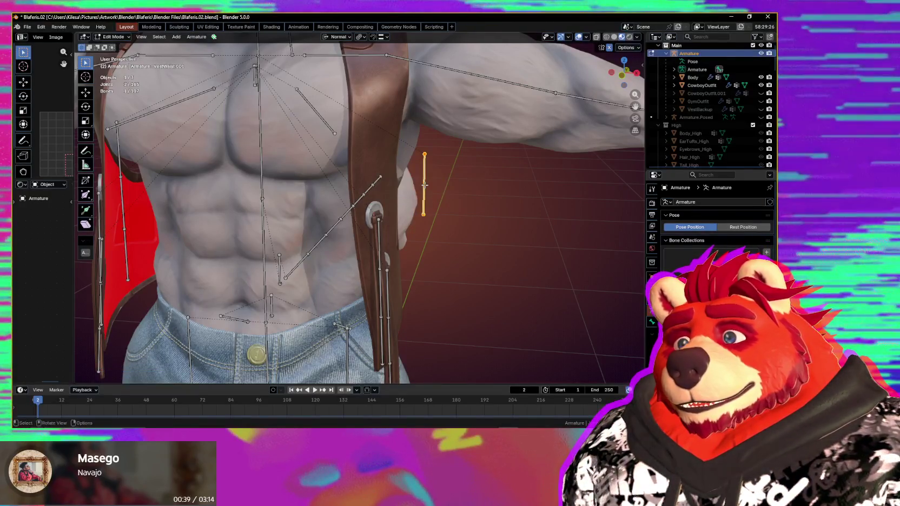
- Scale and move VestWaist.001 upright along the vest's side at the waist
middle_click_drag(346, 150, 319, 171)
mouse_move(417, 245)
middle_mouse_down()
mouse_move(495, 287)
mouse_move(449, 308)
middle_mouse_up()
scroll(449, 308, "up", 5)
key("s")
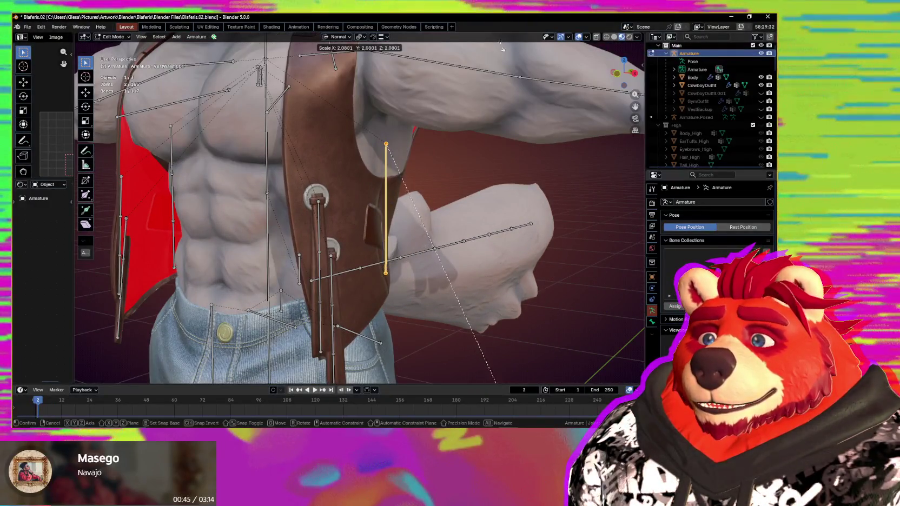
middle_click_drag(472, 117, 497, 144)
key("g")
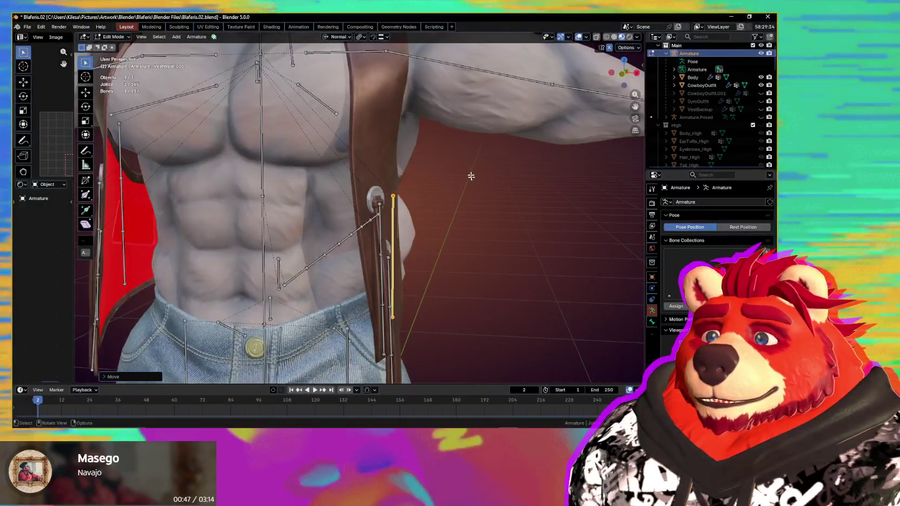
middle_click_drag(471, 177, 467, 171)
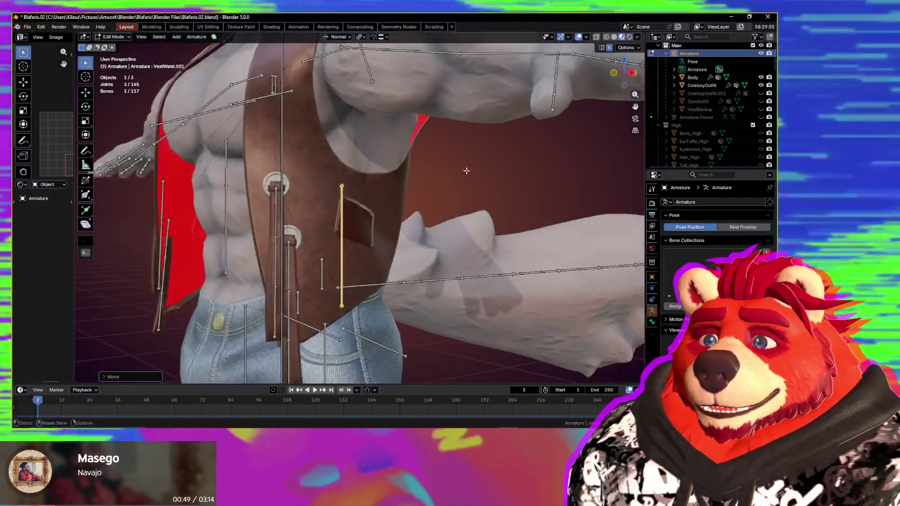
key("ctrl+Tab")
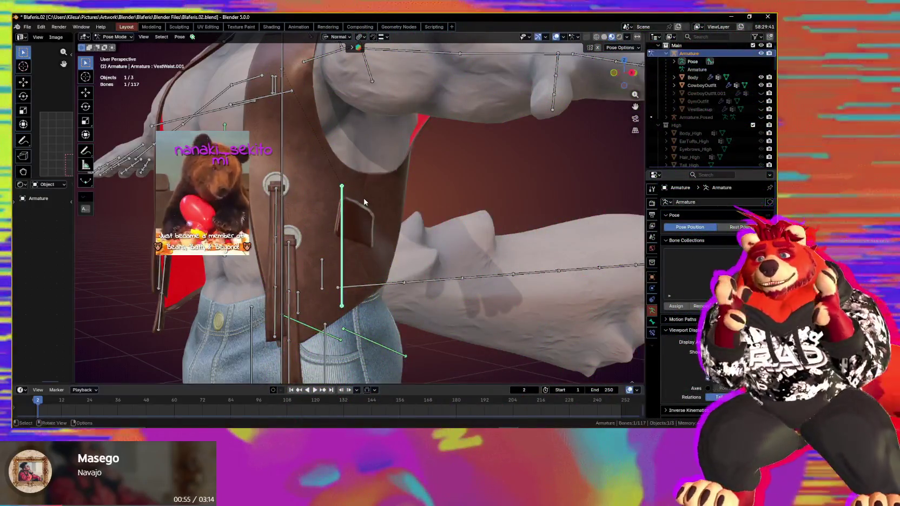
- Move VestWaist.001 to a new posed spot and show its Child Of constraint targeting shoulder.R
middle_click_drag(364, 202, 373, 216)
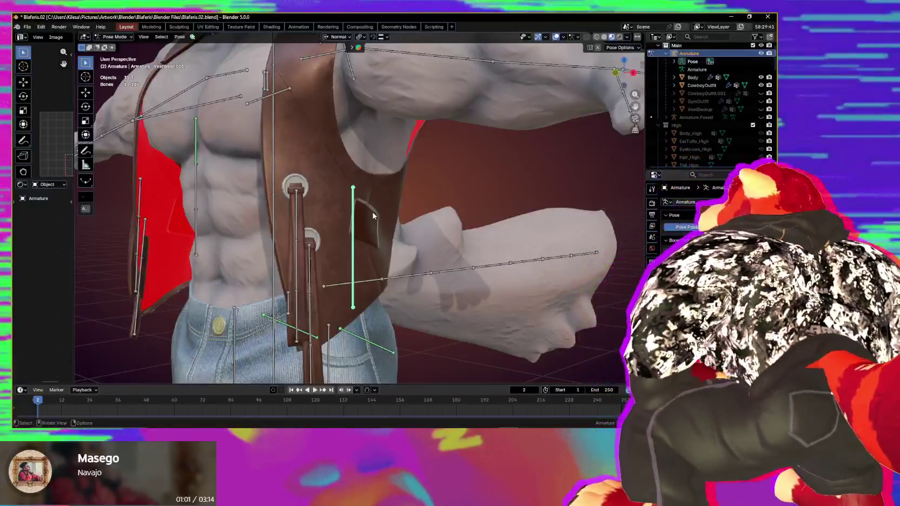
middle_click_drag(374, 216, 390, 237)
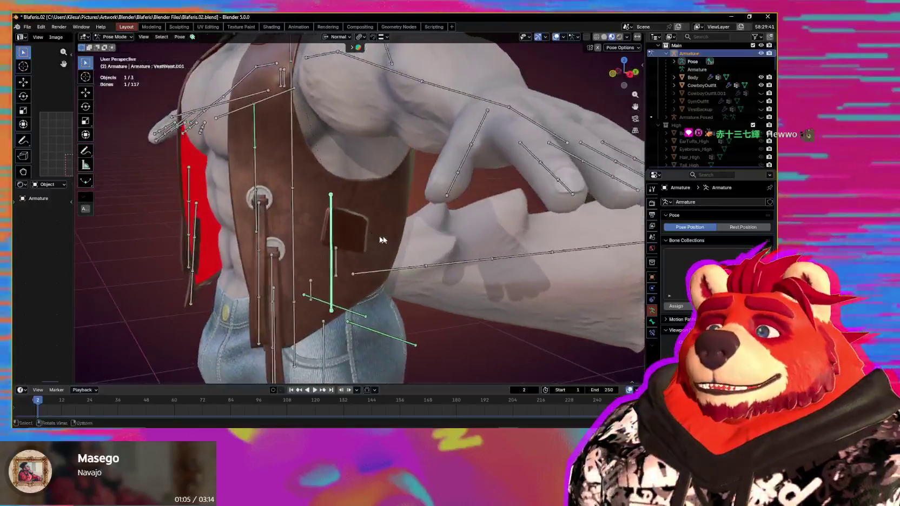
mouse_move(394, 235)
middle_mouse_down()
mouse_move(346, 221)
mouse_move(432, 227)
middle_mouse_up()
key("g")
left_click(323, 218)
key("s")
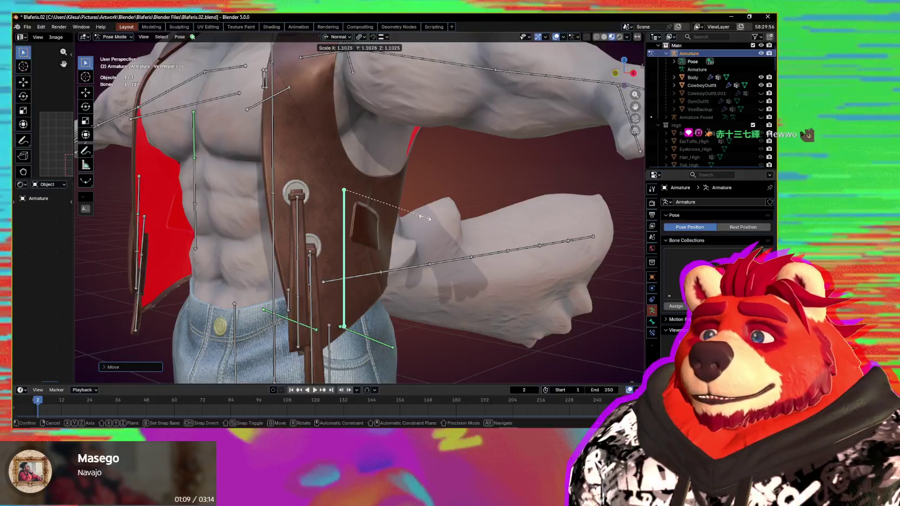
left_click(652, 333)
mouse_move(448, 246)
middle_mouse_down()
mouse_move(538, 241)
mouse_move(472, 225)
middle_mouse_up()
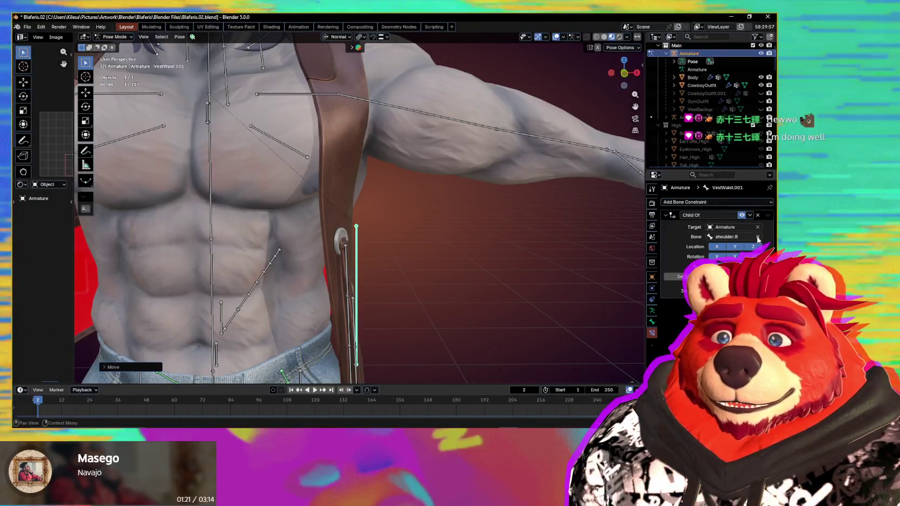
left_click(758, 237)
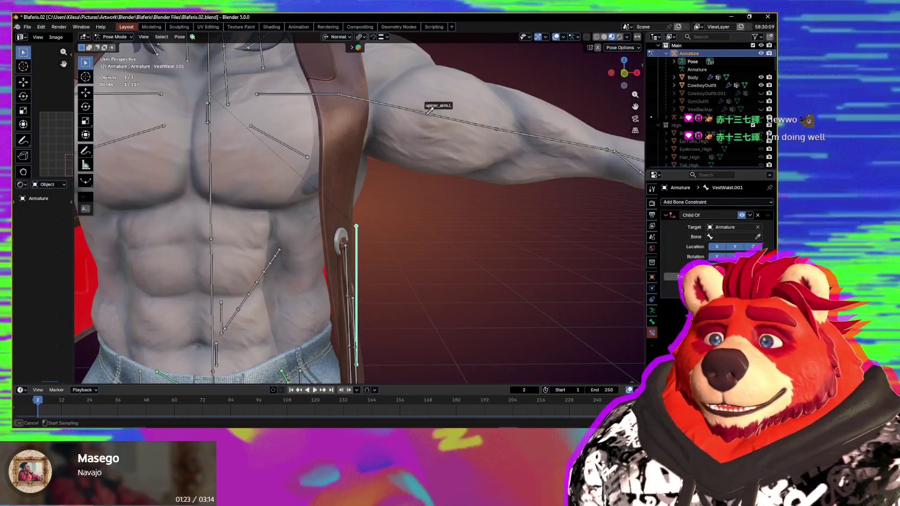
left_click(427, 116)
scroll(443, 173, "down", 1)
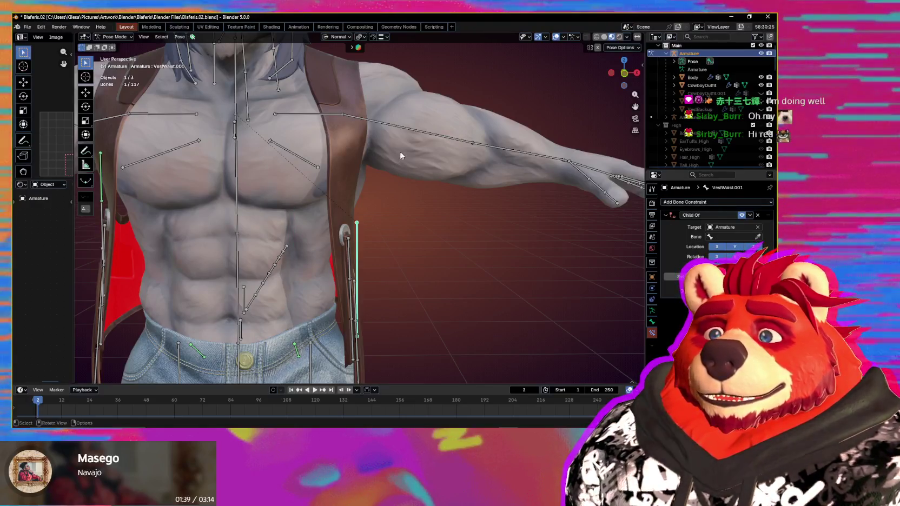
middle_click_drag(422, 186, 464, 243)
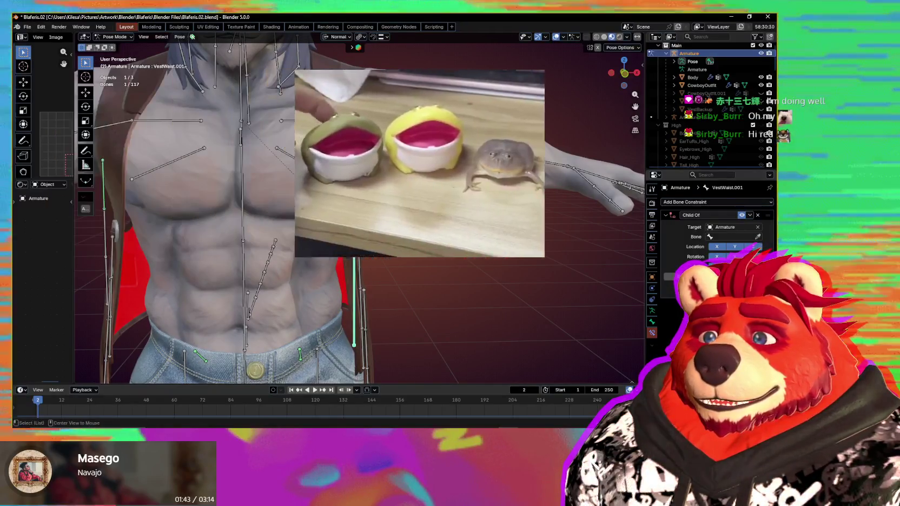
mouse_move(466, 244)
middle_mouse_down()
mouse_move(487, 232)
mouse_move(477, 238)
middle_mouse_up()
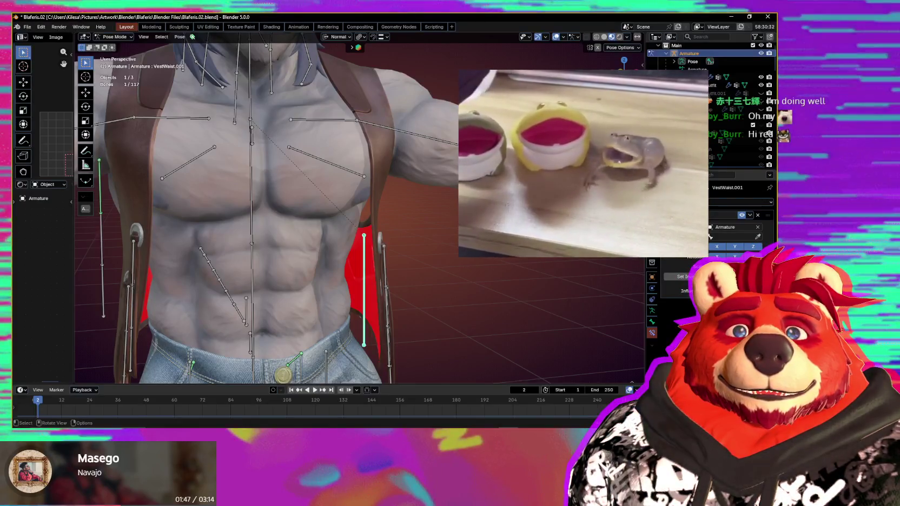
mouse_move(476, 238)
middle_mouse_down()
mouse_move(447, 226)
mouse_move(408, 245)
middle_mouse_up()
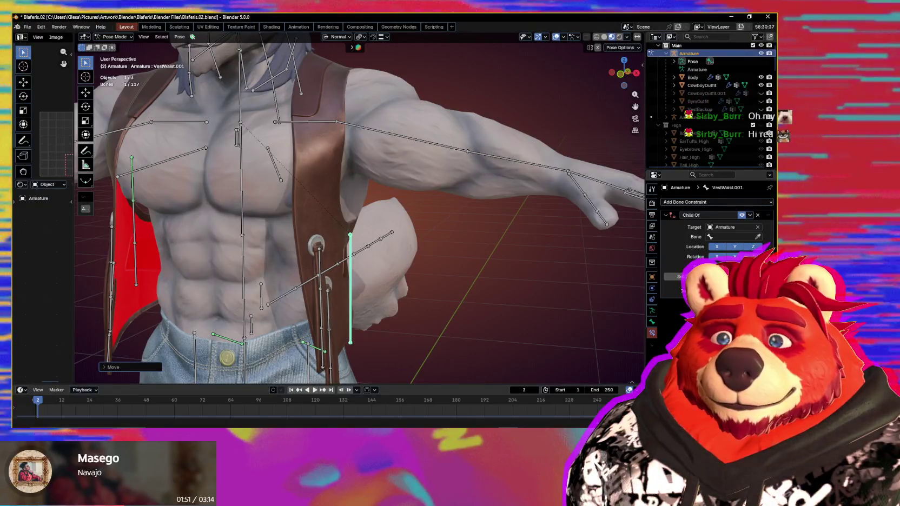
mouse_move(450, 299)
middle_mouse_down()
mouse_move(387, 297)
mouse_move(430, 286)
mouse_move(460, 294)
middle_mouse_up()
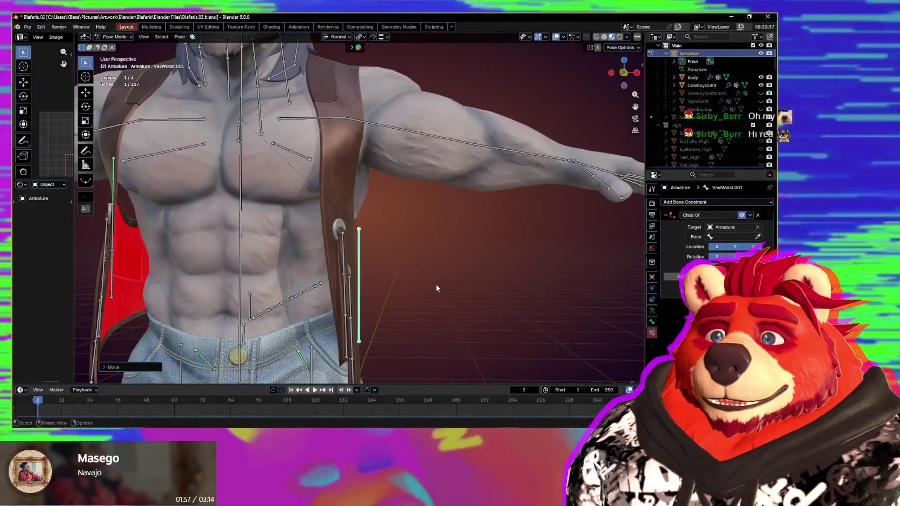
key("g")
key("x")
right_click(429, 278)
middle_click_drag(429, 278, 447, 290)
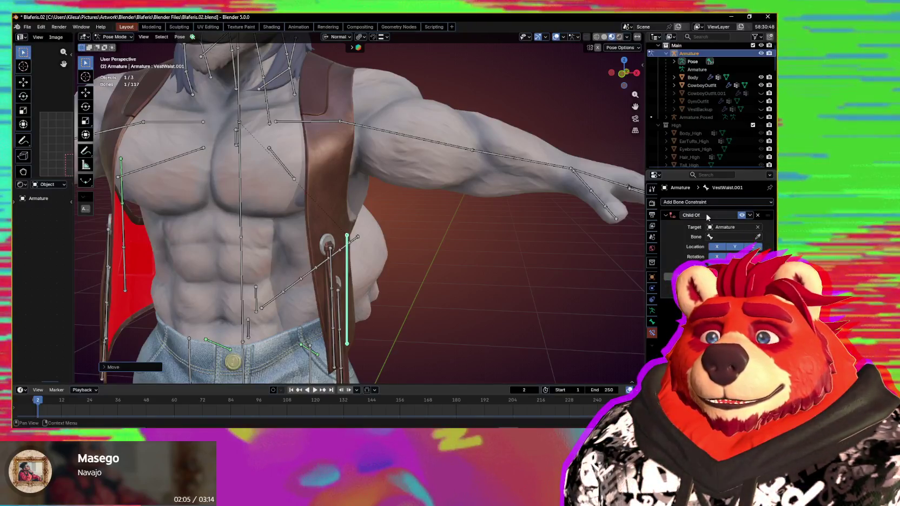
left_click(720, 202)
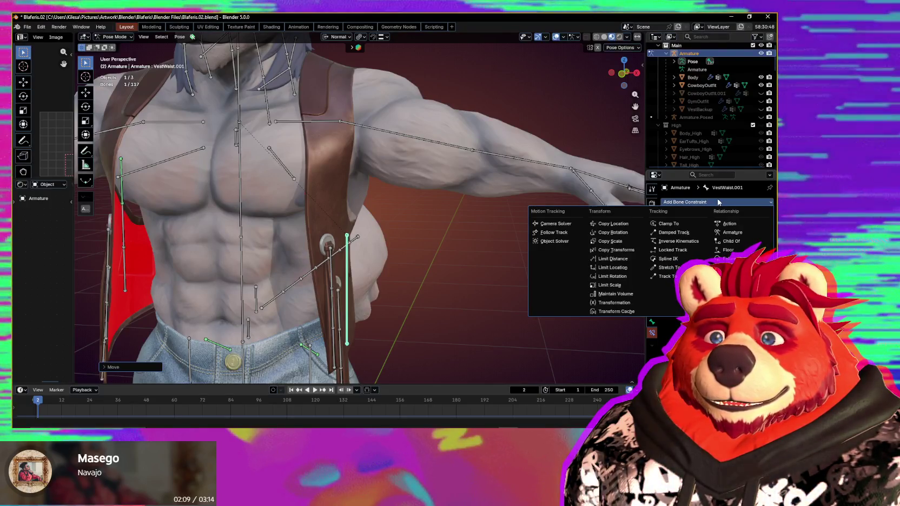
- Add a Child Of constraint to VestWaist.001 targeting the armature's upper_arm.L bone
key("h")
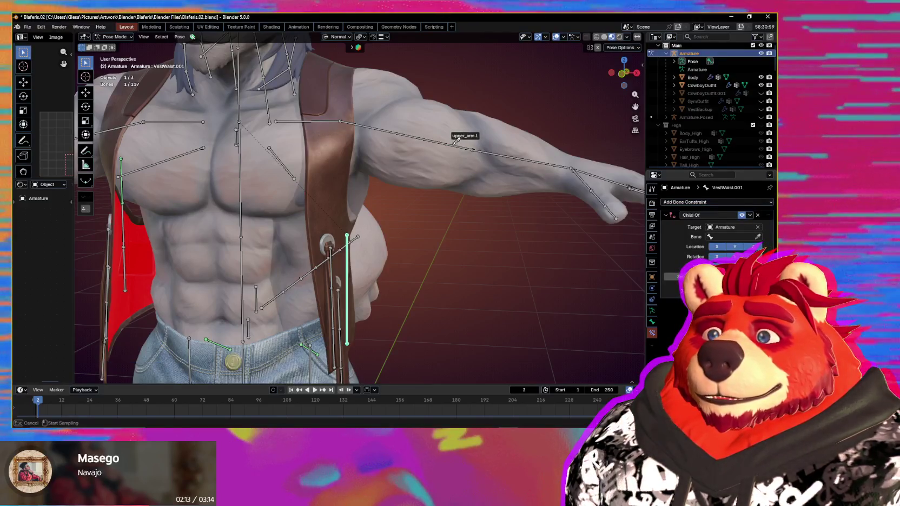
middle_click_drag(456, 152, 476, 196)
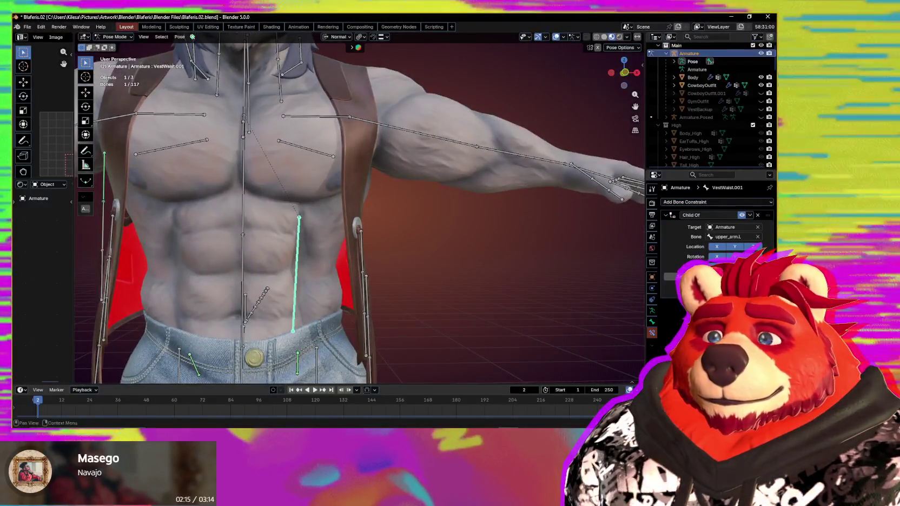
left_click(414, 133)
- Reselect VestWaist.001 and move it upright onto the vest's edge
left_click(296, 270)
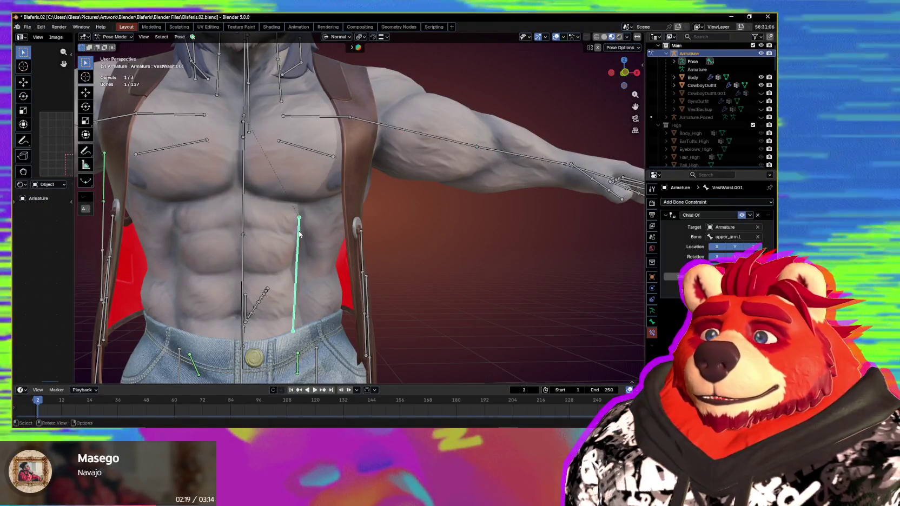
mouse_move(586, 255)
middle_mouse_down()
mouse_move(488, 237)
mouse_move(491, 245)
middle_mouse_up()
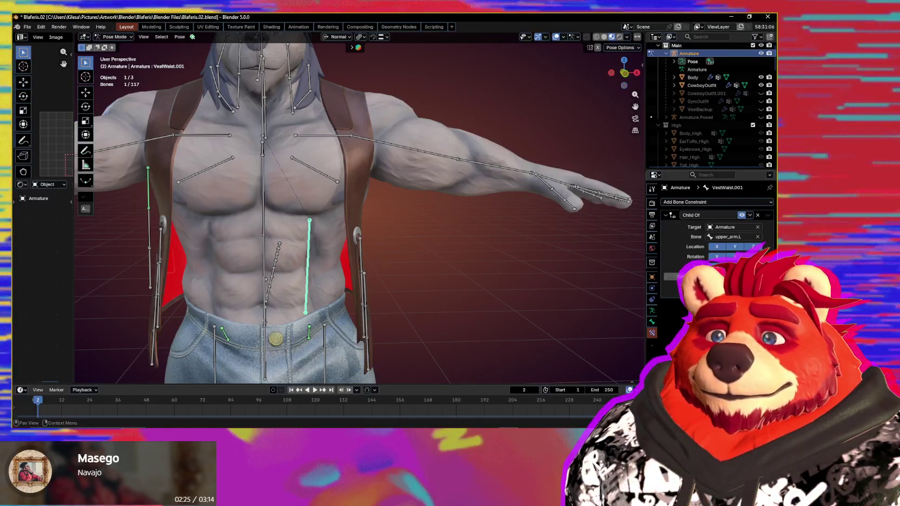
key("g")
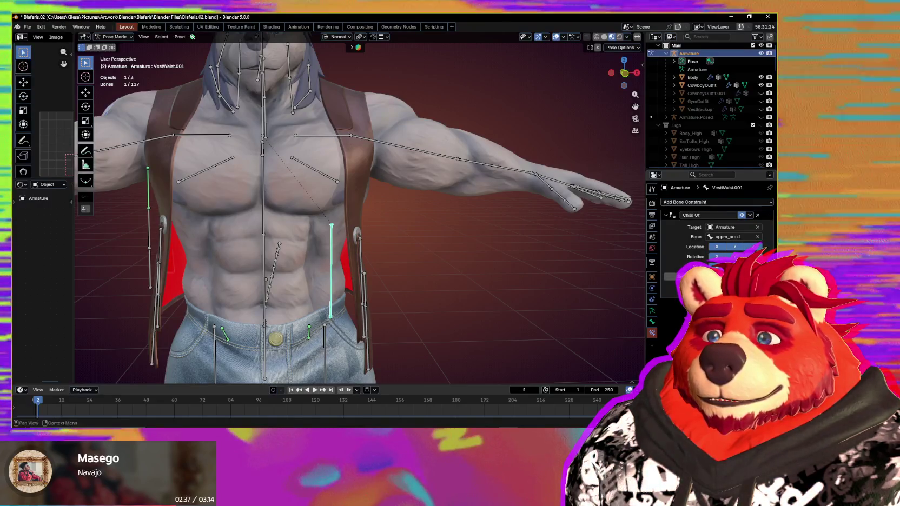
left_click(551, 259)
- Try moving the selected bone along the vest edge, then cancel the move
middle_click_drag(551, 259, 640, 212)
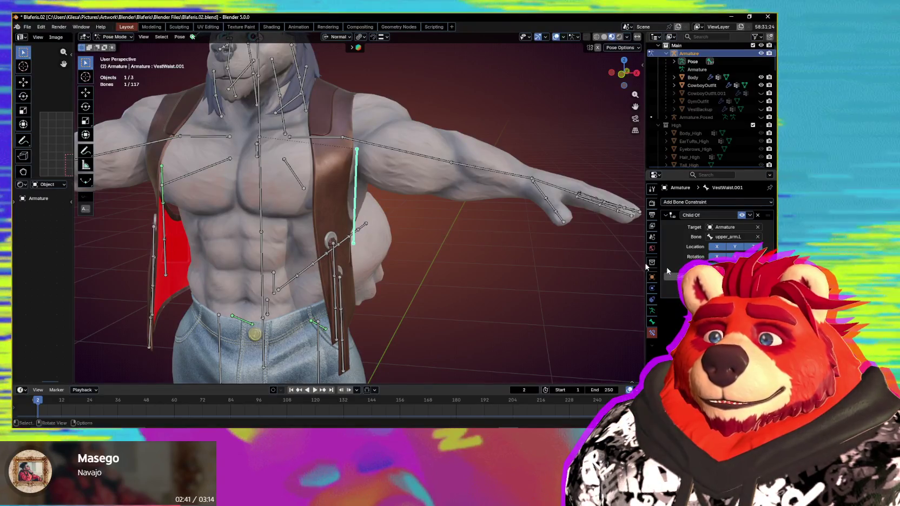
middle_click_drag(414, 289, 484, 267)
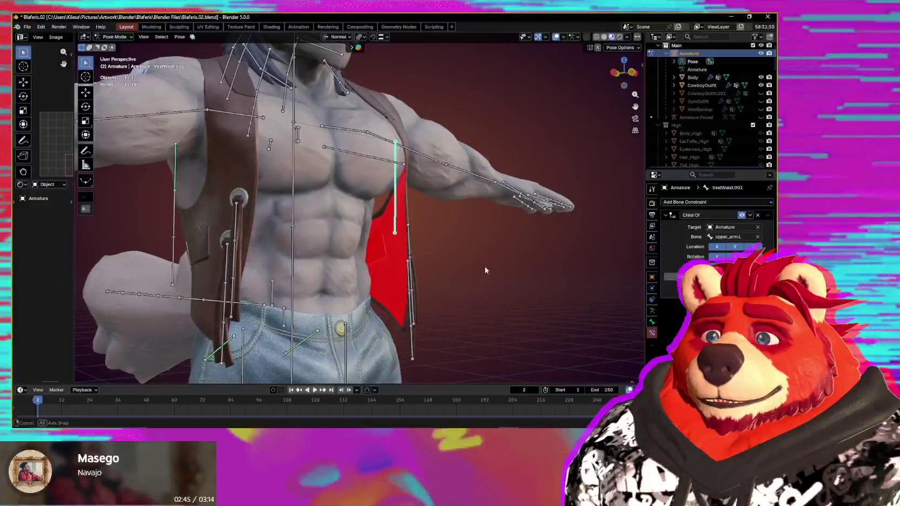
key("g")
right_click(479, 325)
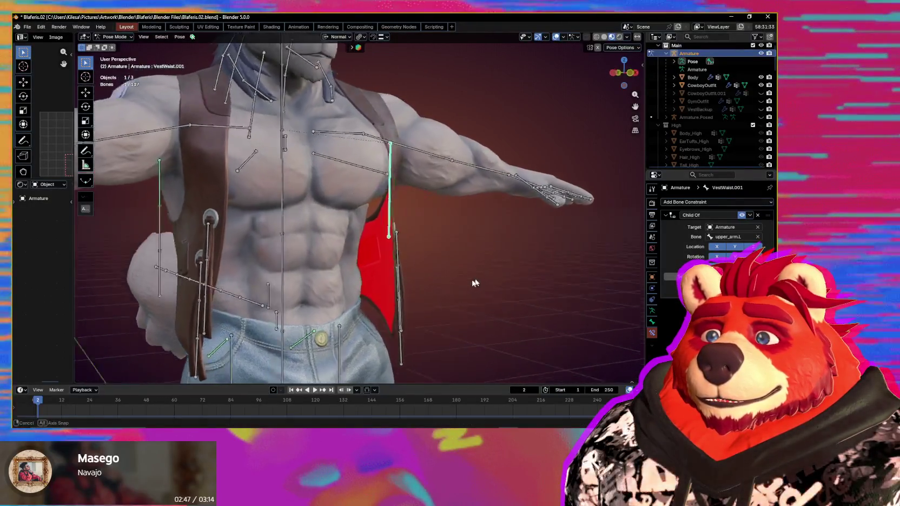
- Rotate the upper_arm.L bone to test how the vest follows, then cancel the rotation
middle_click_drag(493, 297, 435, 284)
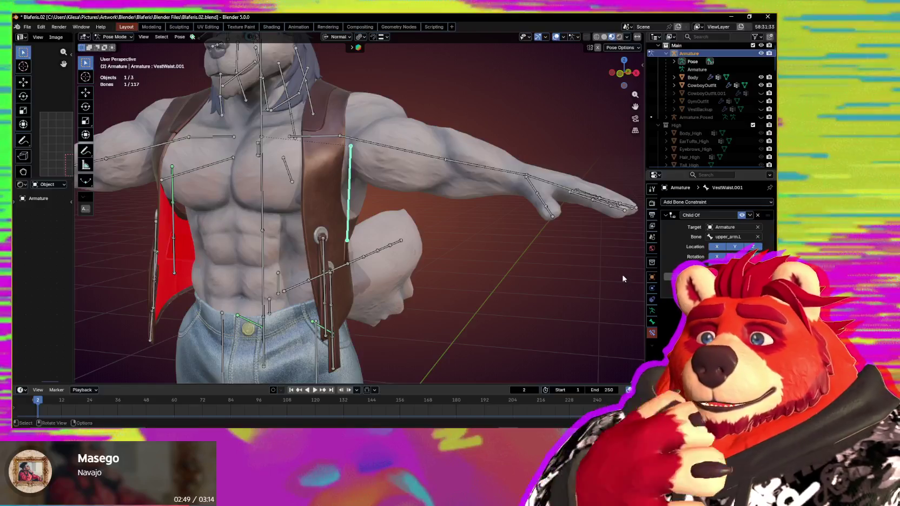
middle_click_drag(622, 336, 601, 333)
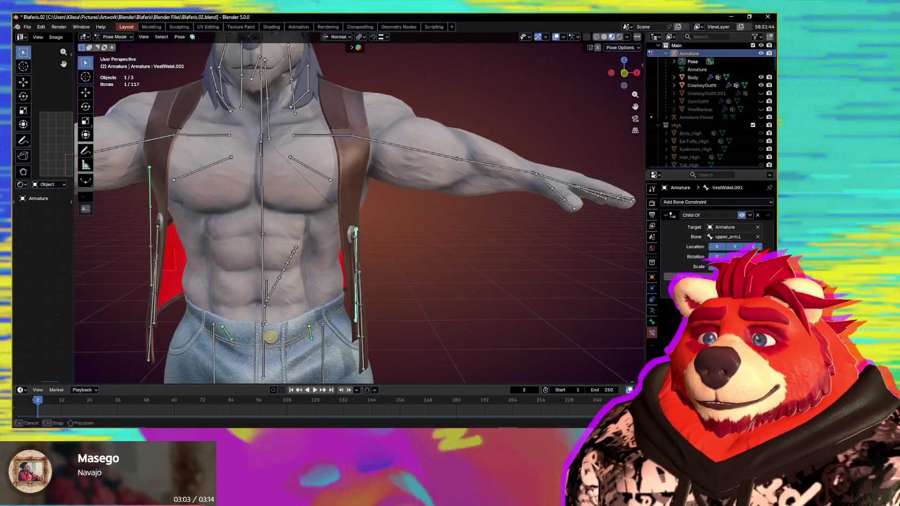
mouse_move(577, 301)
middle_mouse_down()
mouse_move(542, 302)
mouse_move(574, 302)
middle_mouse_up()
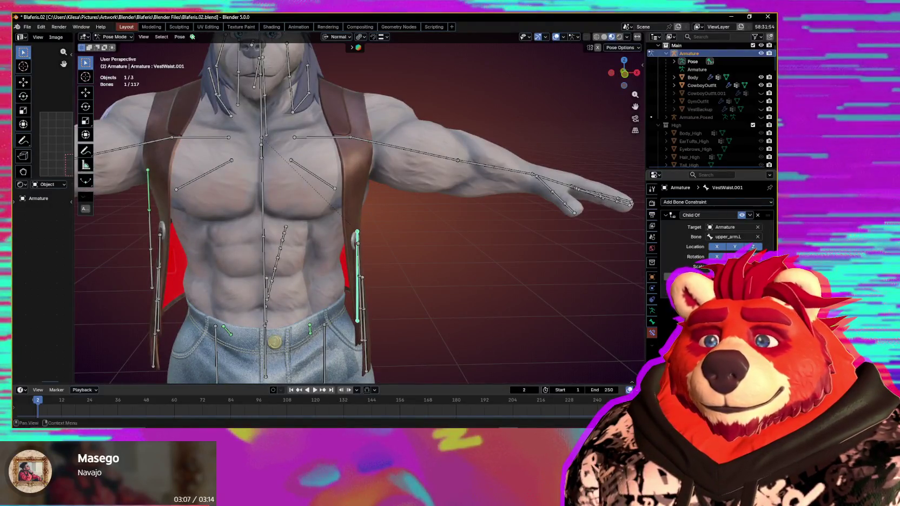
mouse_move(595, 305)
middle_mouse_down()
mouse_move(454, 290)
mouse_move(488, 296)
middle_mouse_up()
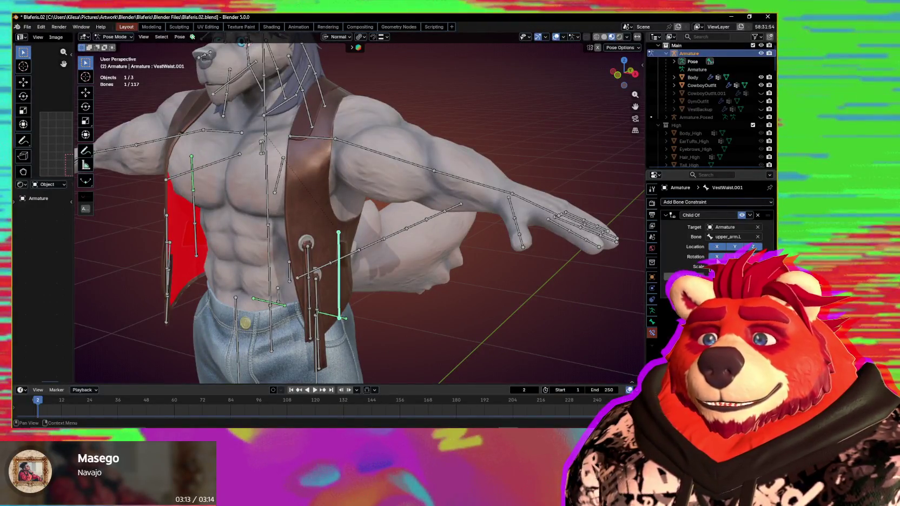
middle_click_drag(414, 241, 401, 194)
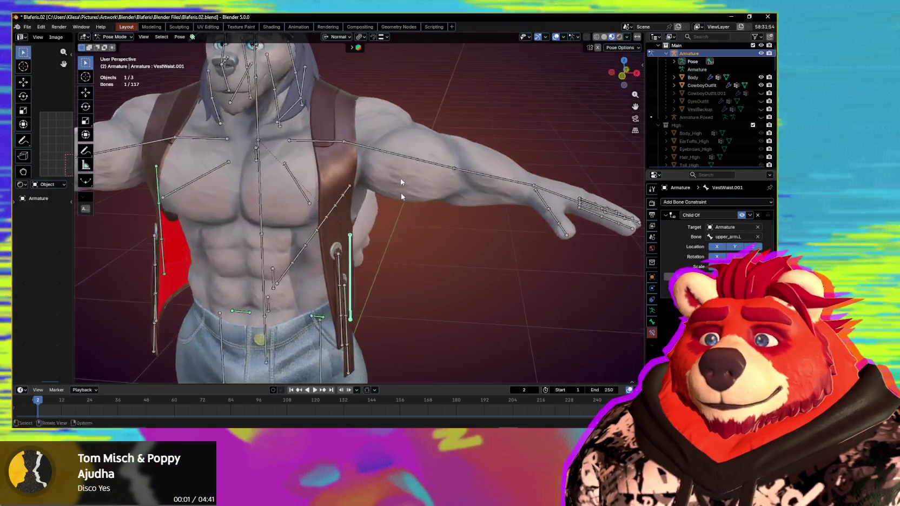
left_click(396, 165)
key("r")
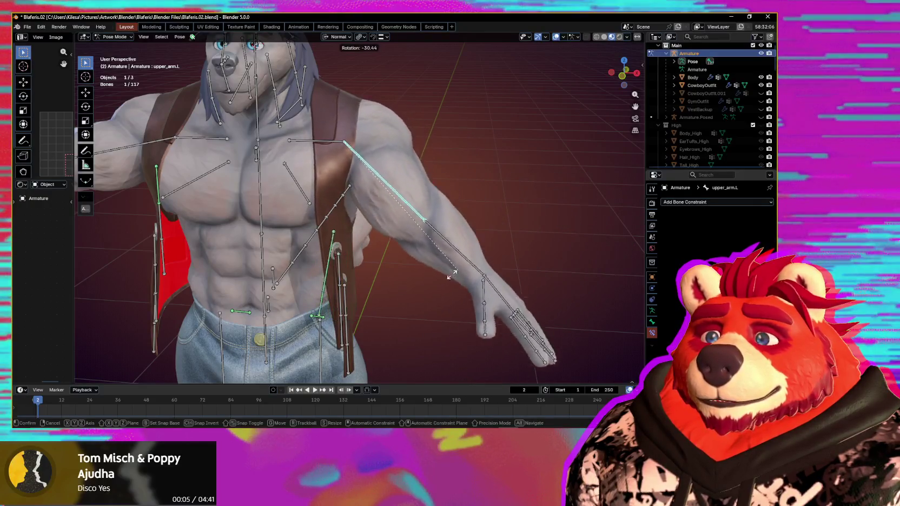
right_click(397, 303)
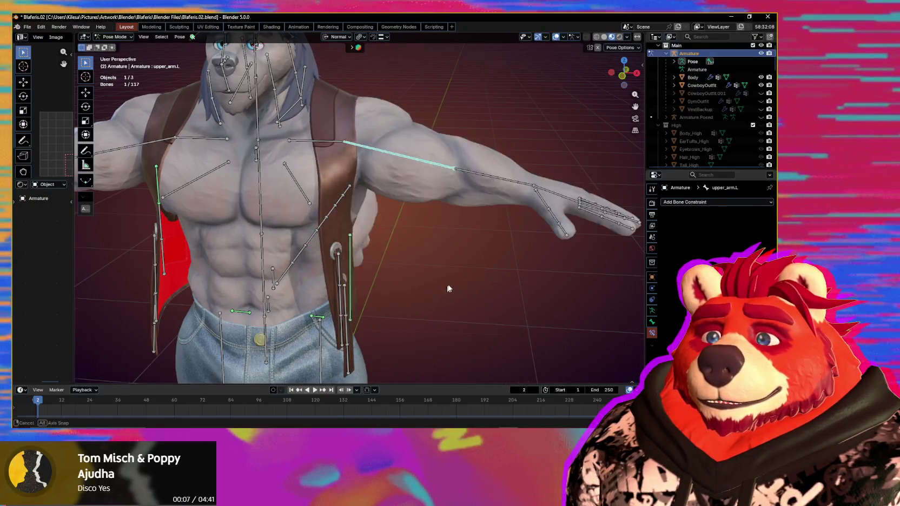
- Reselect VestWaist.001, then return to Object Mode and add the vest to the selection
left_click(352, 255)
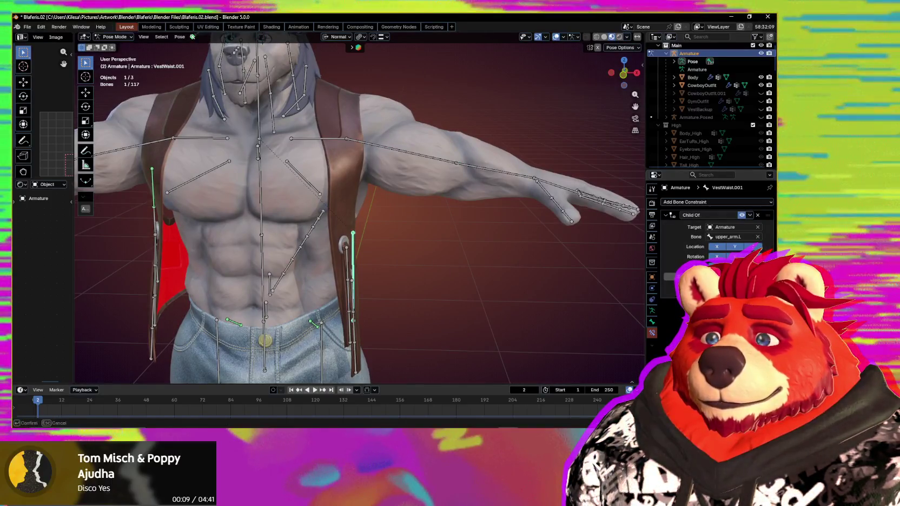
key("r")
mouse_move(513, 222)
middle_mouse_down()
mouse_move(396, 240)
mouse_move(435, 249)
middle_mouse_up()
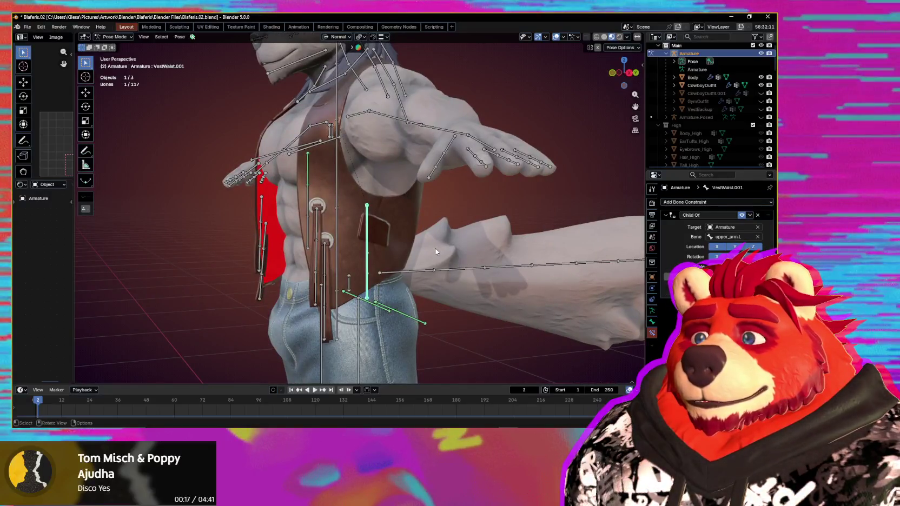
mouse_move(434, 248)
middle_mouse_down()
mouse_move(469, 259)
mouse_move(427, 276)
middle_mouse_up()
key("ctrl+Tab")
left_click(394, 274, "shift")
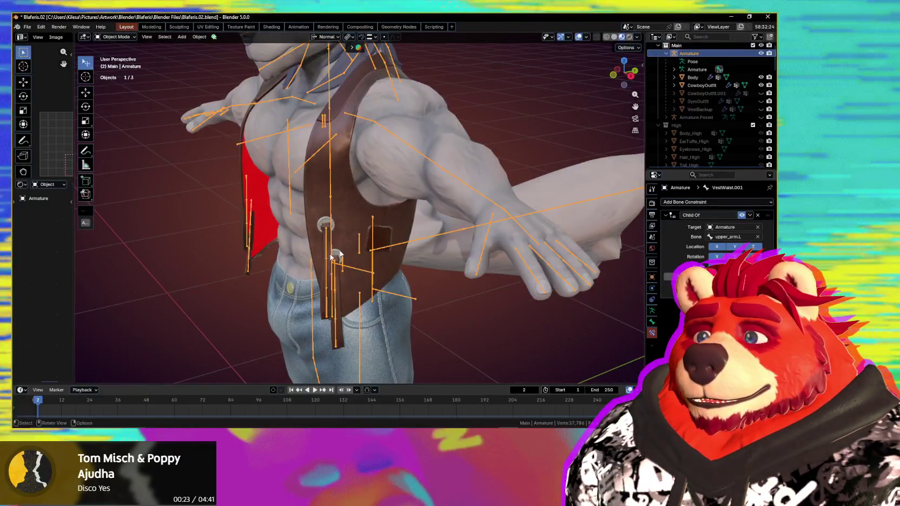
- View the VestStrap4.001 bone's weights on the CowboyOutfit vest in Weight Paint, then enter Edit Mode
key("ctrl+Tab")
middle_click_drag(340, 211, 352, 238)
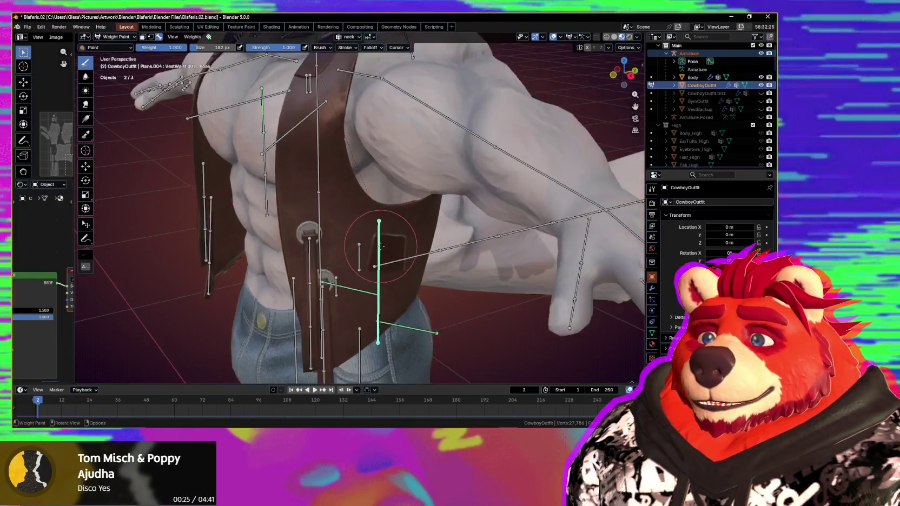
scroll(357, 243, "up", 1)
scroll(372, 255, "up", 1)
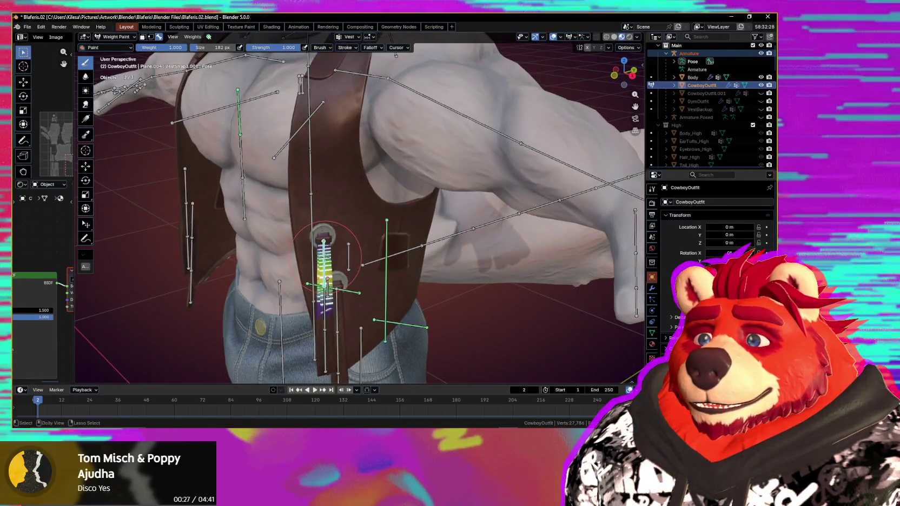
scroll(345, 280, "up", 3)
scroll(344, 280, "down", 3)
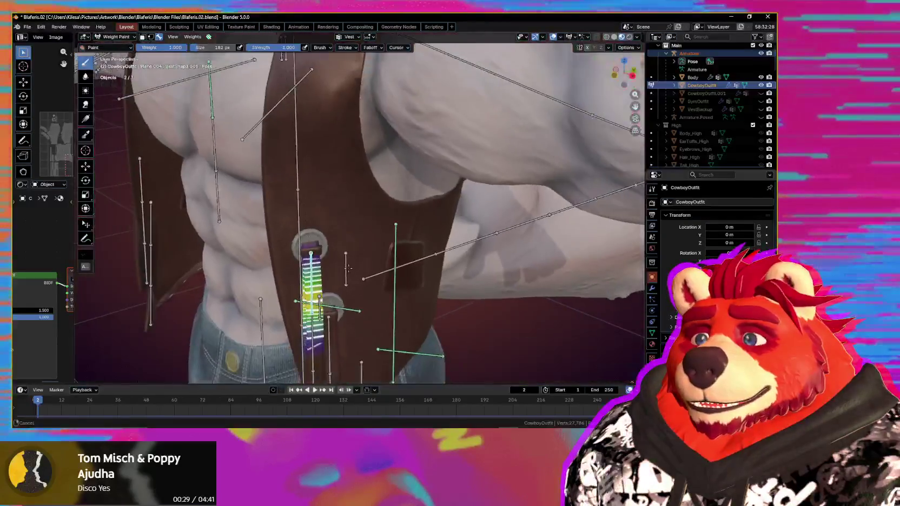
mouse_move(344, 280)
middle_mouse_down()
mouse_move(360, 197)
mouse_move(352, 249)
middle_mouse_up()
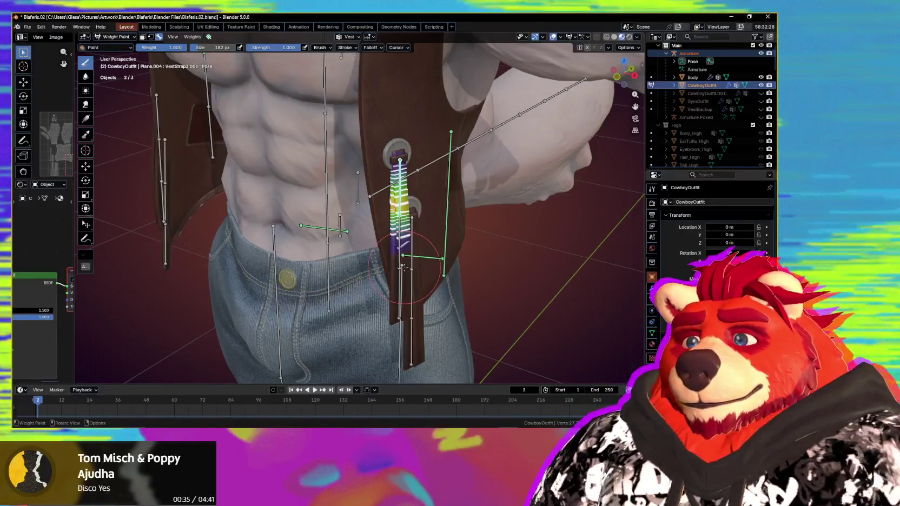
middle_click_drag(403, 267, 368, 228)
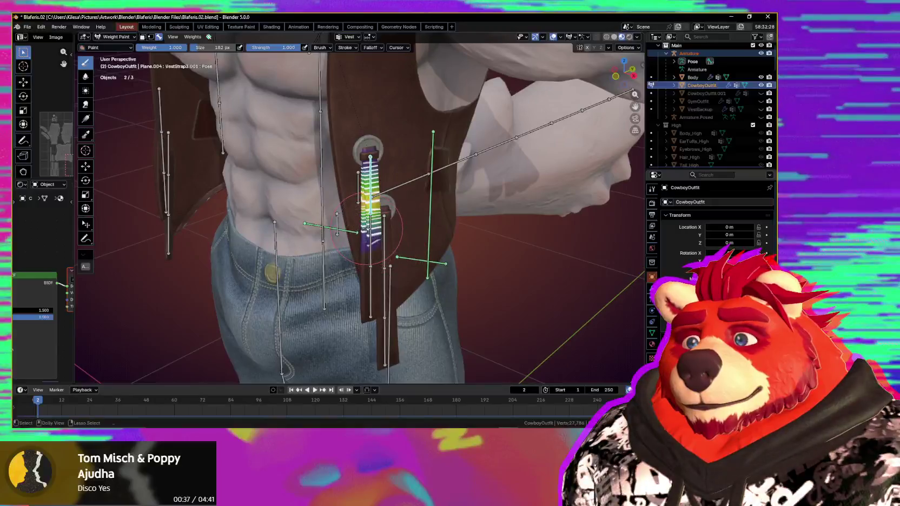
left_click(384, 232, "ctrl")
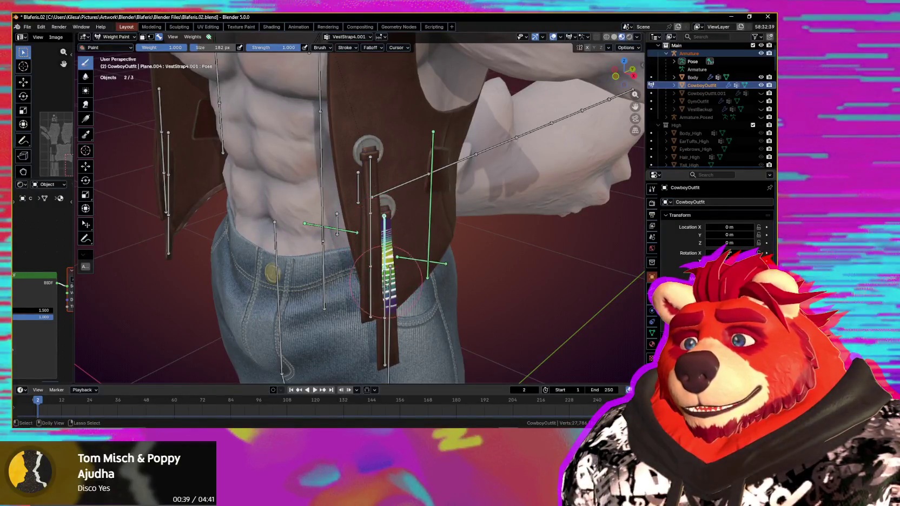
mouse_move(387, 285)
middle_mouse_down()
mouse_move(377, 206)
mouse_move(447, 210)
mouse_move(487, 228)
middle_mouse_up()
key("Tab")
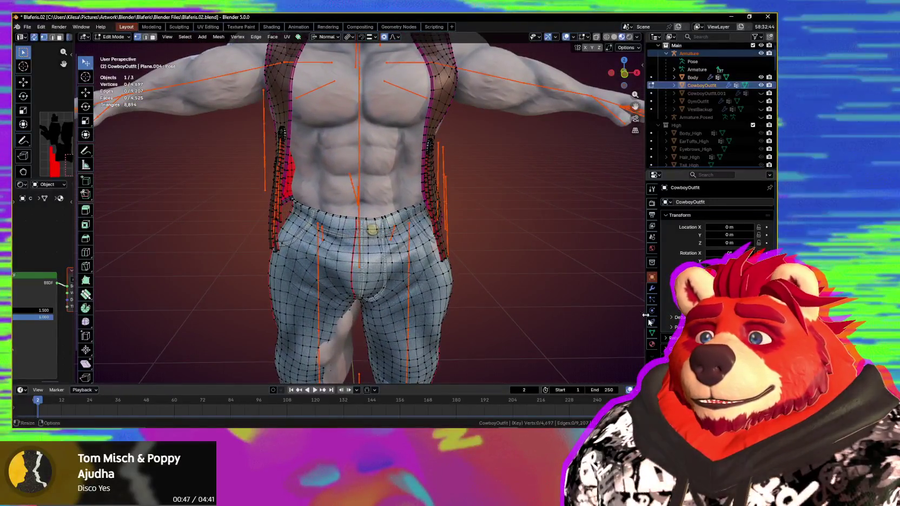
- Make the Basis shape key active on the vest mesh
left_click(652, 334)
left_click(677, 333)
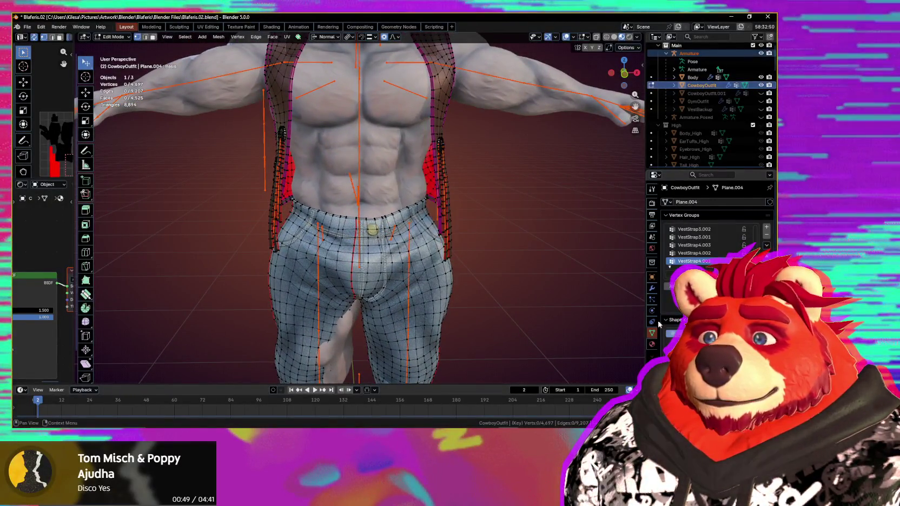
middle_click_drag(357, 249, 398, 259)
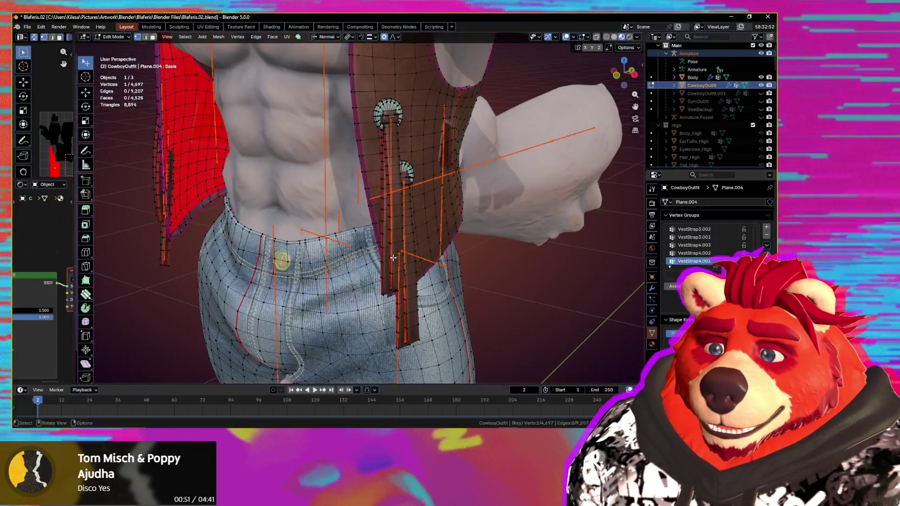
- Select the linked front strap, hide it with H, and switch the vest to Object Mode
key("l")
key("l")
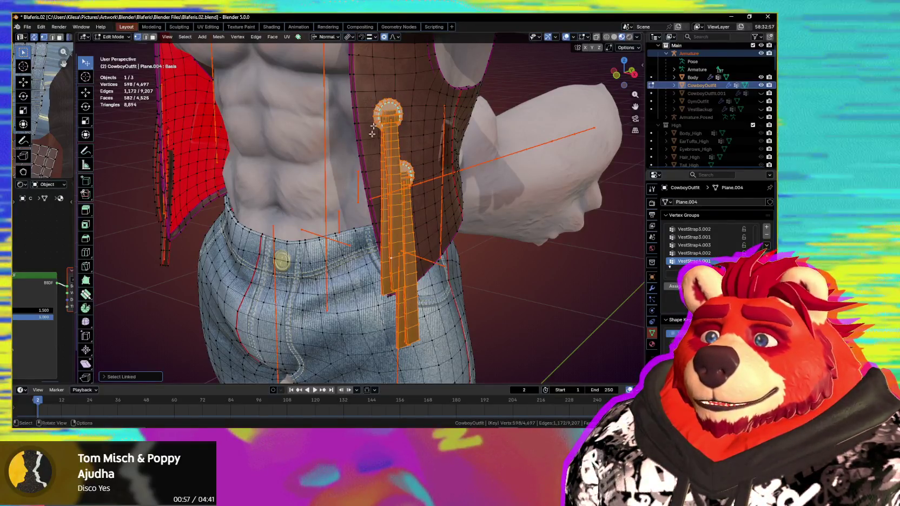
mouse_move(373, 130)
middle_mouse_down()
mouse_move(389, 188)
mouse_move(404, 187)
mouse_move(396, 188)
middle_mouse_up()
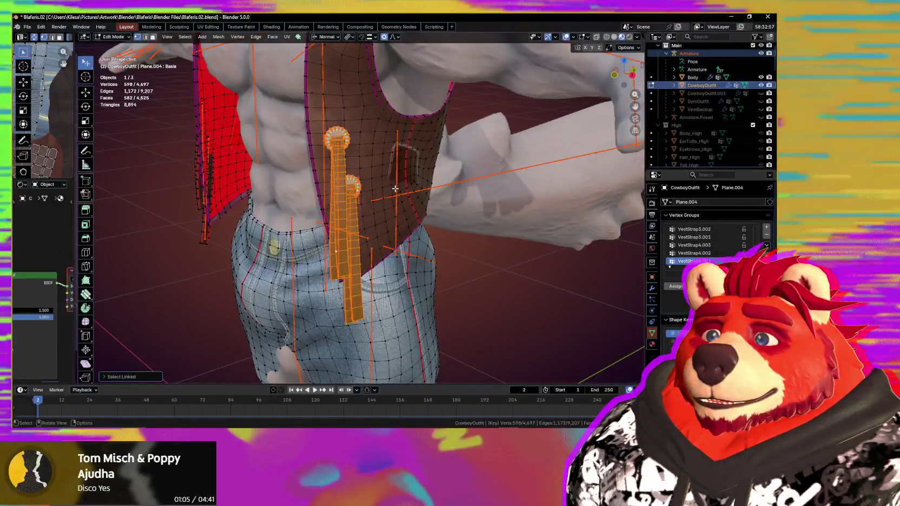
key("h")
key("ctrl+Tab")
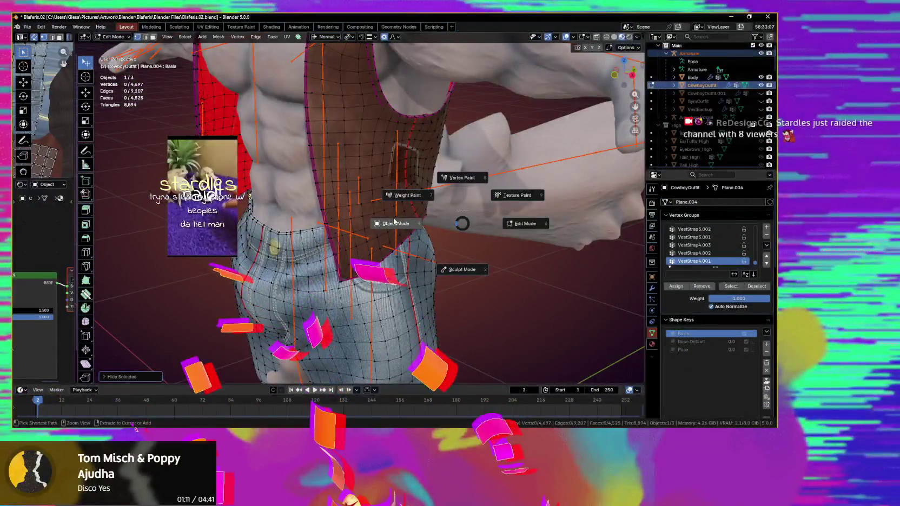
left_click(395, 190)
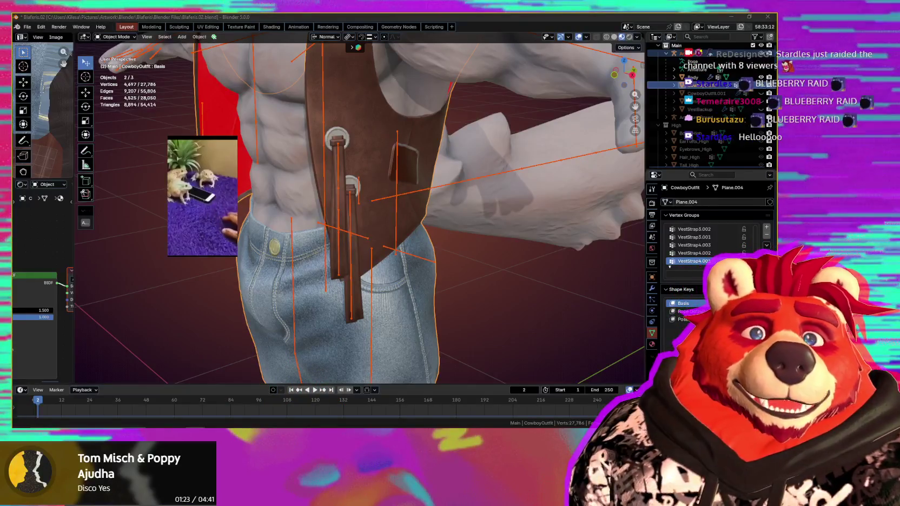
- Select the Body mesh to check its vertex groups
scroll(391, 313, "down", 3)
scroll(390, 313, "down", 2)
mouse_move(368, 303)
middle_mouse_down()
mouse_move(390, 313)
mouse_move(403, 293)
middle_mouse_up()
scroll(391, 312, "up", 4)
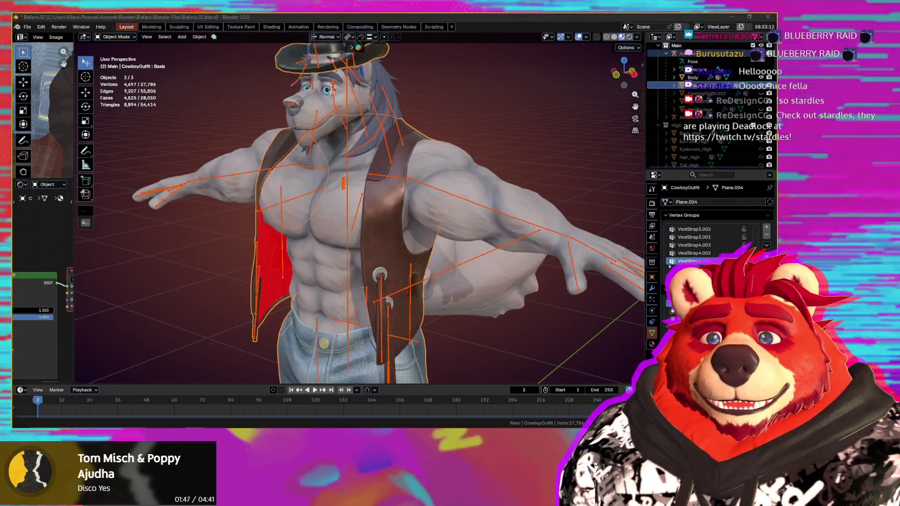
middle_click_drag(468, 314, 408, 280)
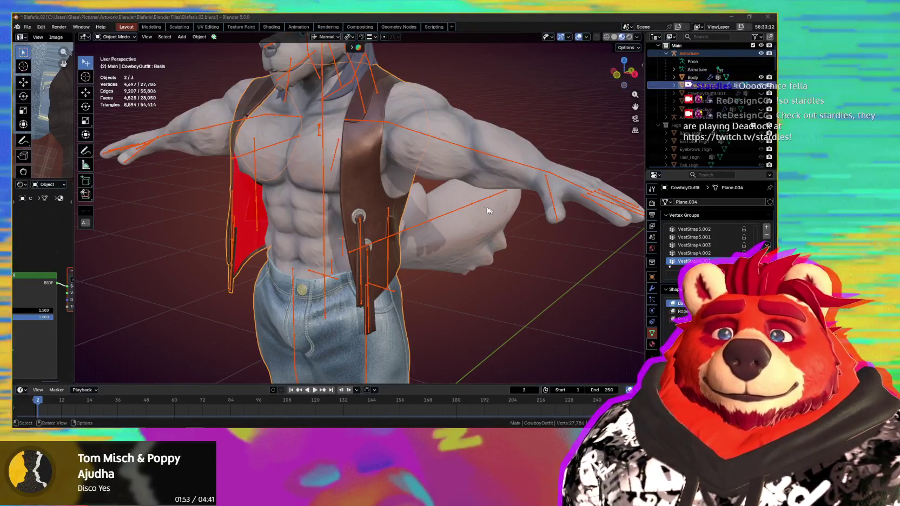
scroll(486, 207, "up", 5)
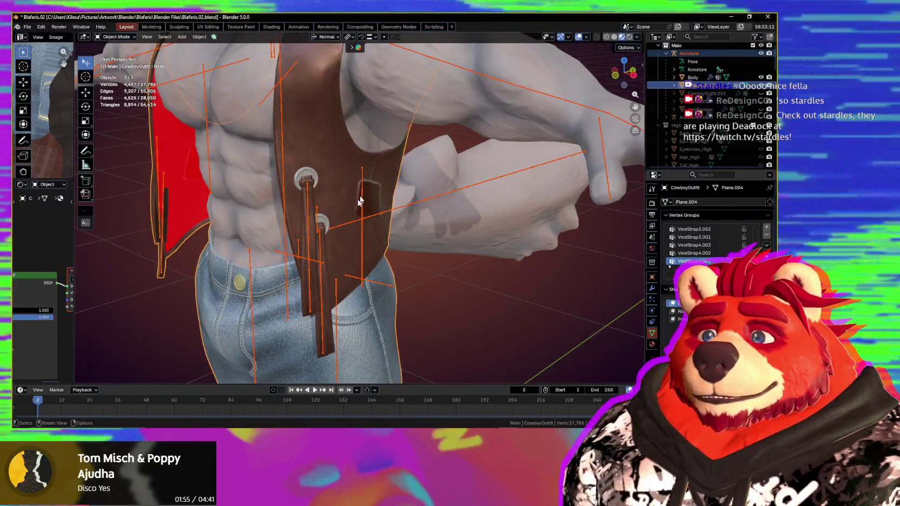
left_click(360, 191)
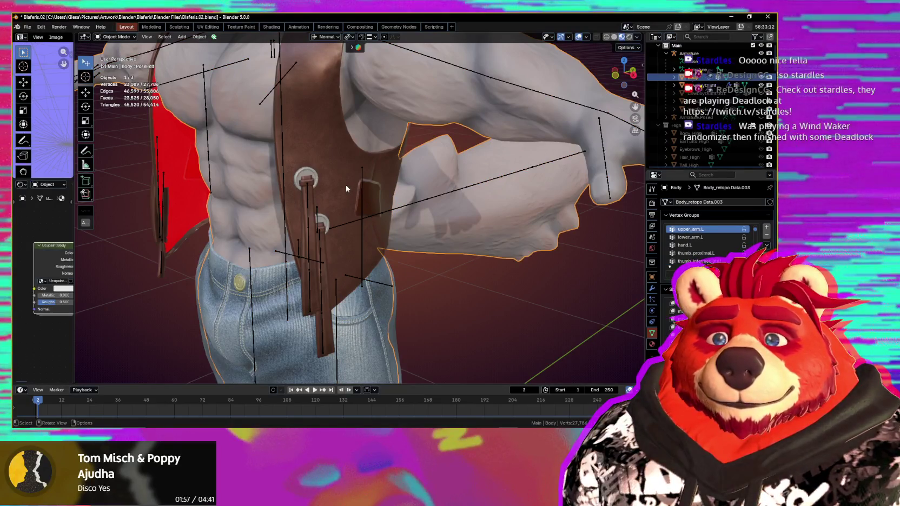
- Add the vest to the armature selection and enter Weight Paint mode
scroll(661, 230, "down", 1)
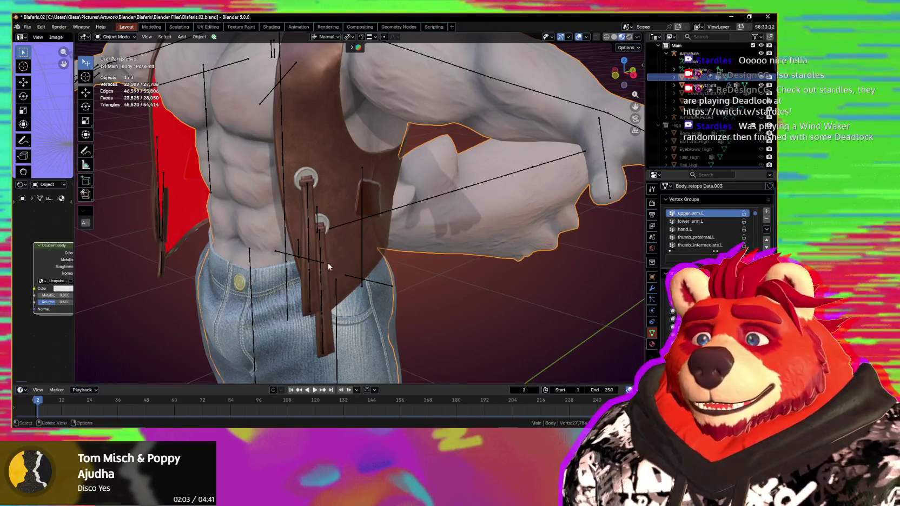
middle_click_drag(356, 245, 363, 276, "shift")
left_click(403, 260, "shift")
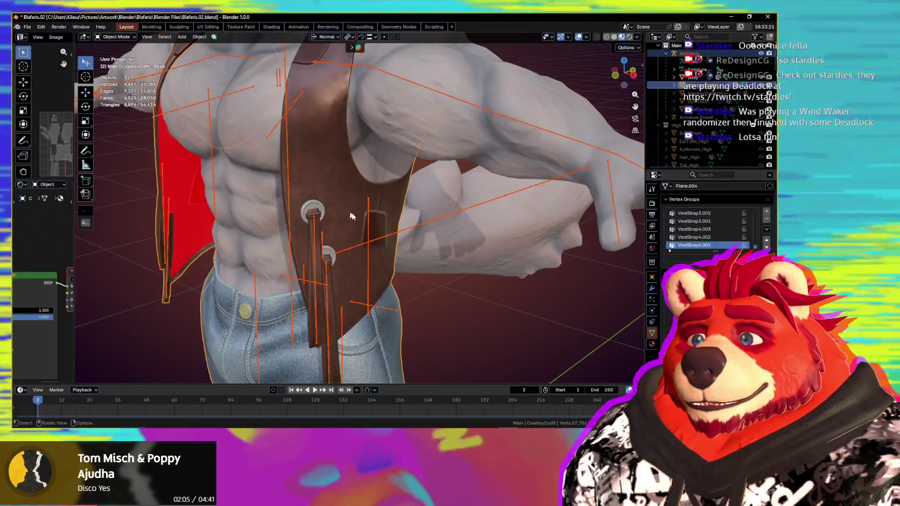
key("ctrl+Tab")
left_click(336, 201)
mouse_move(369, 213)
middle_mouse_down()
mouse_move(383, 229)
mouse_move(377, 234)
middle_mouse_up()
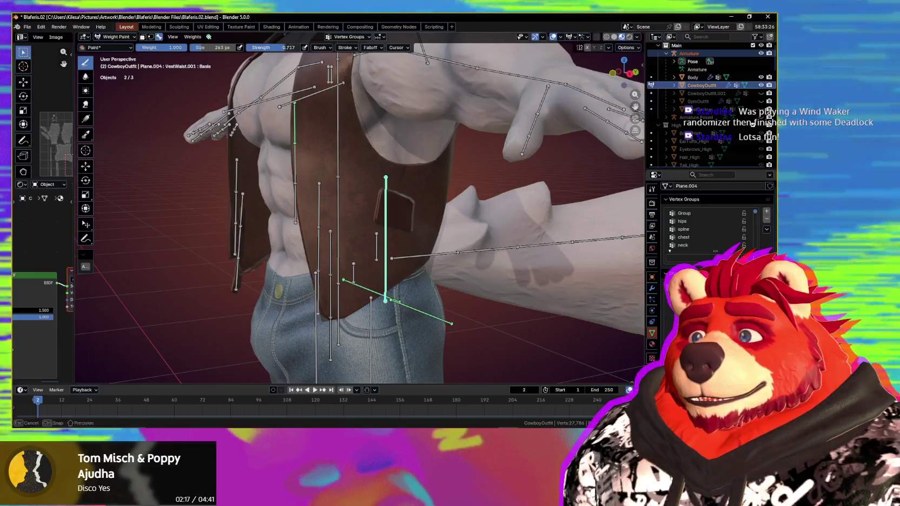
- Lower brush strength, enable the selection mask, and paint VestWaist.001 down the vest's side and lower front
left_click_drag(265, 48, 254, 48)
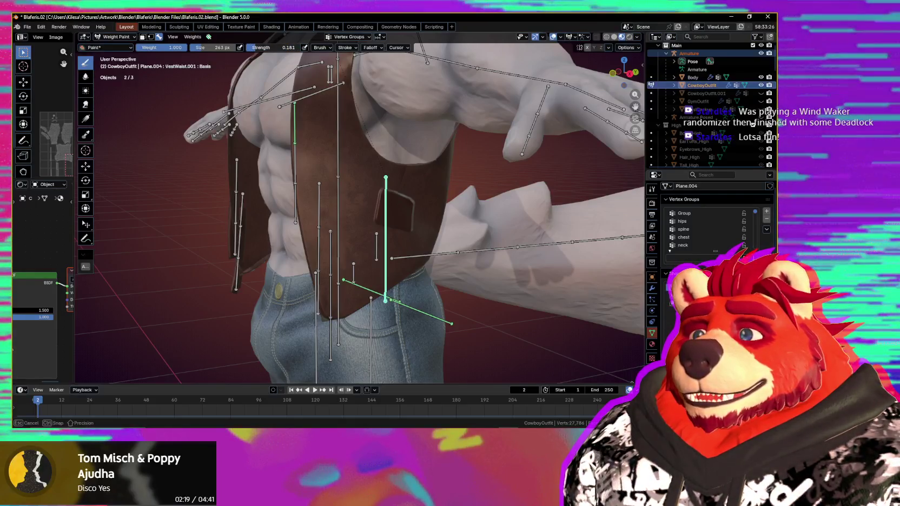
middle_click_drag(424, 207, 341, 205)
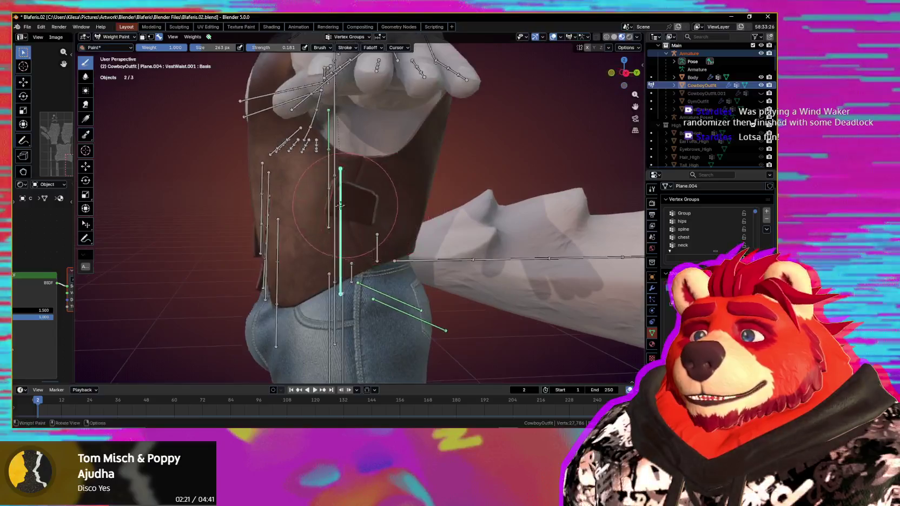
mouse_move(317, 274)
middle_mouse_down()
mouse_move(432, 234)
mouse_move(401, 234)
mouse_move(434, 169)
mouse_move(423, 174)
mouse_move(442, 181)
middle_mouse_up()
key("m")
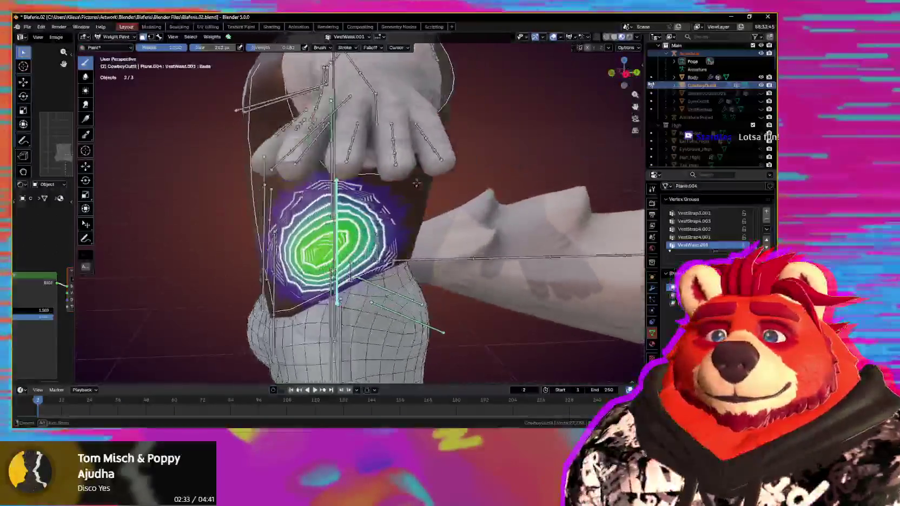
middle_click_drag(442, 181, 333, 210)
left_click_drag(333, 210, 360, 276)
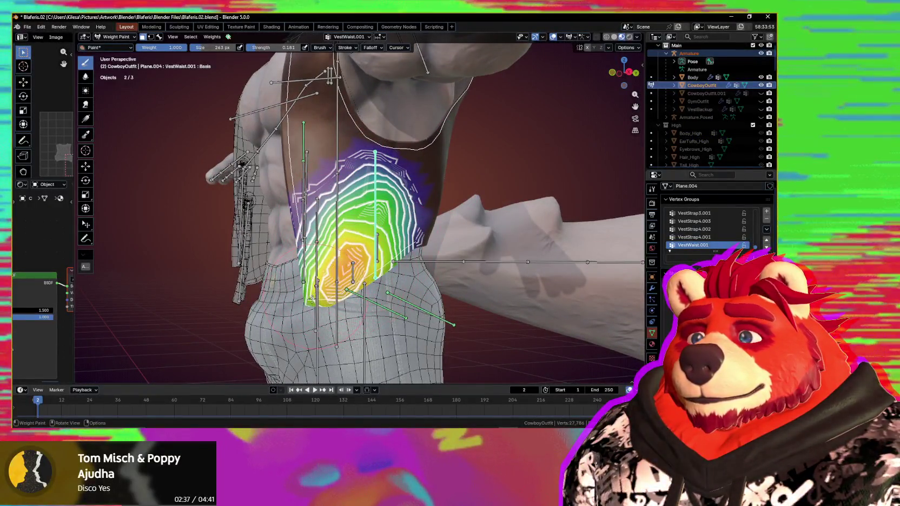
left_click_drag(301, 304, 302, 311)
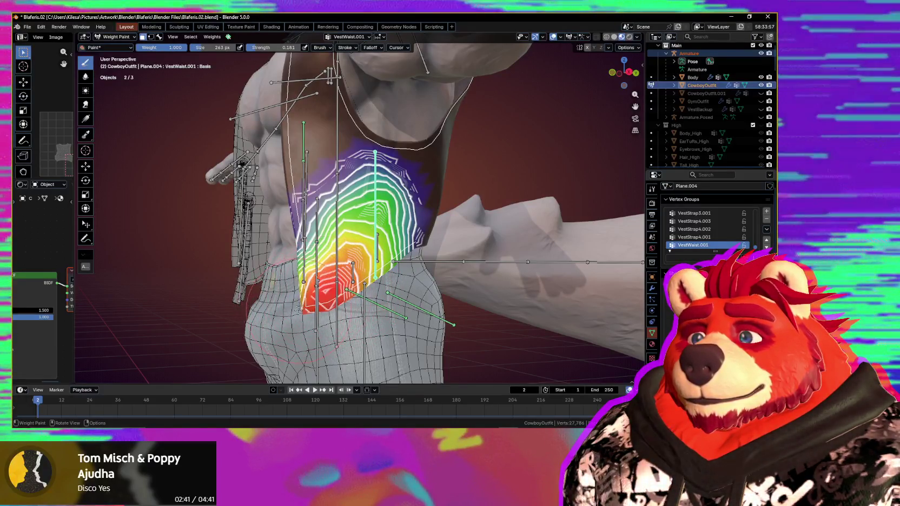
- Enlarge the brush and paint full weight on the vest's upper middle and left edge
key("f")
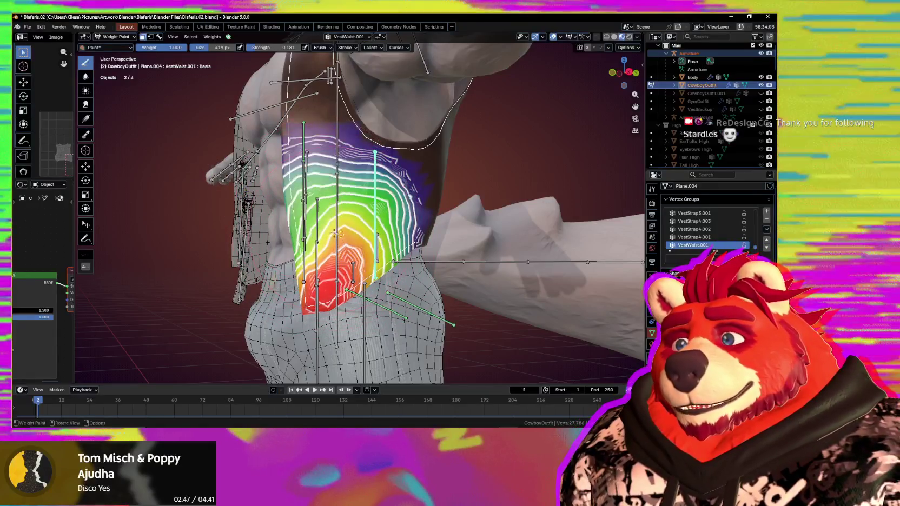
middle_click_drag(354, 246, 331, 250)
middle_click_drag(378, 269, 381, 241)
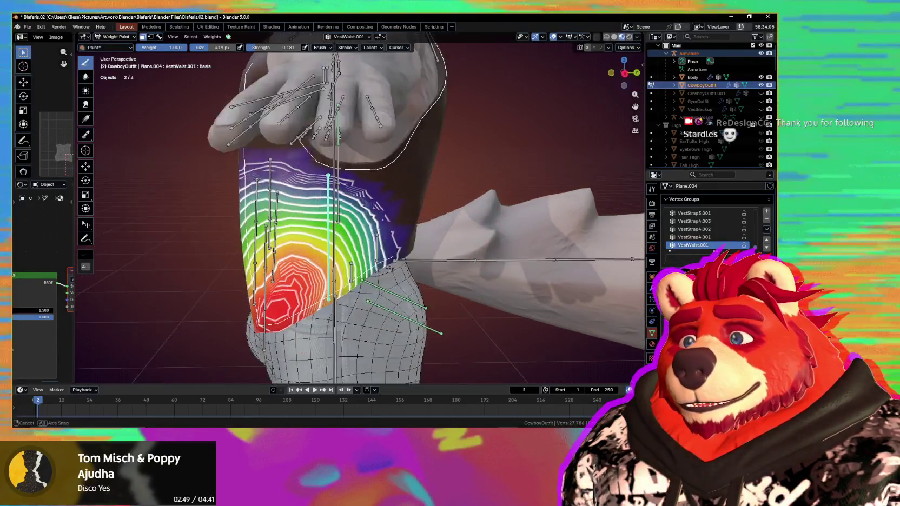
left_click_drag(350, 240, 372, 212)
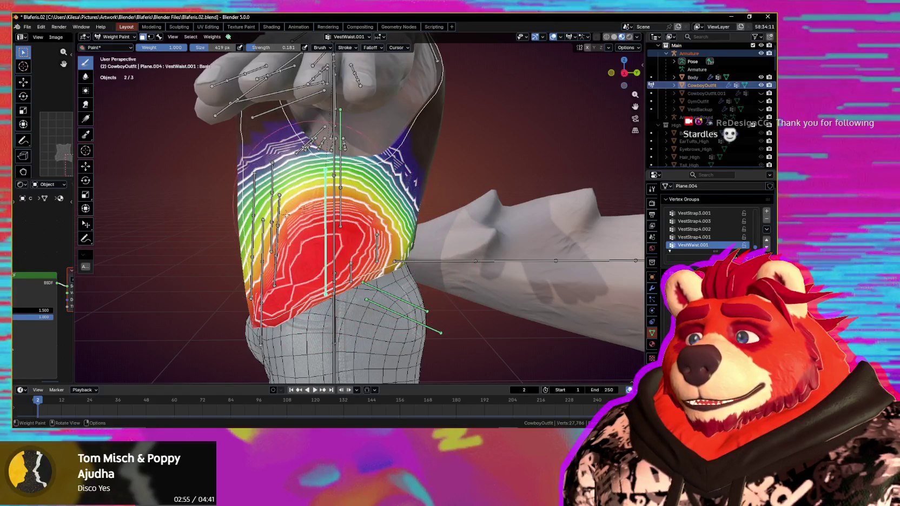
middle_click_drag(262, 218, 353, 224)
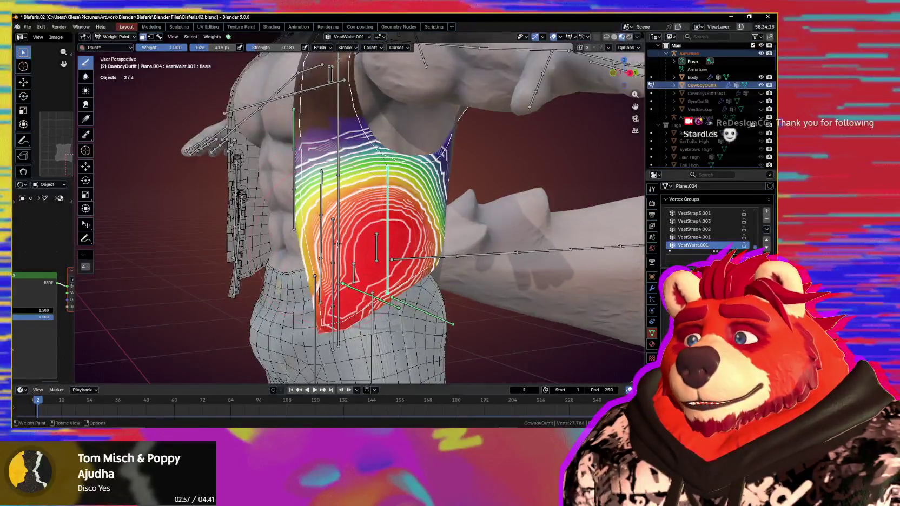
left_click_drag(317, 141, 290, 229)
left_click_drag(307, 275, 324, 319)
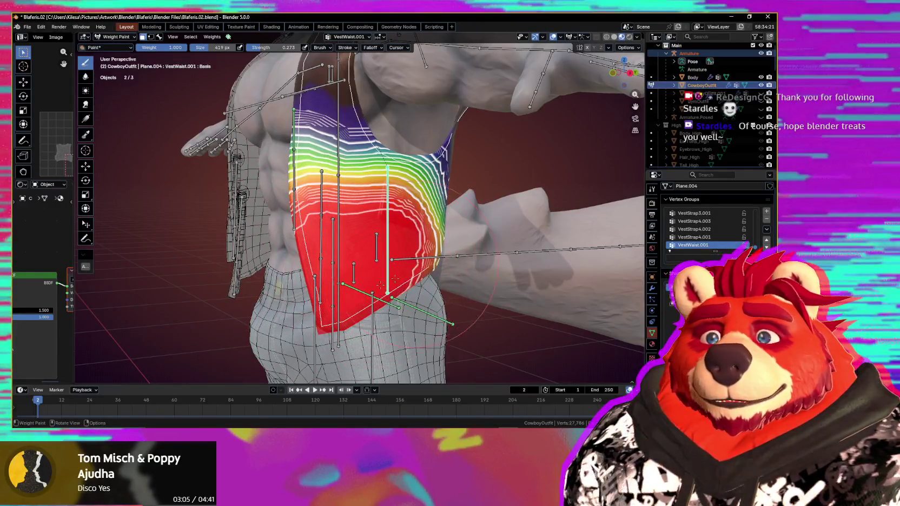
- Paint stronger weight across the vest panel and check the resulting weights
middle_click_drag(373, 216, 309, 212)
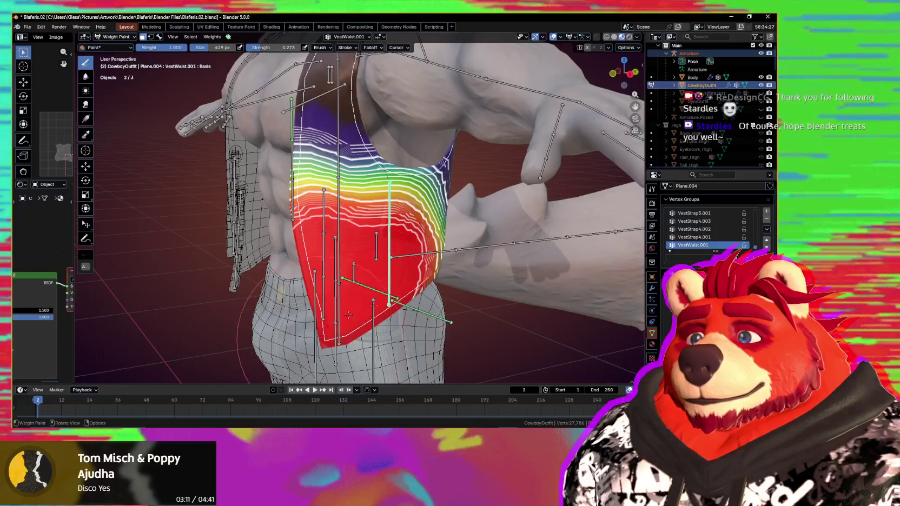
middle_click_drag(348, 315, 352, 286)
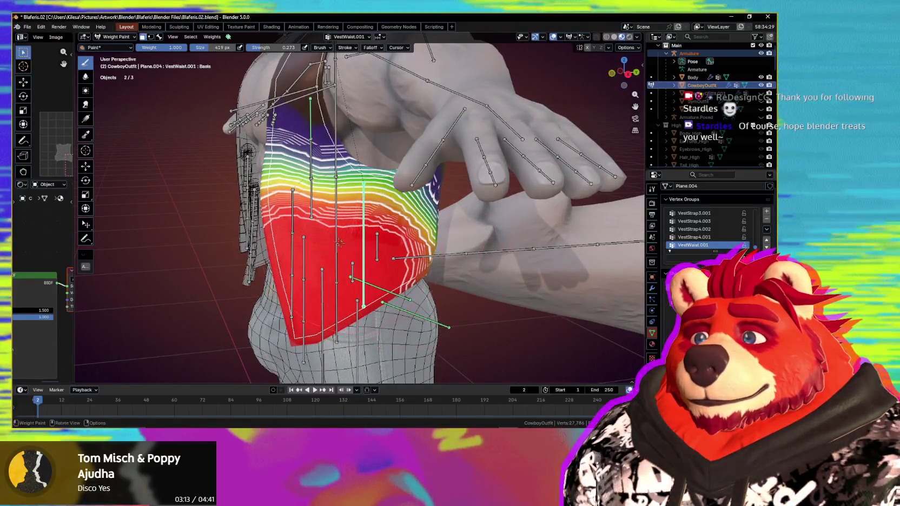
middle_click_drag(414, 268, 375, 224)
mouse_move(377, 223)
left_mouse_down()
mouse_move(399, 183)
mouse_move(378, 186)
left_mouse_up()
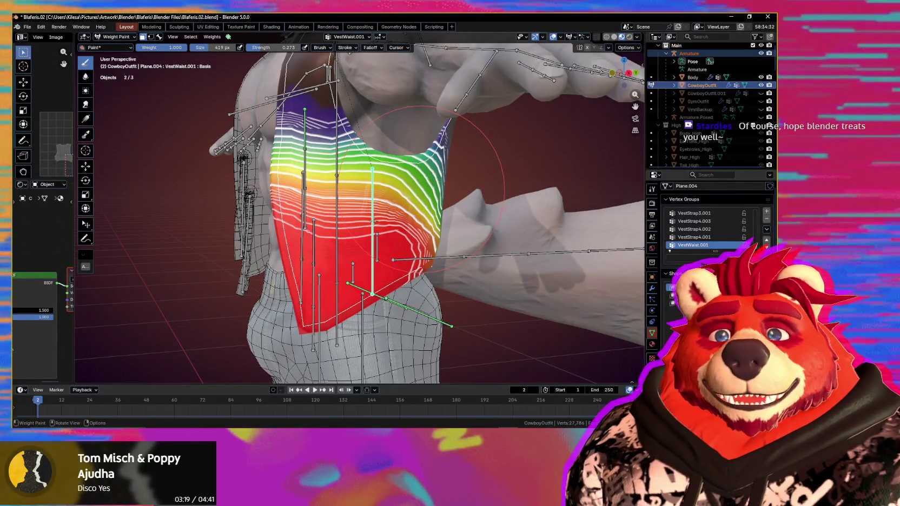
mouse_move(379, 218)
middle_mouse_down()
mouse_move(350, 261)
mouse_move(82, 99)
middle_mouse_up()
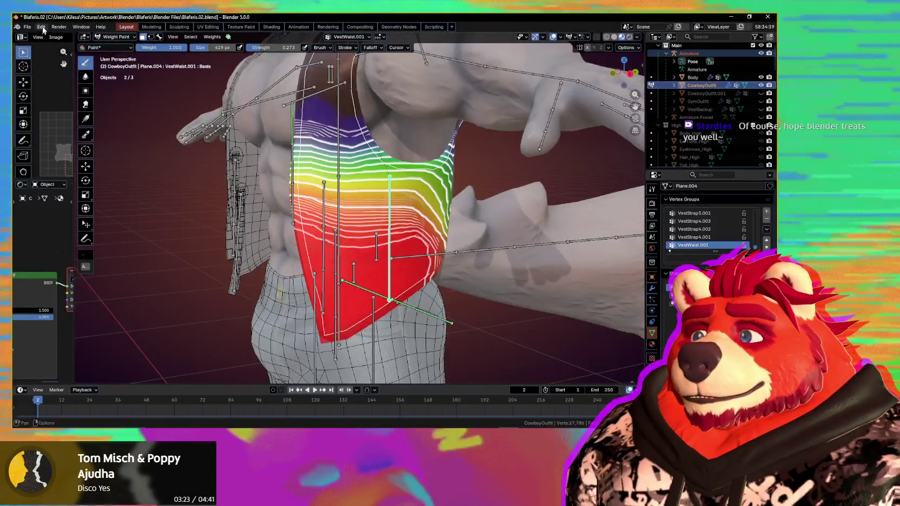
- Save the preferences from the Save & Load section (5-minute auto-save) and close the Preferences window
left_click(42, 27)
left_click(51, 133)
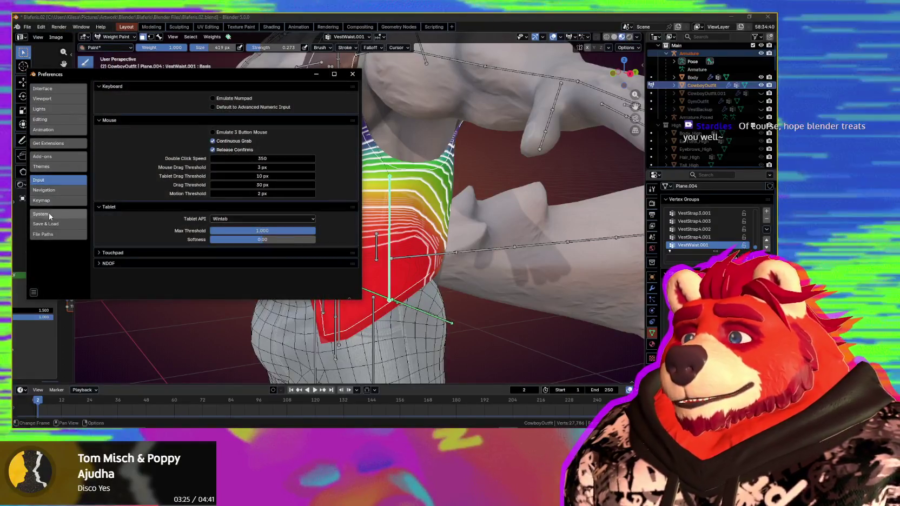
left_click(52, 224)
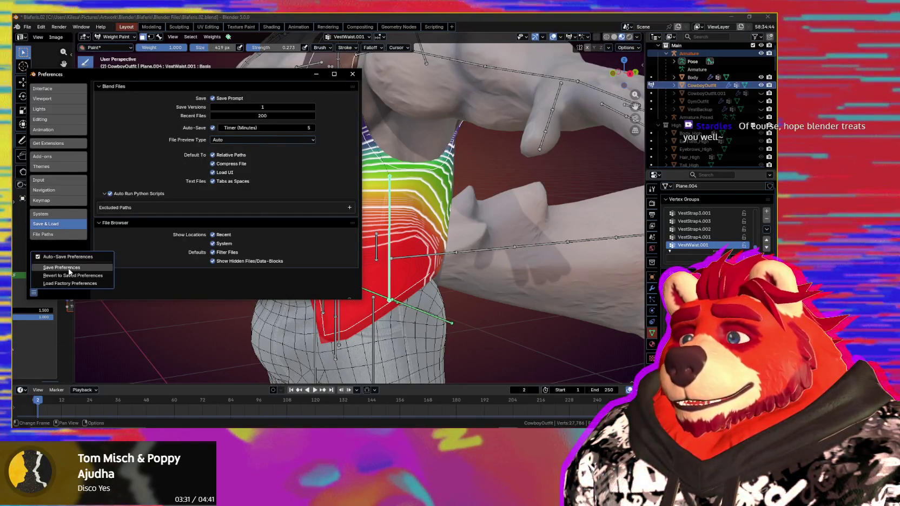
left_click(69, 268)
left_click(353, 76)
mouse_move(379, 173)
middle_mouse_down()
mouse_move(536, 205)
mouse_move(377, 216)
mouse_move(356, 249)
middle_mouse_up()
scroll(536, 206, "up", 3)
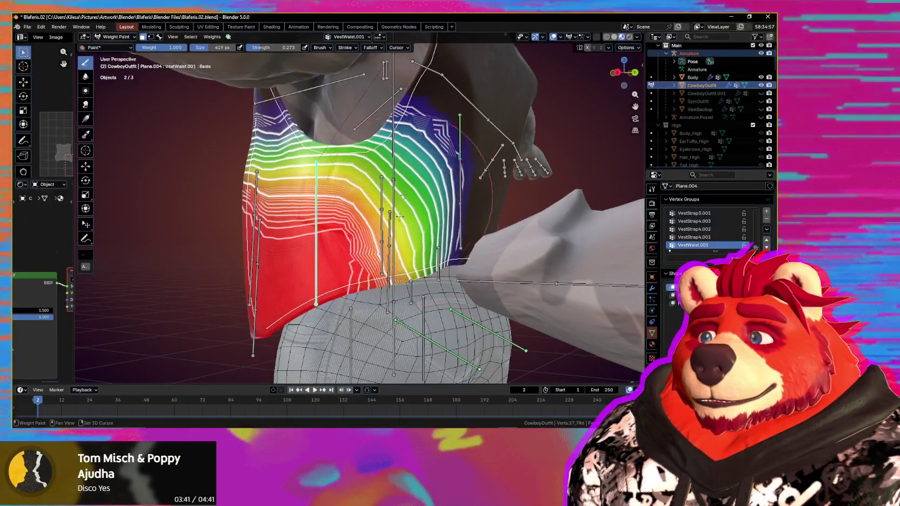
- Paint across the vest front, then test the waist bone with a cancelled rotate and move
left_click_drag(381, 249, 348, 257)
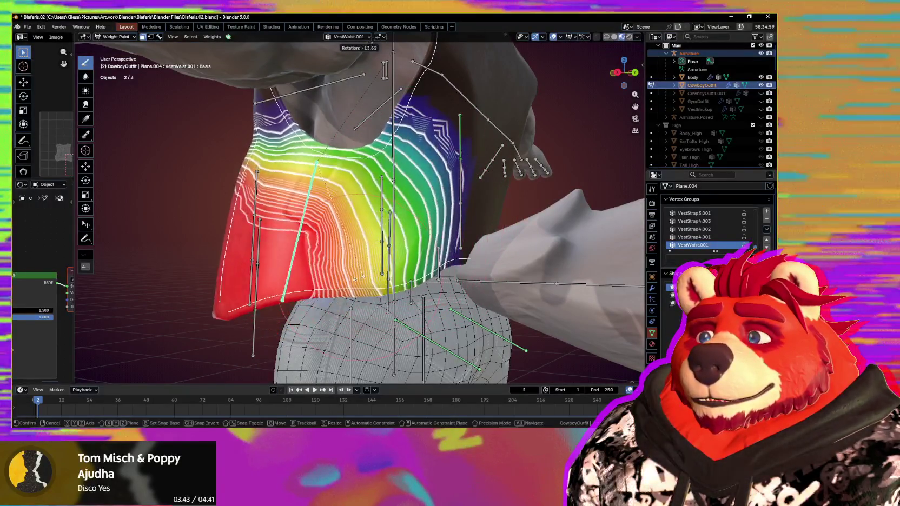
middle_click_drag(348, 257, 427, 269)
key("r")
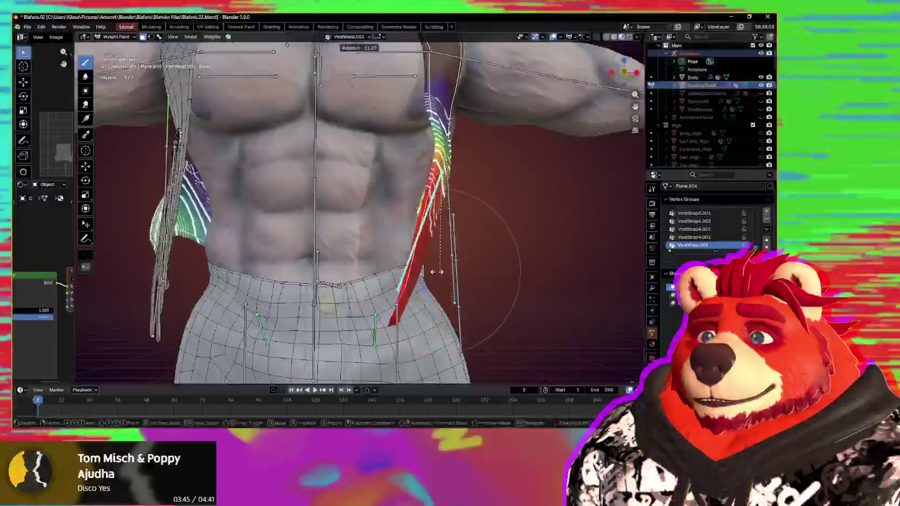
key("g")
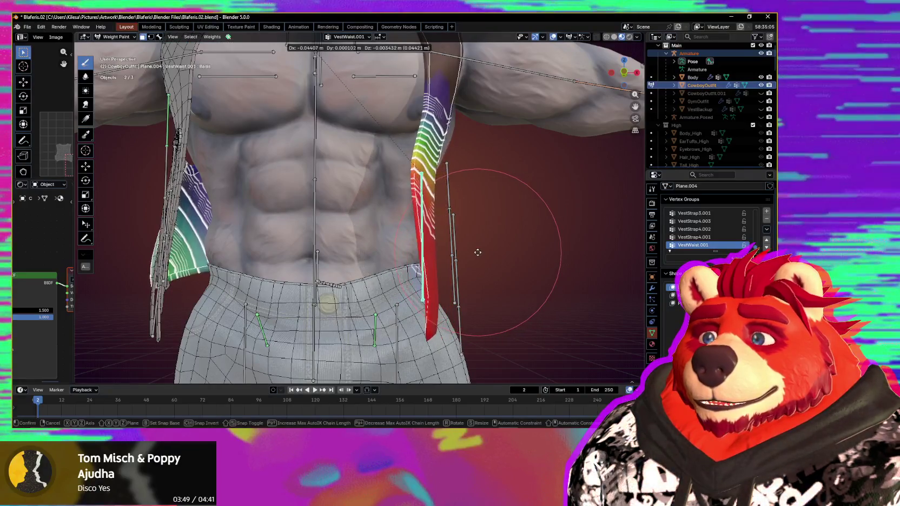
right_click(477, 252)
mouse_move(478, 253)
middle_mouse_down()
mouse_move(411, 254)
mouse_move(464, 227)
middle_mouse_up()
scroll(464, 227, "up", 3)
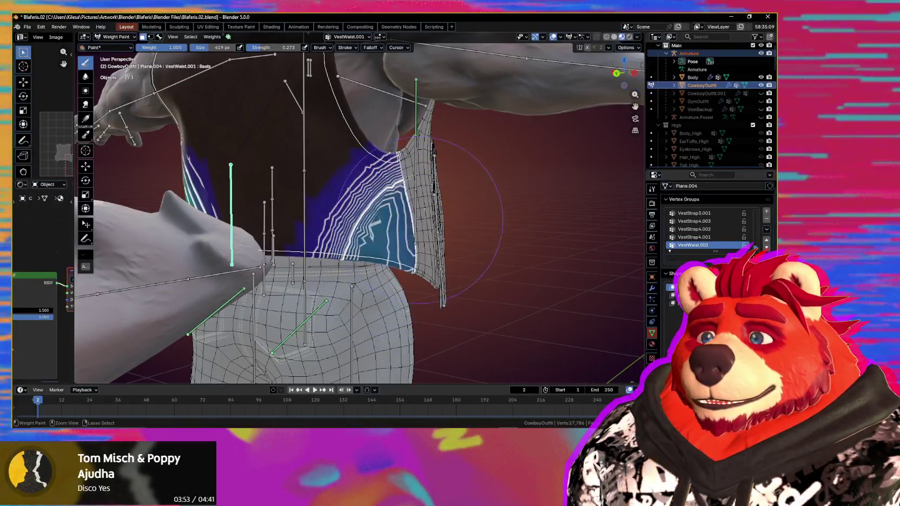
- Raise brush strength, paint over the blue waist area, and return to Object Mode
middle_click_drag(396, 194, 414, 275)
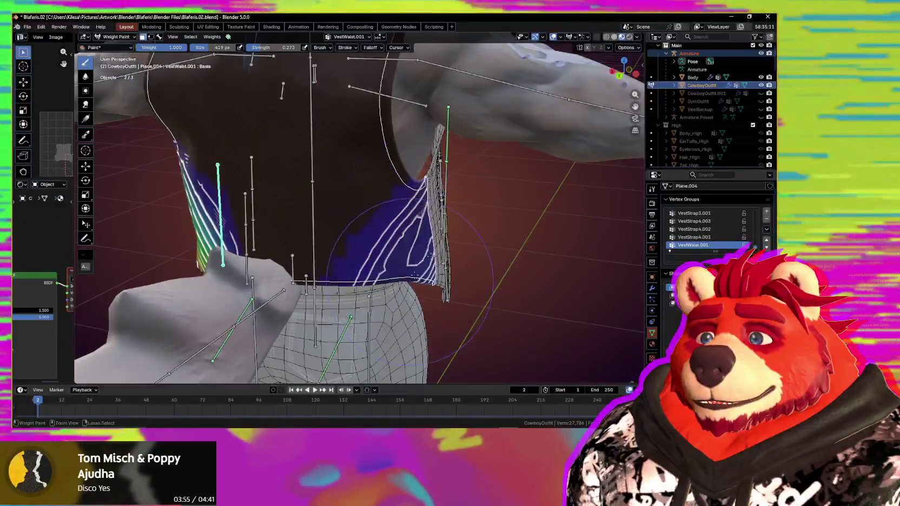
key("shift+f")
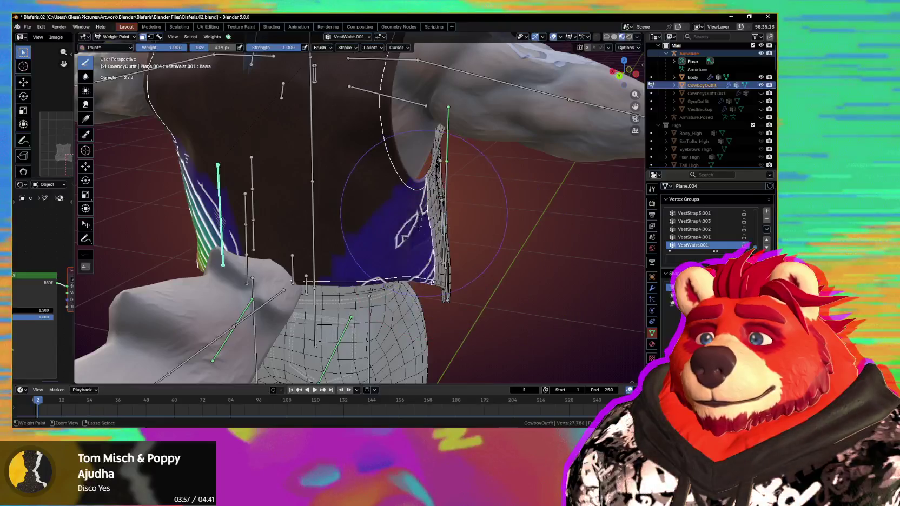
left_click_drag(440, 269, 426, 226)
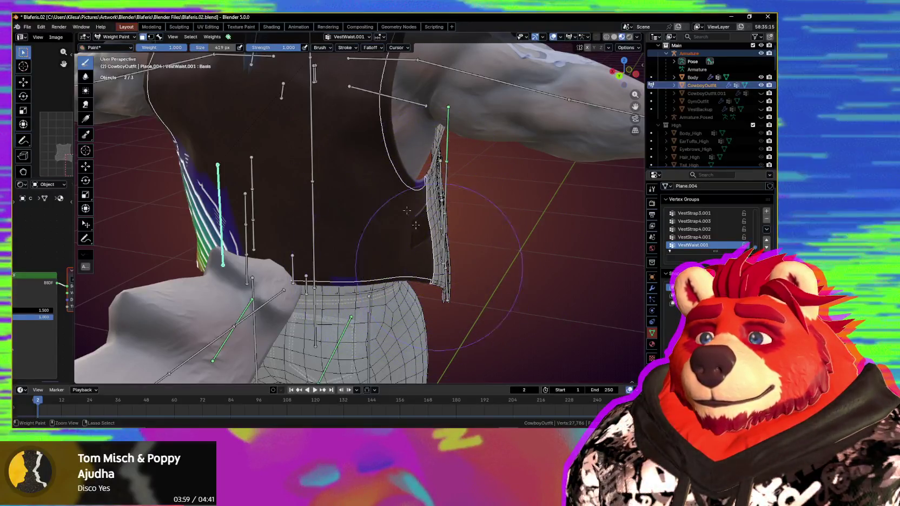
mouse_move(461, 269)
middle_mouse_down()
mouse_move(412, 262)
mouse_move(474, 252)
middle_mouse_up()
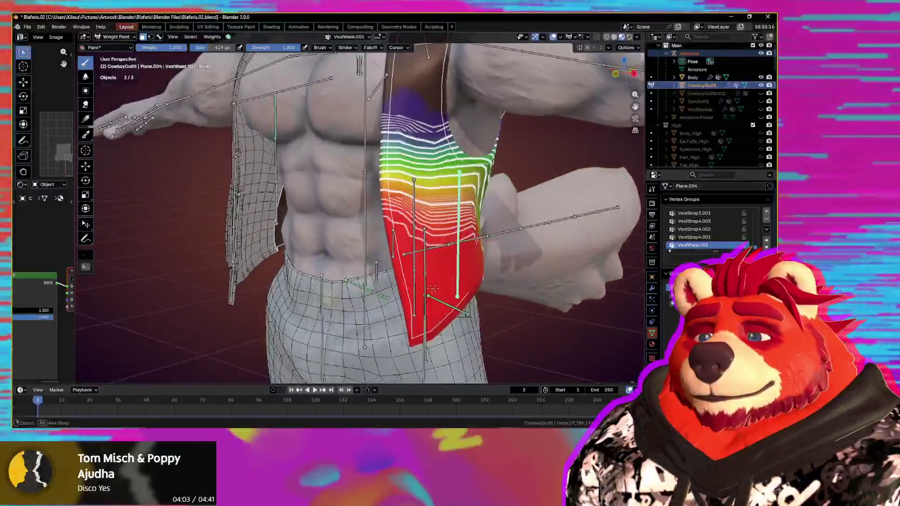
key("ctrl+Tab")
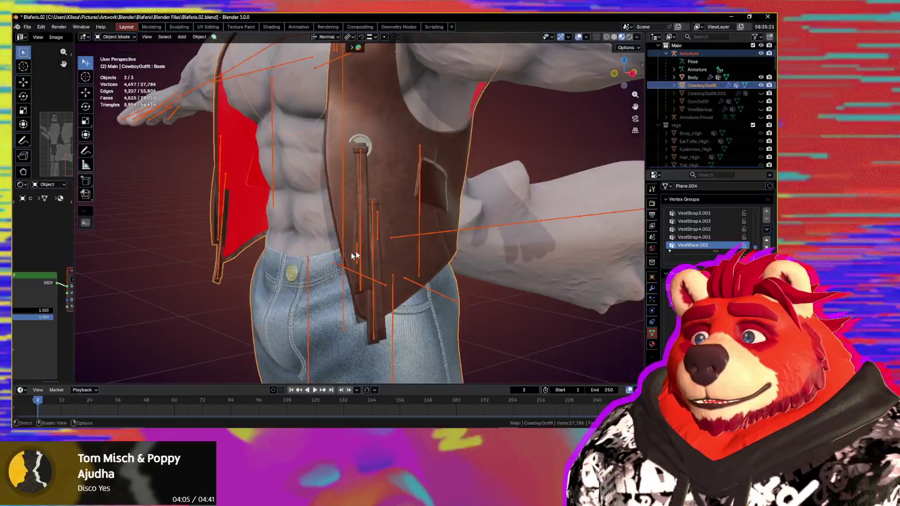
- Parent the vest strap bones to VestWaist.001 with Keep Offset, then switch the armature to Pose Mode
key("Tab")
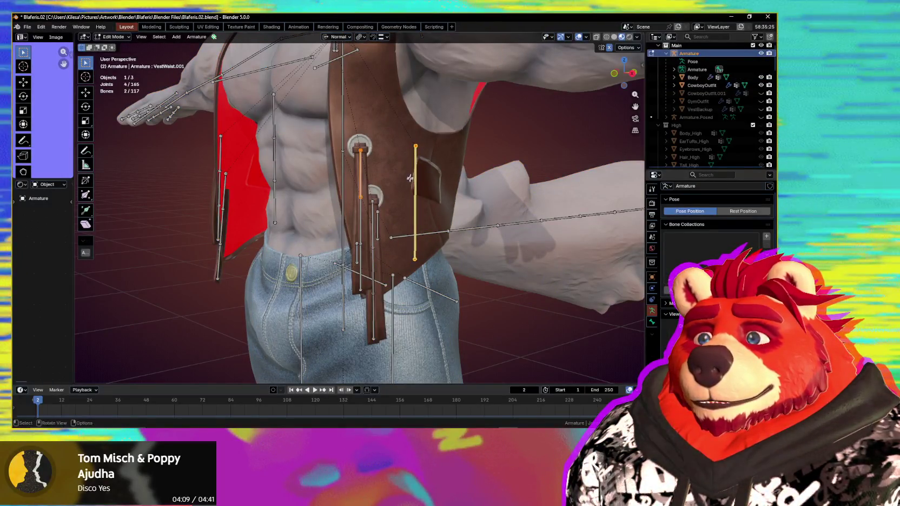
middle_click_drag(410, 178, 446, 267)
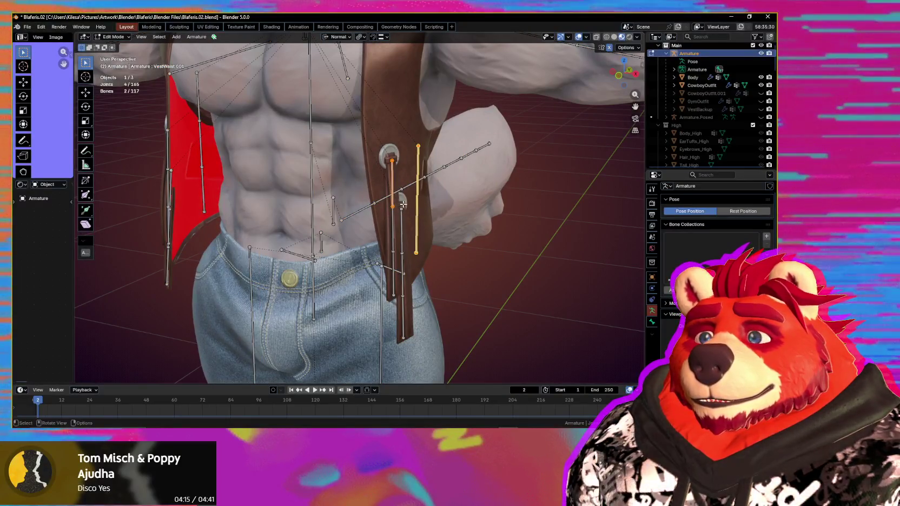
middle_click_drag(403, 204, 382, 180)
left_click(388, 233, "shift")
left_click(416, 227, "shift")
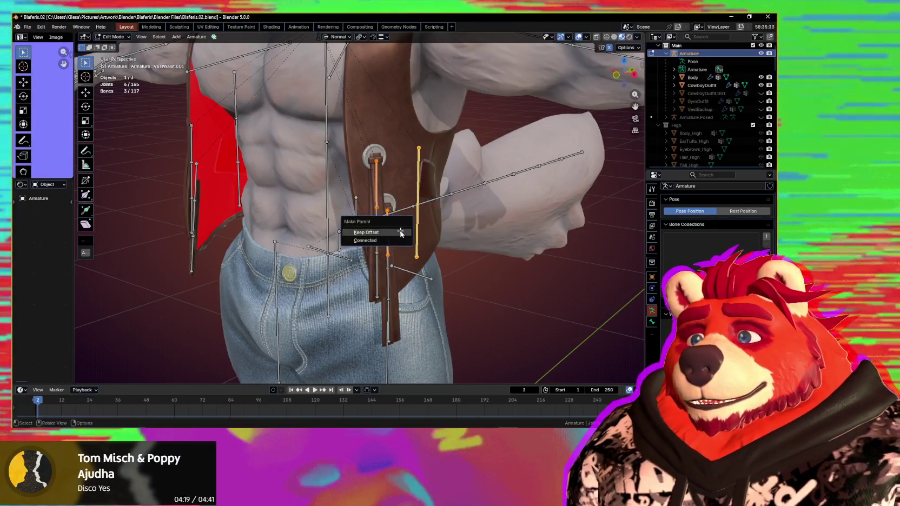
left_click(401, 233)
middle_click_drag(400, 234, 471, 205)
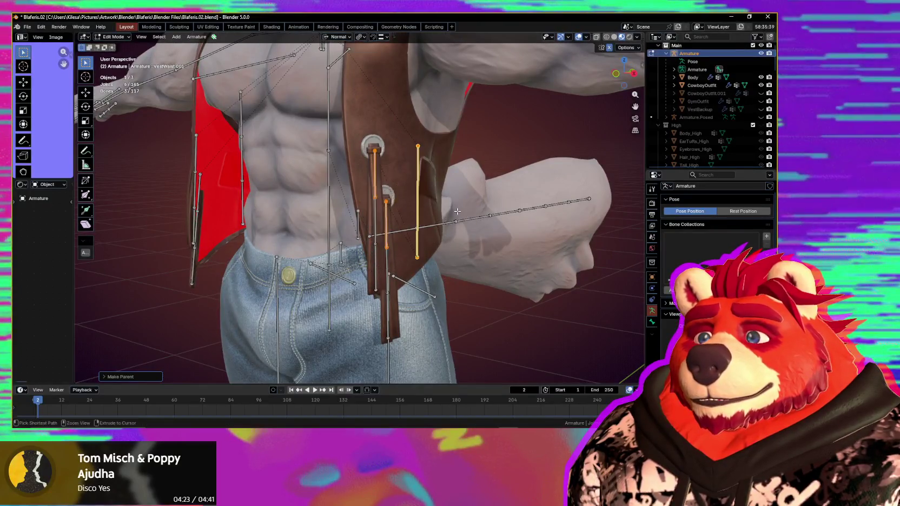
key("2")
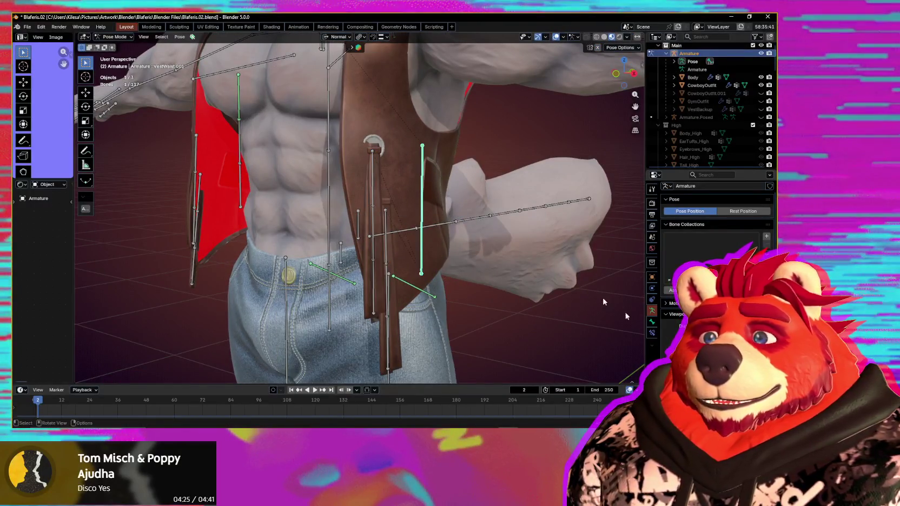
- Rotate and move VestWaist.001 several times to test the vest deformation, ending with the bone upright
mouse_move(471, 252)
middle_mouse_down()
mouse_move(493, 262)
mouse_move(492, 246)
middle_mouse_up()
key("r")
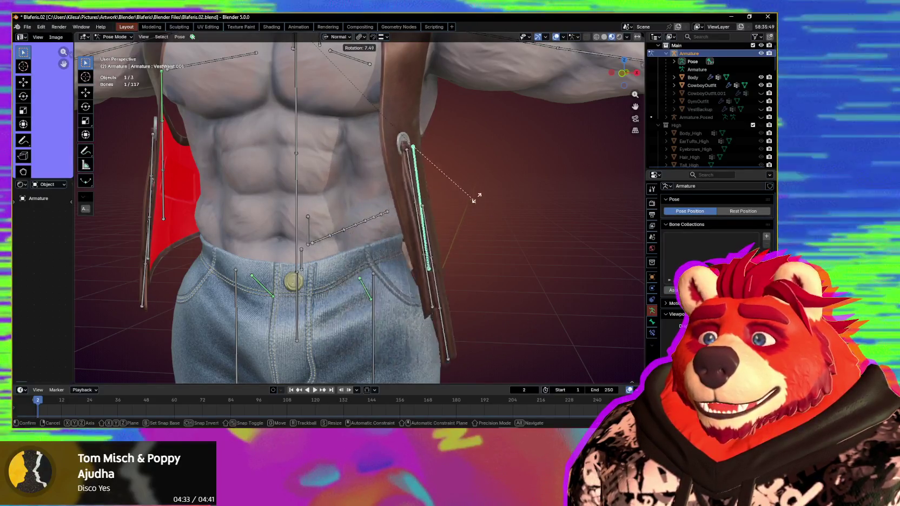
left_click(460, 222)
mouse_move(460, 222)
middle_mouse_down()
mouse_move(397, 223)
mouse_move(438, 237)
middle_mouse_up()
key("r")
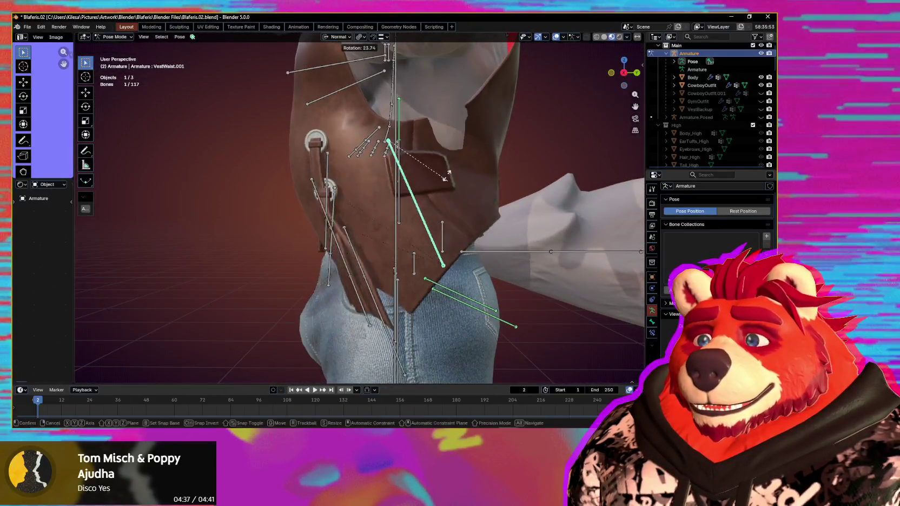
left_click(447, 173)
middle_click_drag(448, 174, 477, 251)
key("g")
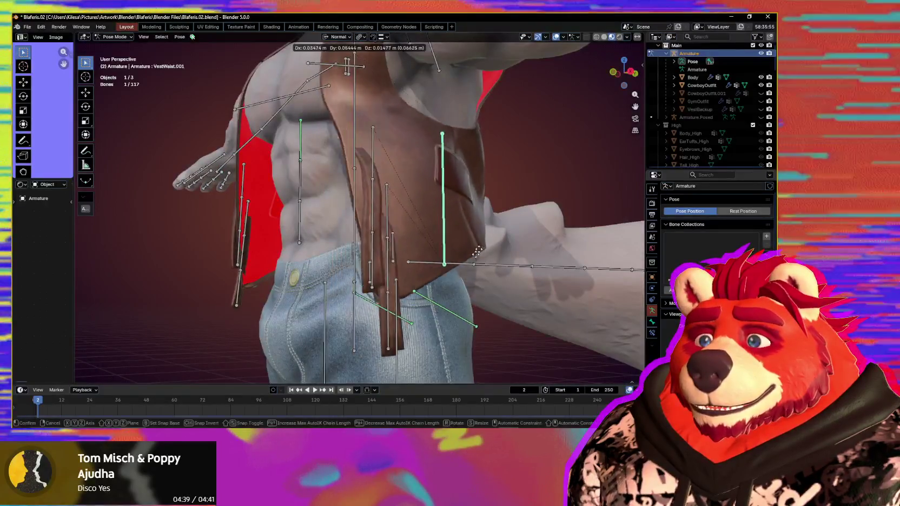
left_click(478, 251)
mouse_move(478, 251)
middle_mouse_down()
mouse_move(479, 230)
mouse_move(472, 274)
mouse_move(475, 250)
middle_mouse_up()
key("r")
left_click(461, 254)
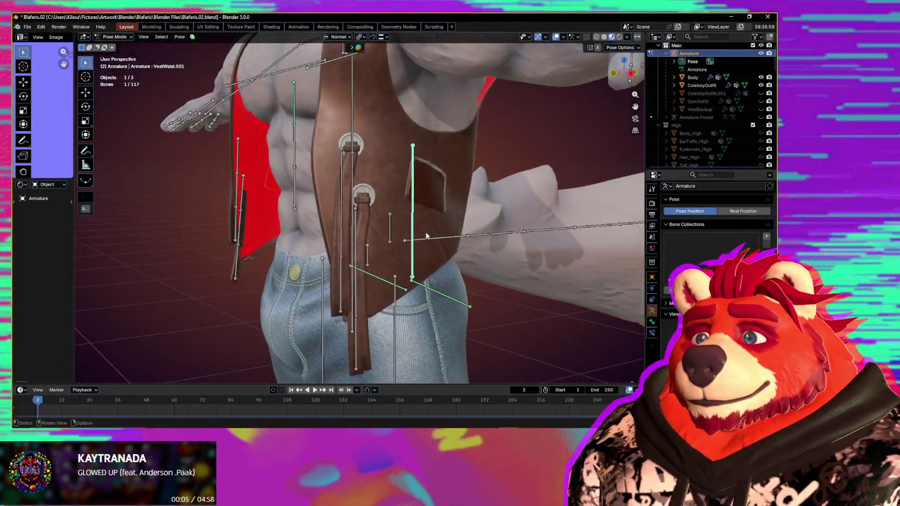
middle_click_drag(475, 250, 471, 240)
- Go to Object Mode, add CowboyOutfit to the selection, and enter Weight Paint
key("ctrl+Tab")
left_click(401, 192, "shift")
key("ctrl+Tab")
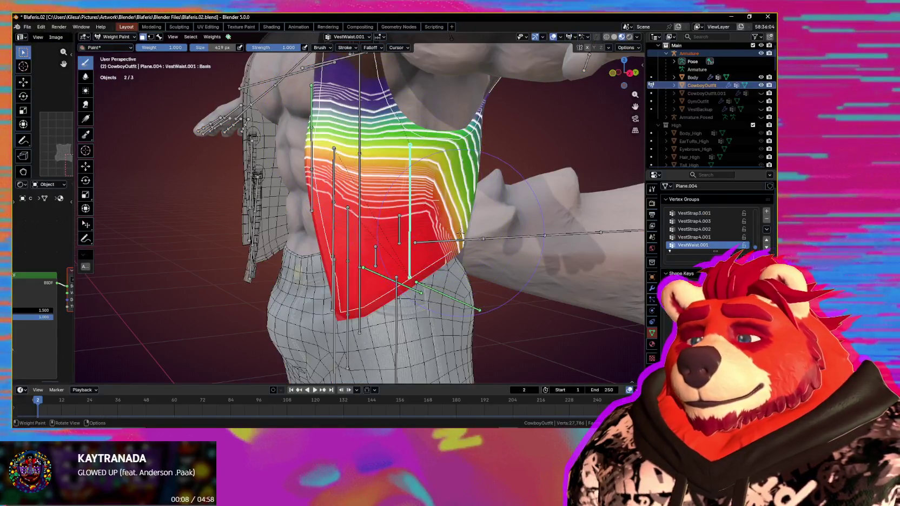
- Enlarge the brush and toggle X-ray on and off to inspect the strap
scroll(433, 227, "up", 2)
scroll(412, 219, "up", 2)
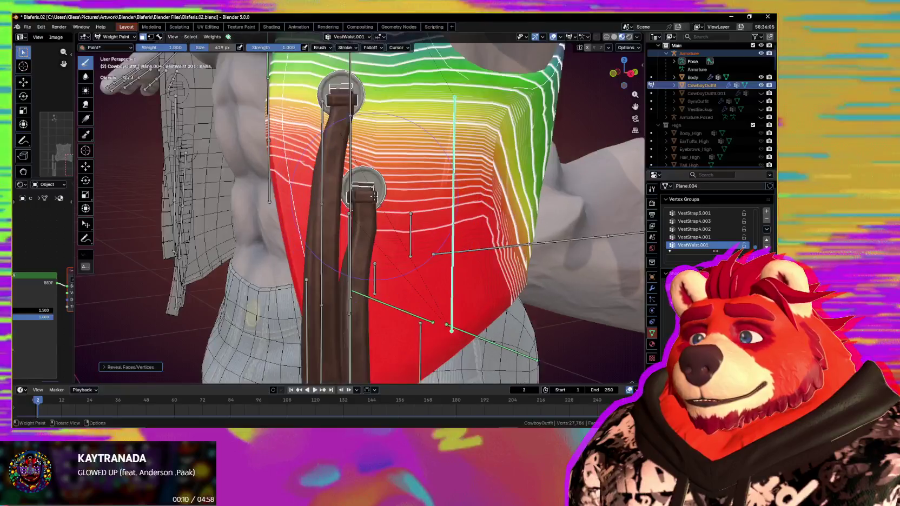
scroll(381, 206, "up", 2)
scroll(381, 206, "up", 1)
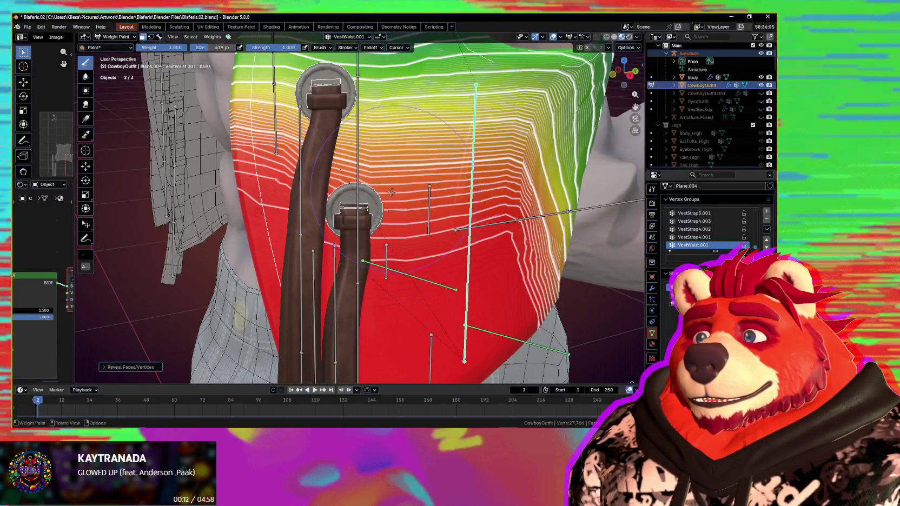
left_click(306, 211)
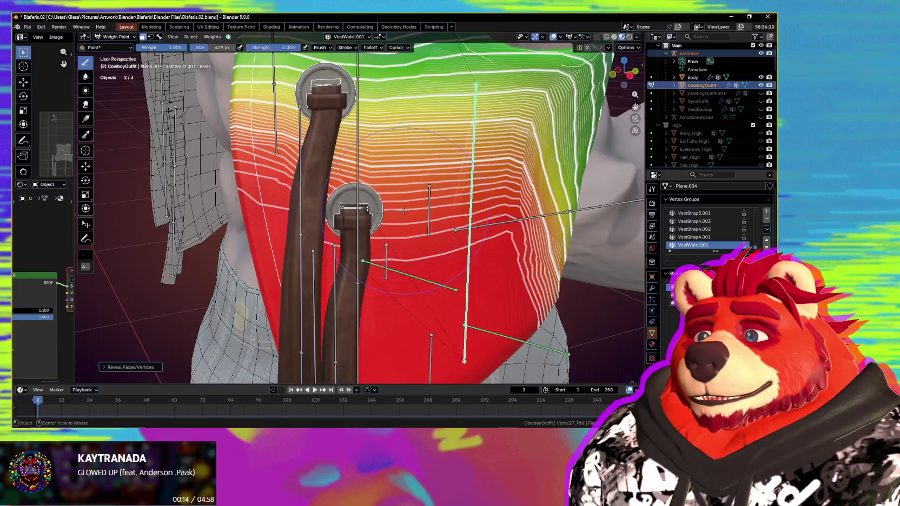
key("alt+z")
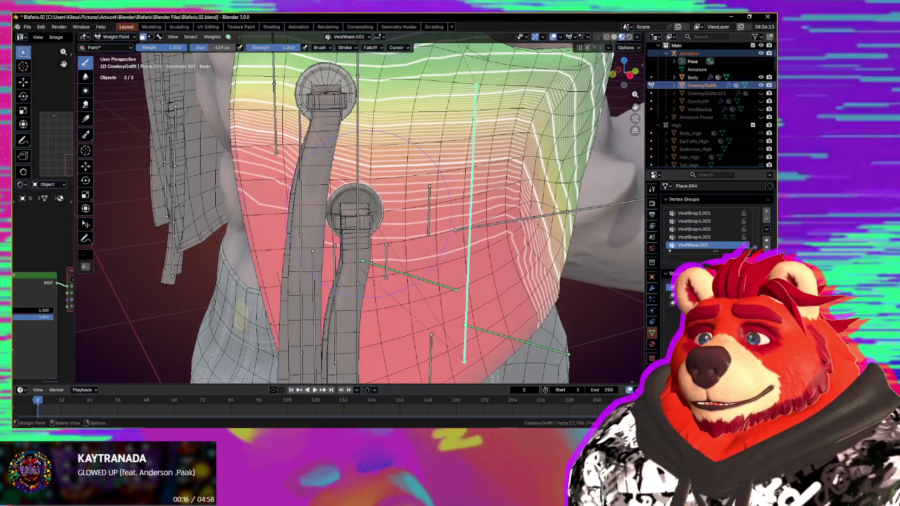
middle_click_drag(366, 220, 373, 227)
key("alt+z")
key("alt+z")
- Paint VestWaist.001 weight onto the top of the strap and exit Weight Paint
scroll(380, 222, "up", 3)
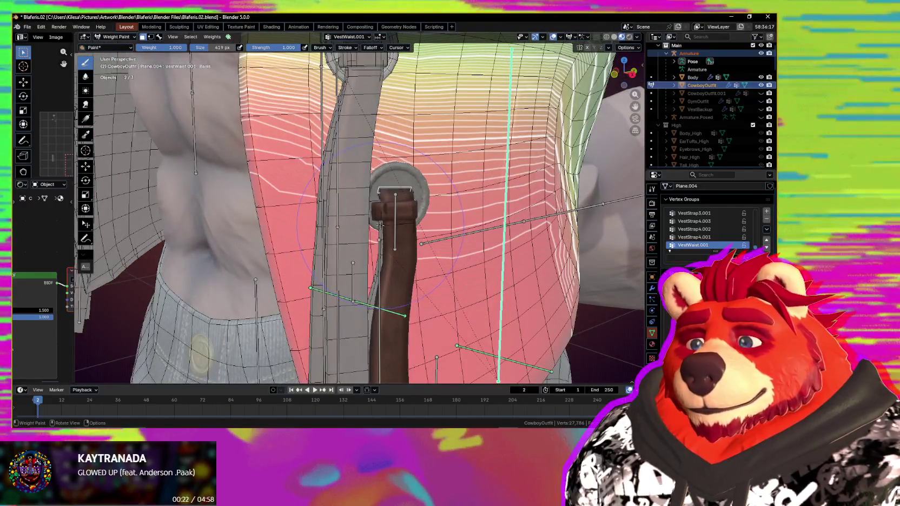
middle_click_drag(406, 193, 395, 184)
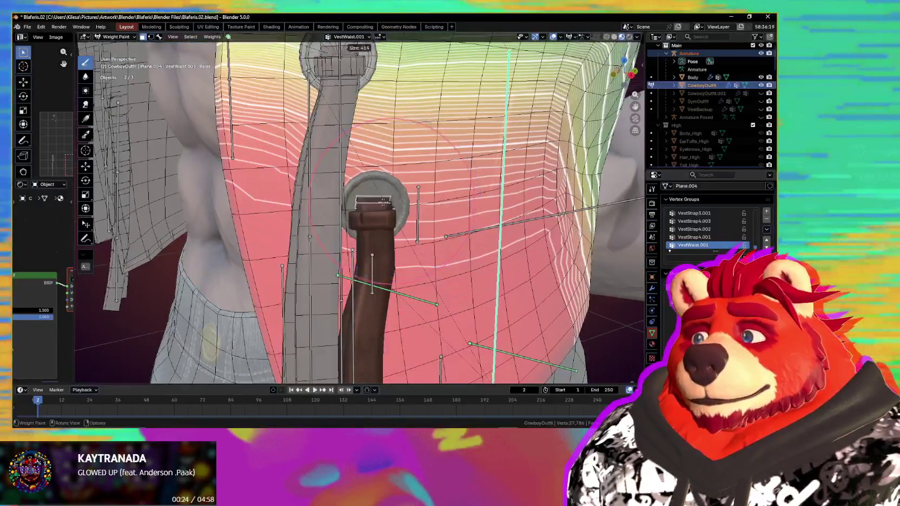
left_click_drag(379, 211, 388, 176)
mouse_move(388, 177)
middle_mouse_down()
mouse_move(444, 232)
mouse_move(463, 223)
middle_mouse_up()
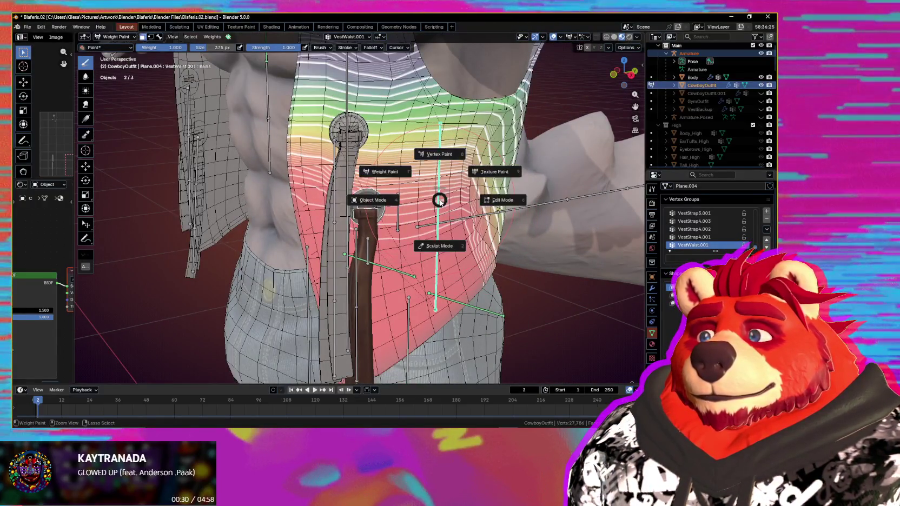
key("ctrl+Tab")
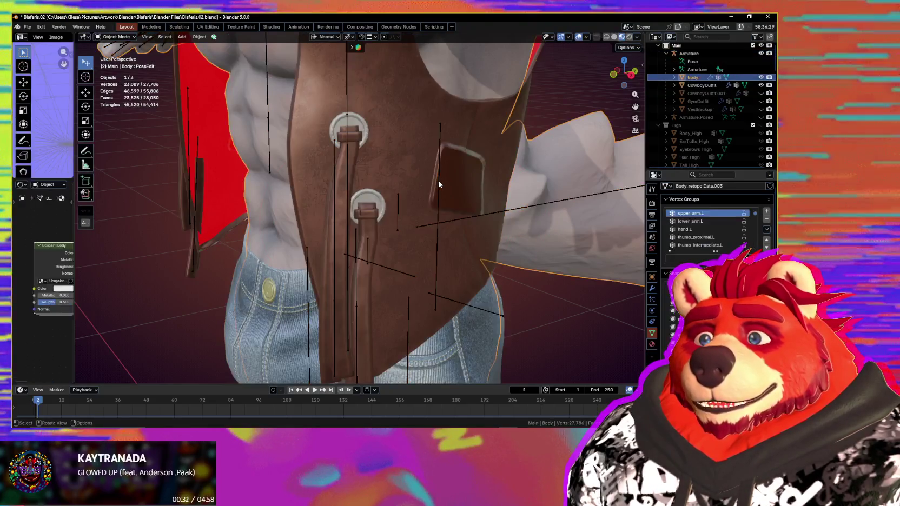
- Orbit around the torso, vest and arm to inspect the Child Of vest bone
middle_click_drag(437, 188, 551, 254)
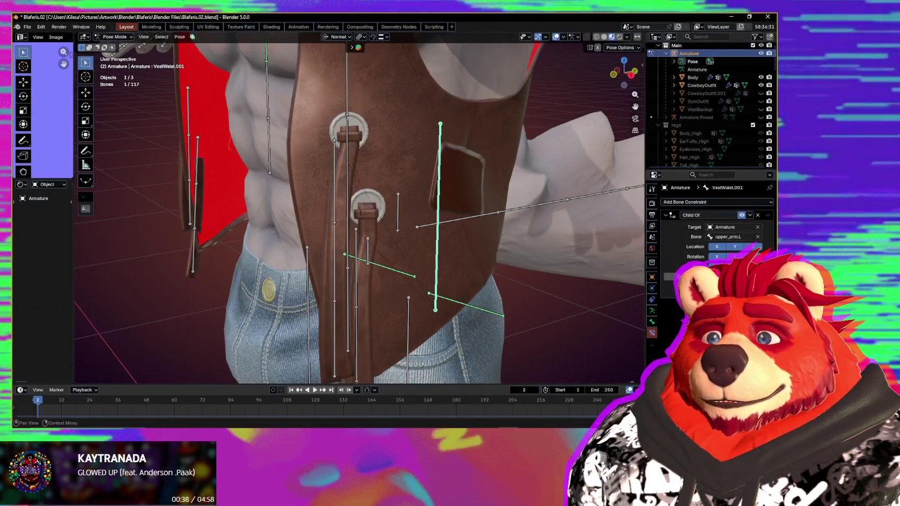
scroll(433, 217, "down", 4)
mouse_move(476, 227)
middle_mouse_down()
mouse_move(507, 252)
mouse_move(713, 232)
middle_mouse_up()
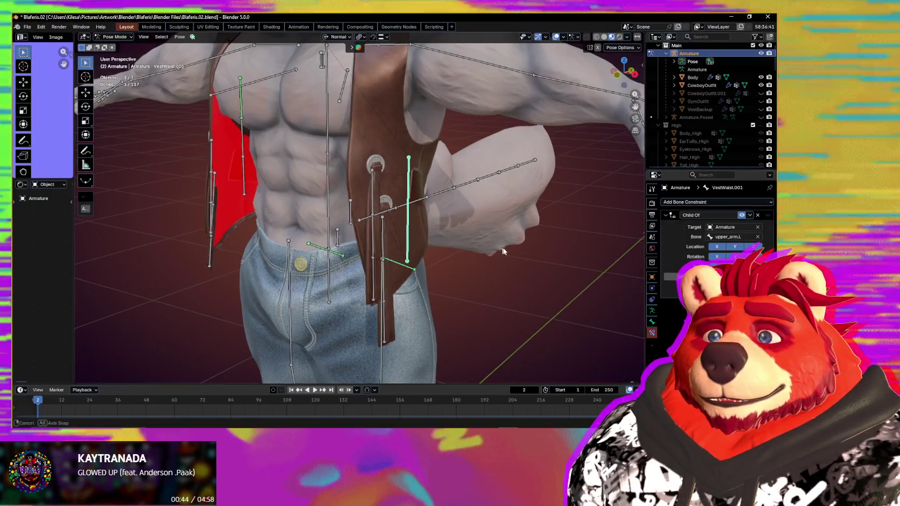
middle_click_drag(519, 257, 517, 248)
middle_click_drag(484, 247, 495, 249)
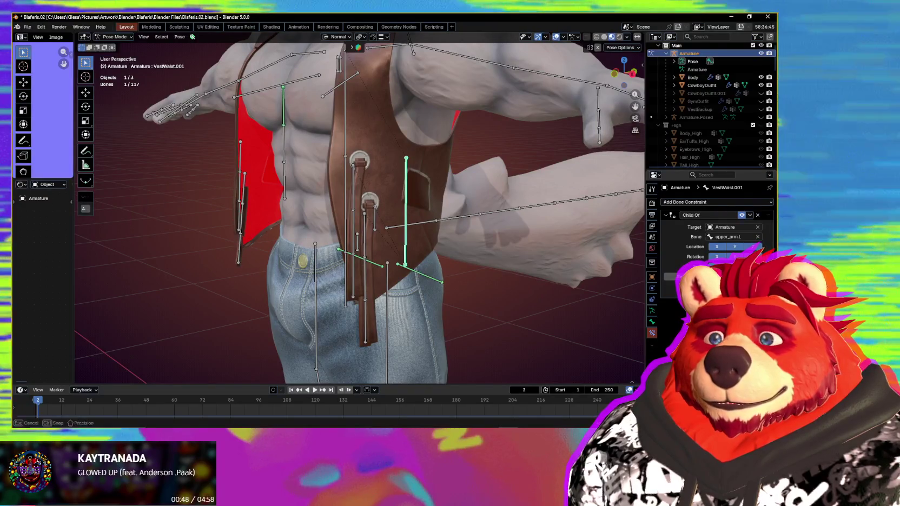
left_click_drag(63, 52, 69, 54)
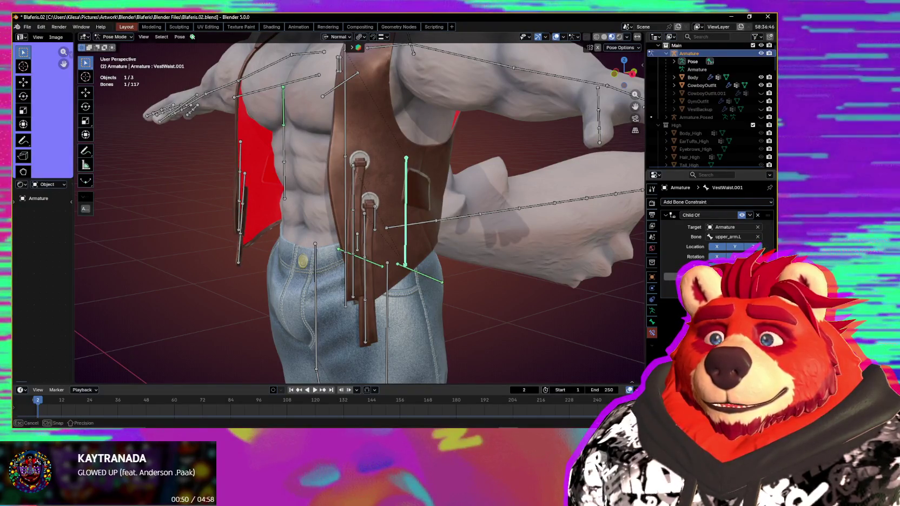
middle_click_drag(432, 254, 517, 259)
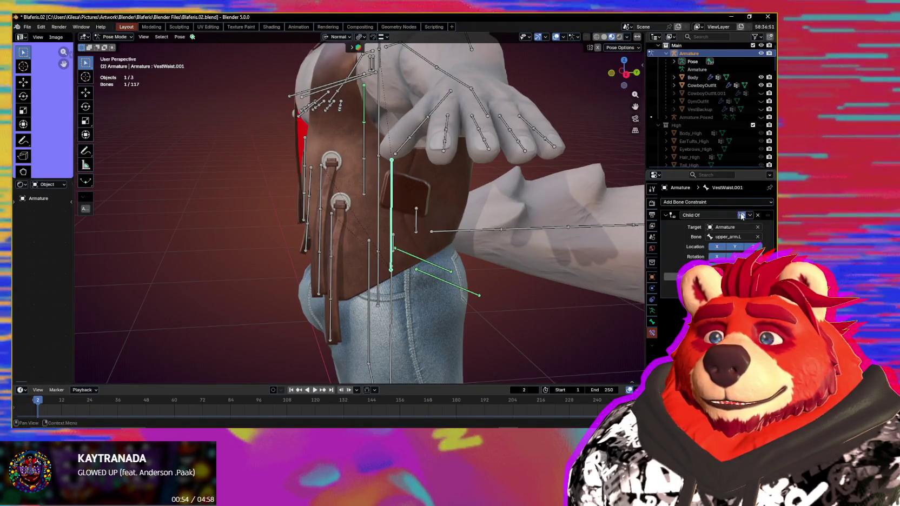
mouse_move(476, 237)
middle_mouse_down()
mouse_move(437, 234)
mouse_move(538, 224)
middle_mouse_up()
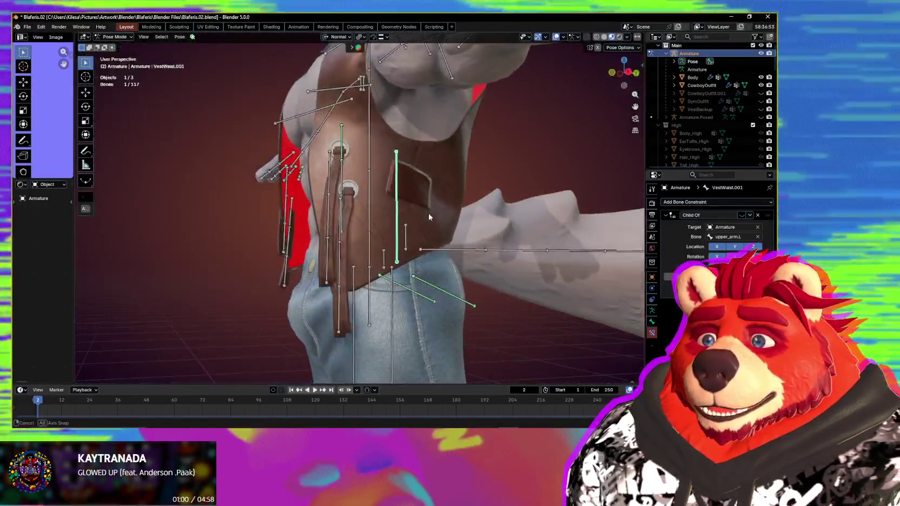
mouse_move(537, 224)
middle_mouse_down()
mouse_move(426, 222)
mouse_move(402, 201)
mouse_move(439, 204)
middle_mouse_up()
- Test-move the waist bone, switch to Object Mode, and put CowboyOutfit into Weight Paint with the armature
key("g")
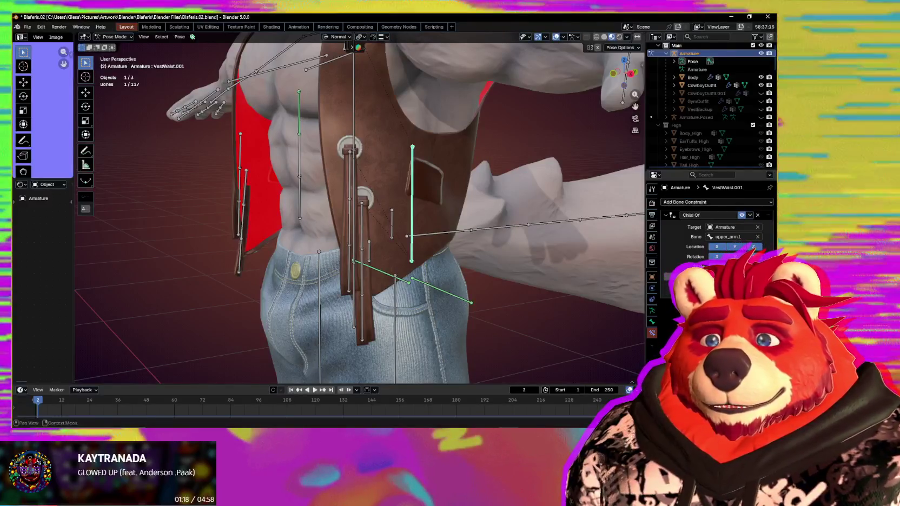
mouse_move(470, 212)
middle_mouse_down()
mouse_move(498, 213)
mouse_move(379, 231)
mouse_move(499, 212)
mouse_move(303, 227)
middle_mouse_up()
key("ctrl+Tab")
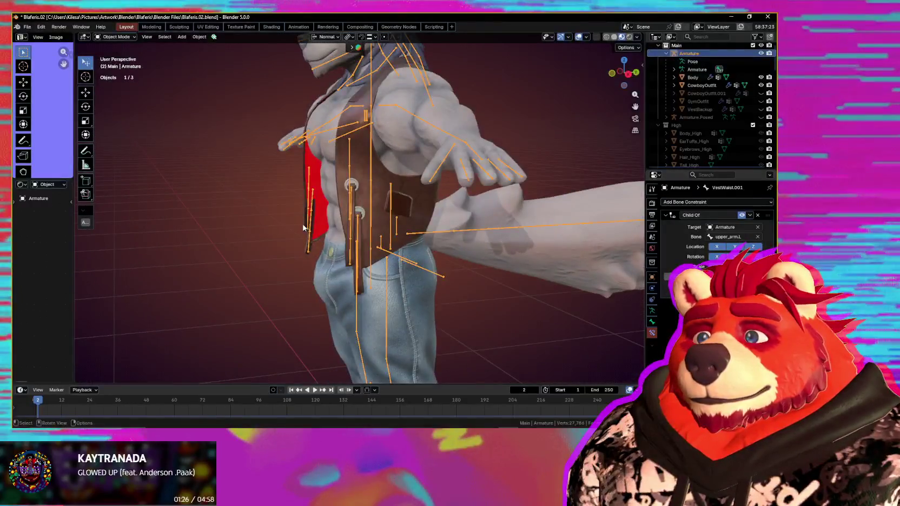
mouse_move(399, 217)
middle_mouse_down()
mouse_move(379, 159)
mouse_move(445, 245)
middle_mouse_up()
left_click(379, 158, "shift")
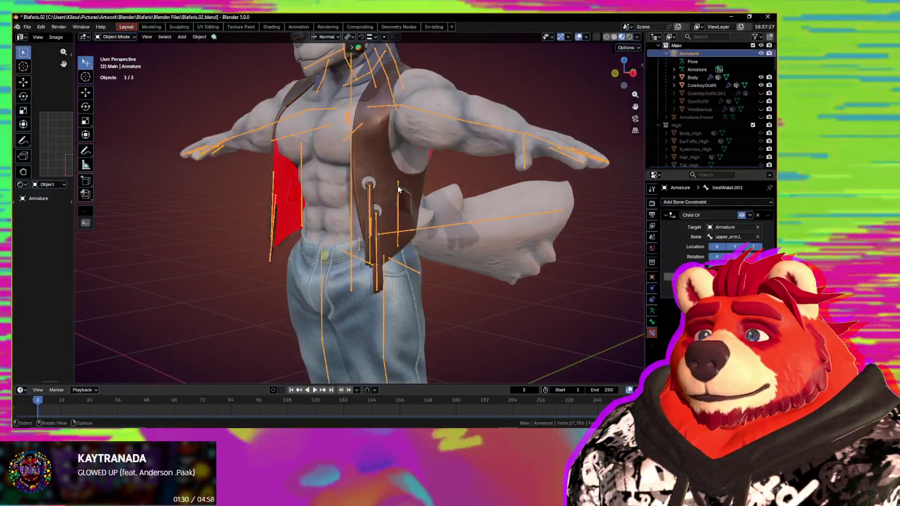
key("ctrl+Tab")
- Close in on the vest and set the weight brush size to 252 px
scroll(445, 241, "up", 3)
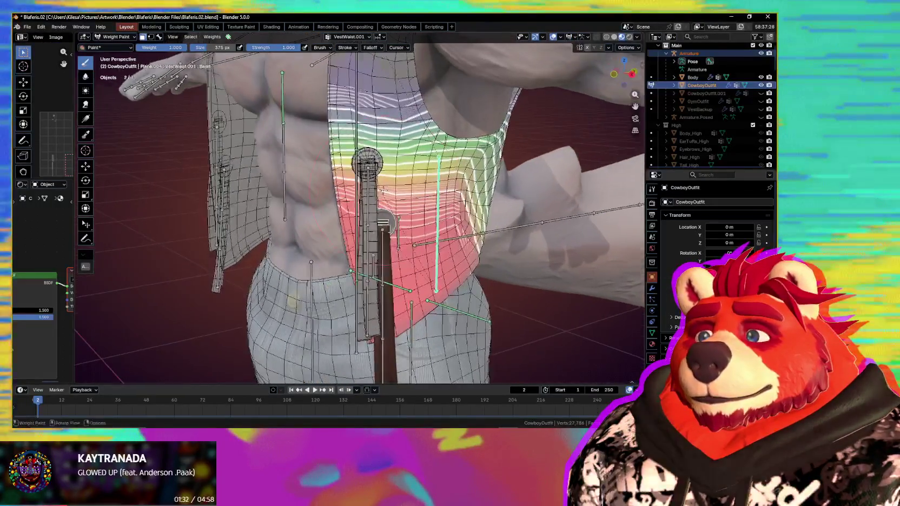
middle_click_drag(445, 242, 433, 233)
middle_click_drag(379, 228, 383, 206)
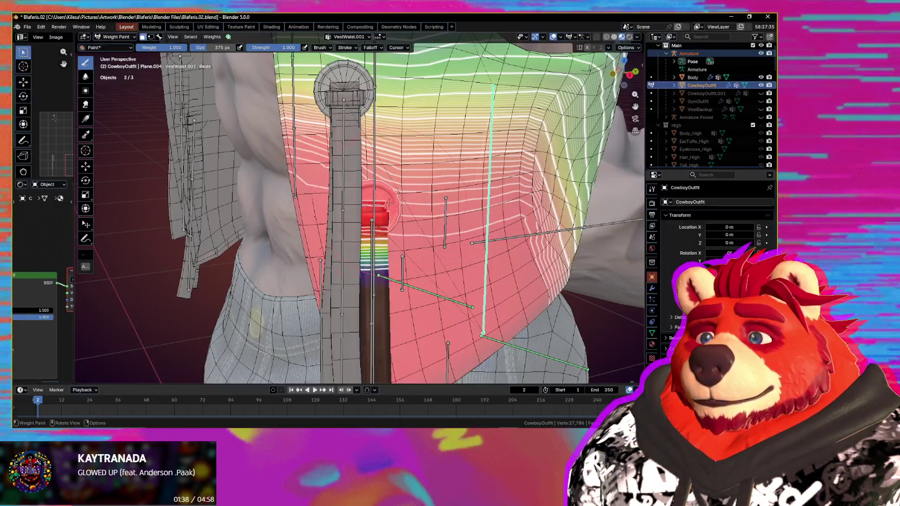
key("f")
left_click(403, 249)
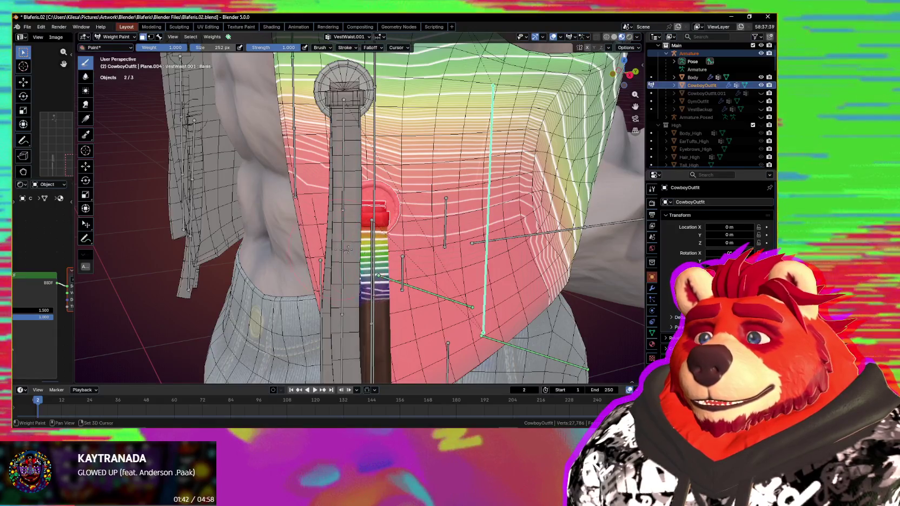
- Test-rotate the waist bone to check the vest deformation
key("r")
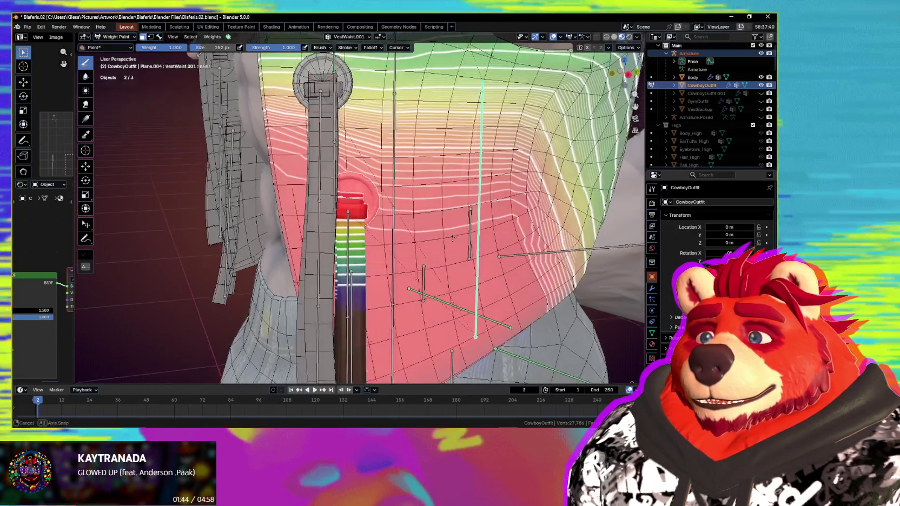
left_click(371, 251)
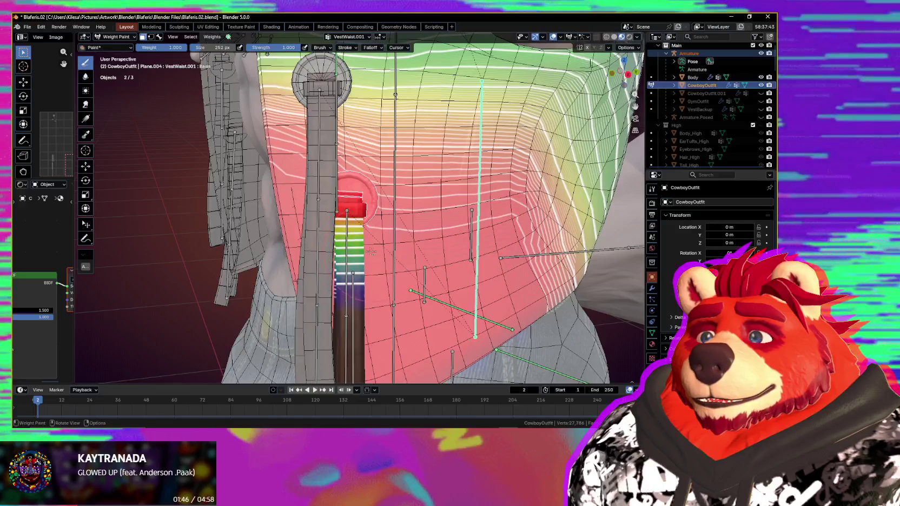
scroll(371, 249, "down", 3)
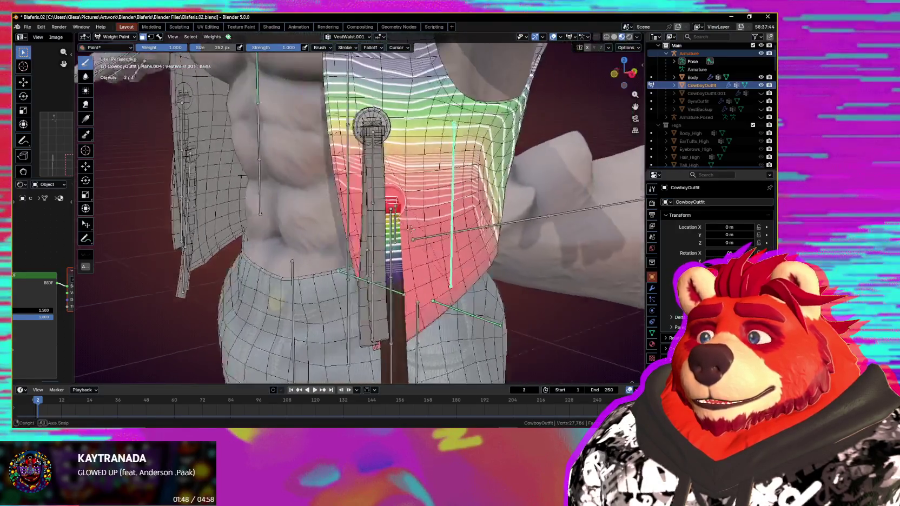
scroll(372, 249, "down", 2)
middle_click_drag(332, 111, 345, 119)
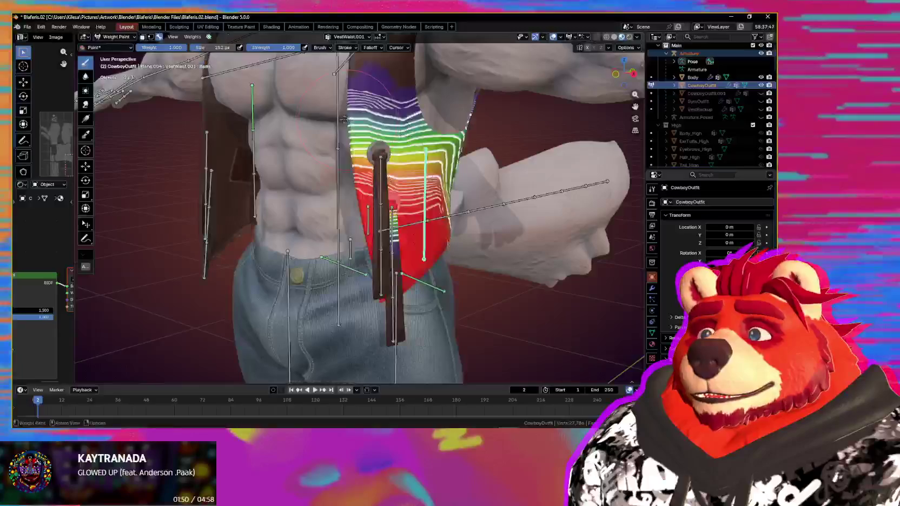
- Show the chest bone's weights with painting limited to selected faces
left_click(378, 155, "ctrl")
middle_click_drag(379, 154, 402, 236)
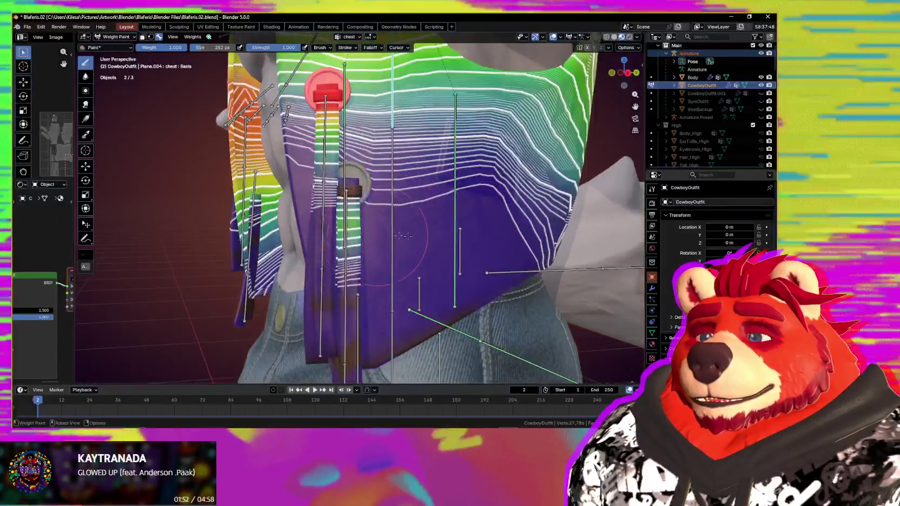
key("m")
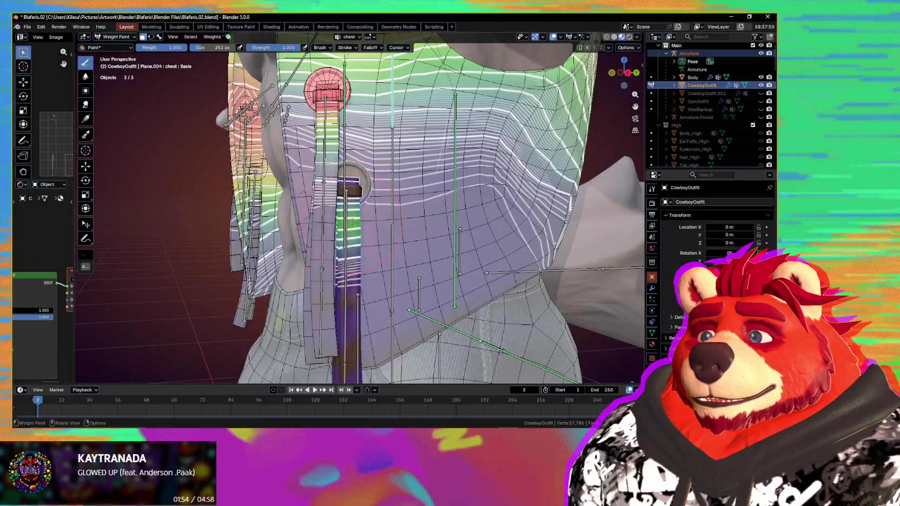
left_click(353, 236)
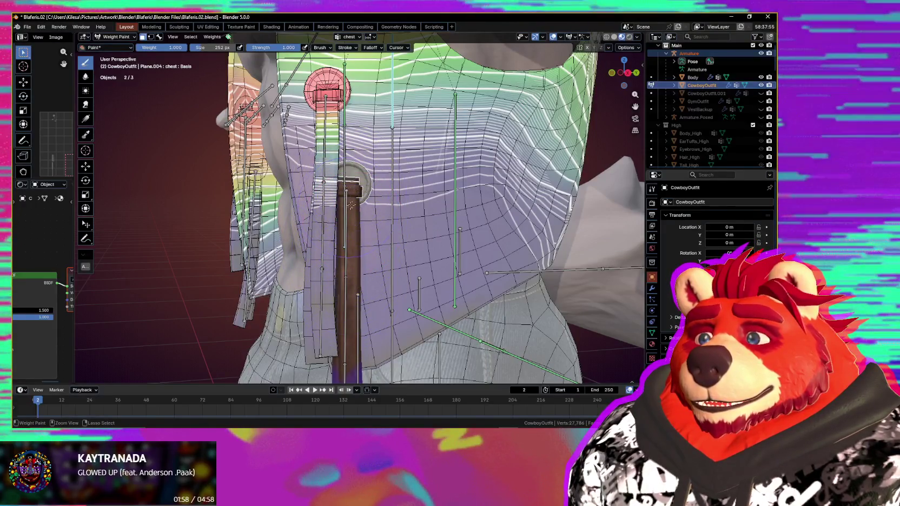
scroll(347, 235, "down", 5)
mouse_move(347, 235)
middle_mouse_down()
mouse_move(448, 272)
mouse_move(368, 197)
middle_mouse_up()
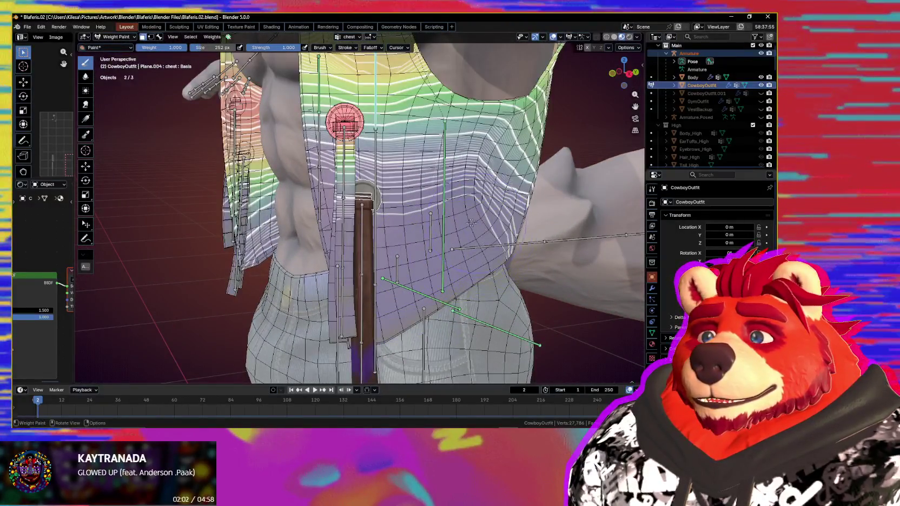
middle_click_drag(472, 223, 438, 198)
- Select the VestWaist.001 bone for painting and re-enable the selected-face mask
key("3")
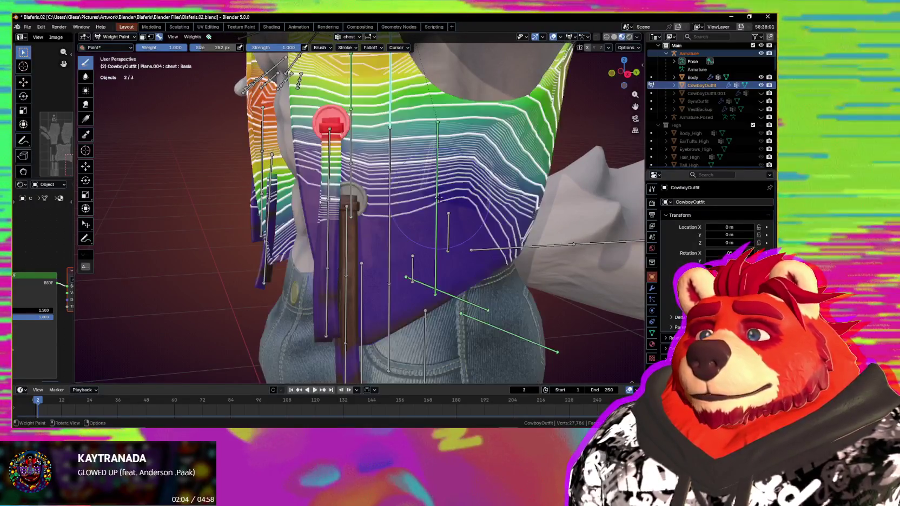
left_click(438, 197, "ctrl")
mouse_move(401, 168)
middle_mouse_down()
mouse_move(353, 140)
mouse_move(390, 185)
middle_mouse_up()
key("1")
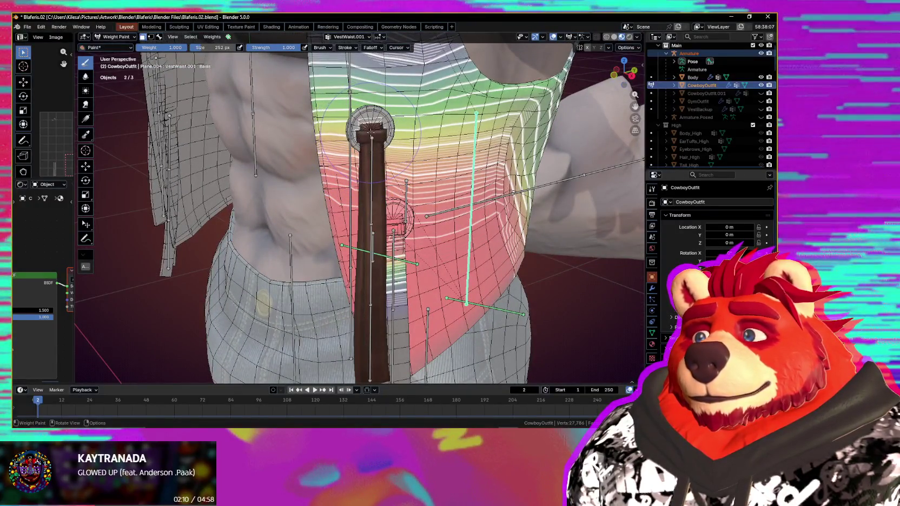
scroll(382, 125, "up", 2)
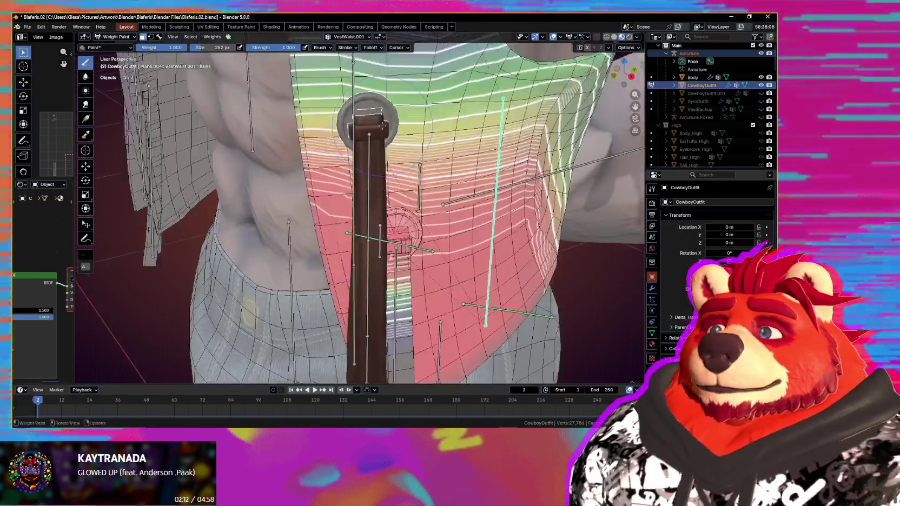
scroll(381, 123, "up", 1)
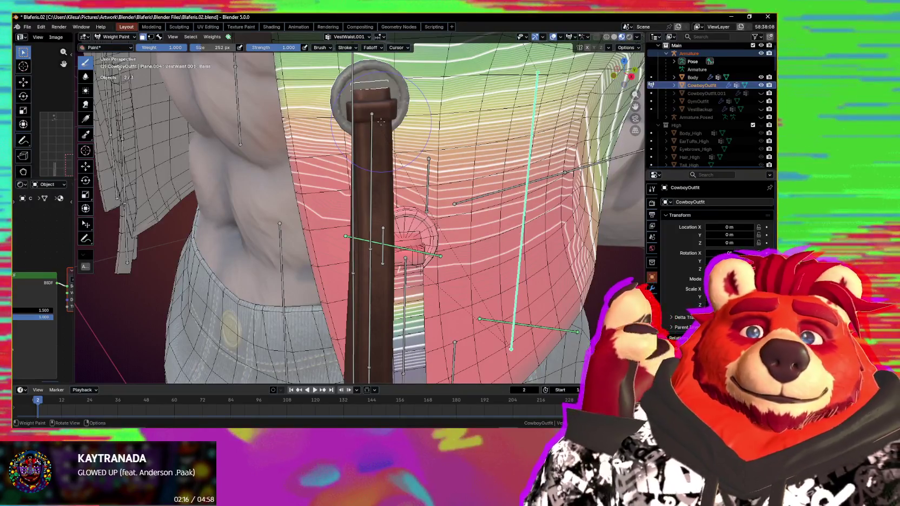
- Paint weight 1.0 onto the belt's top cap and down the strap
middle_click_drag(382, 119, 362, 135)
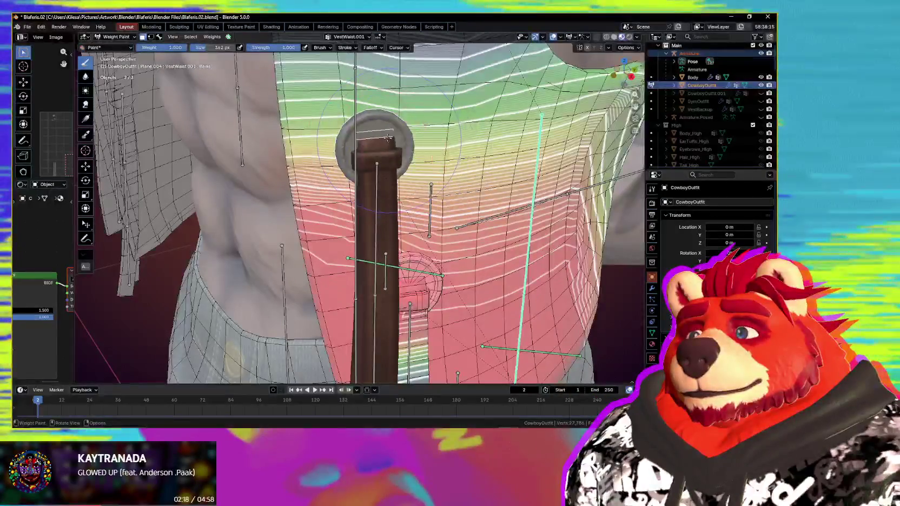
left_click_drag(378, 138, 380, 143)
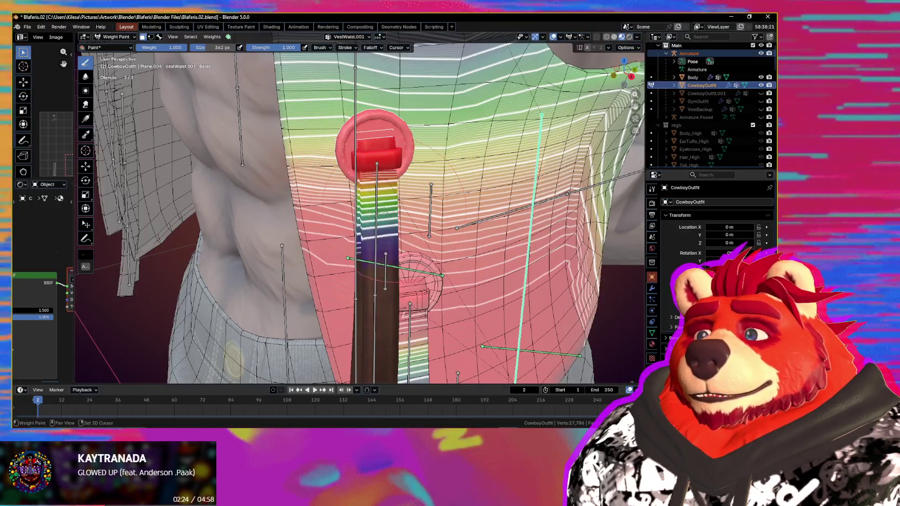
left_click_drag(394, 184, 381, 153)
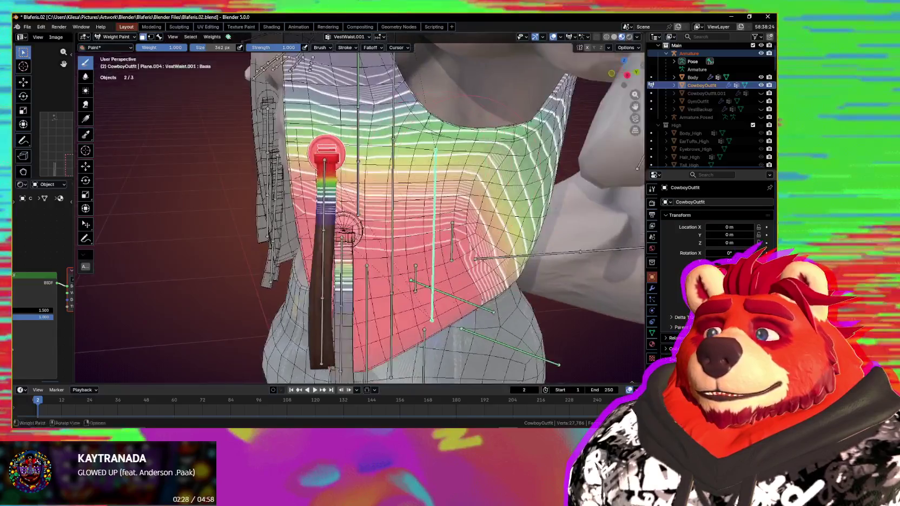
- Rotate the waist bone twice to test the strap, cancelling each rotation
middle_click_drag(330, 155, 482, 170)
key("r")
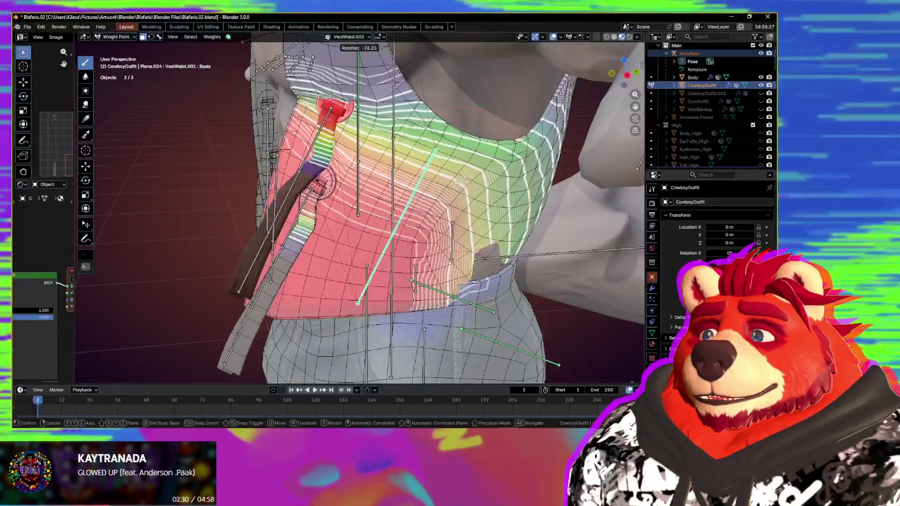
right_click(466, 163)
scroll(467, 164, "up", 4)
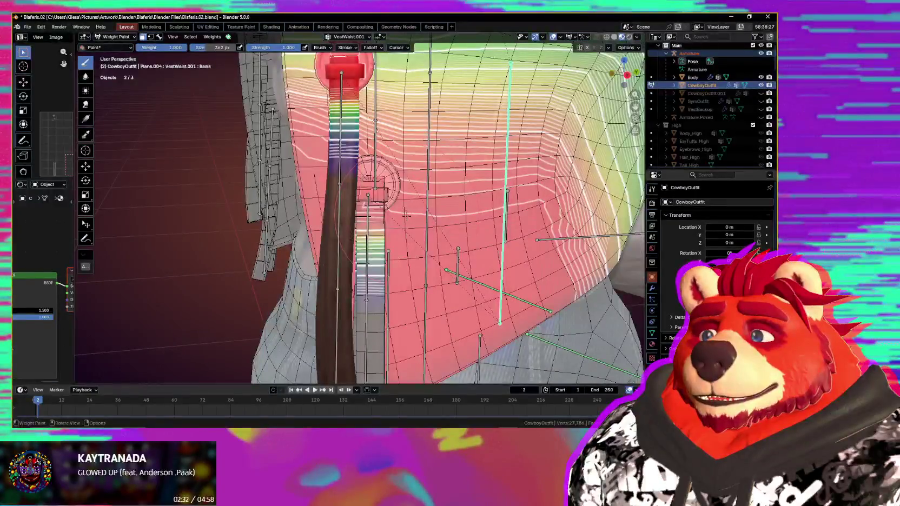
key("r")
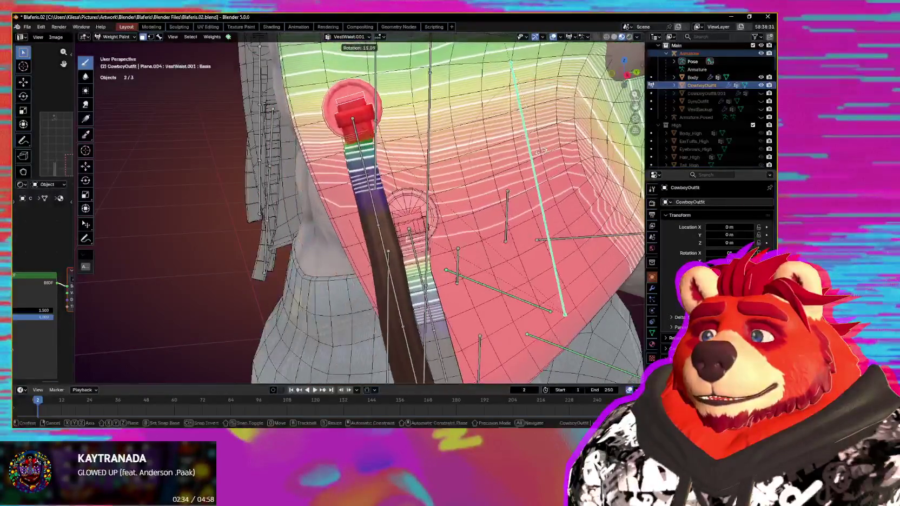
right_click(503, 206)
middle_click_drag(504, 206, 443, 166)
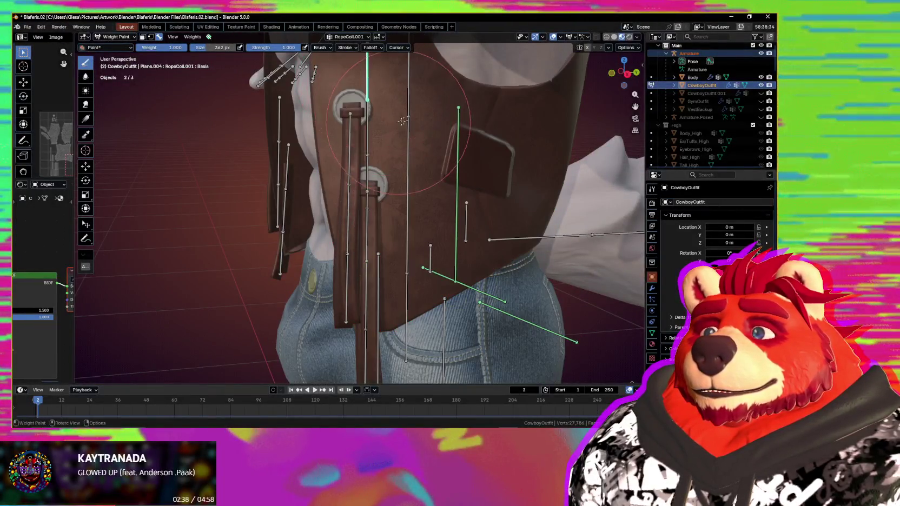
- Inspect the chest and spine bones' weights on the vest, toggling the face mask
left_click(405, 93, "ctrl")
mouse_move(405, 93)
middle_mouse_down()
mouse_move(343, 79)
mouse_move(378, 150)
middle_mouse_up()
key("m")
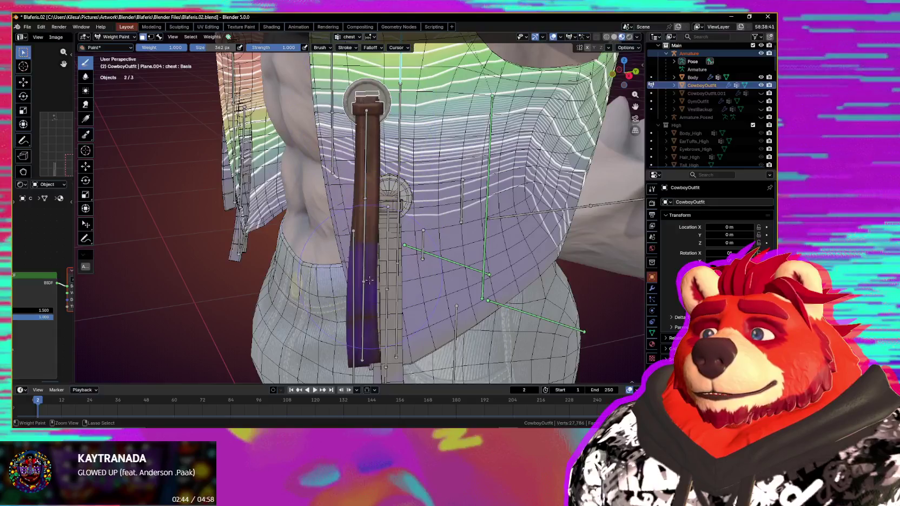
key("m")
mouse_move(364, 221)
middle_mouse_down()
mouse_move(420, 226)
mouse_move(401, 216)
mouse_move(411, 227)
middle_mouse_up()
left_click(389, 205, "ctrl")
key("m")
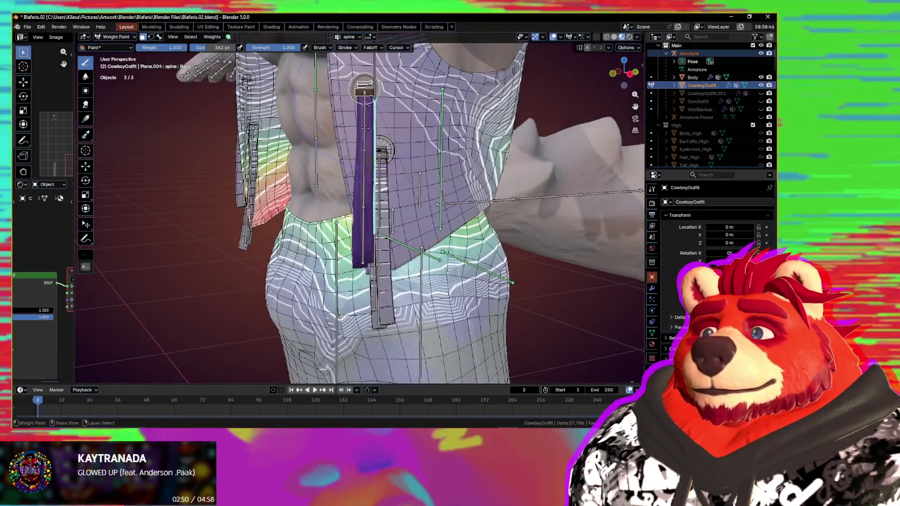
middle_click_drag(367, 193, 371, 179)
key("m")
key("m")
- Return to the VestWaist.001 weights and cancel its test rotation
scroll(371, 179, "up", 2)
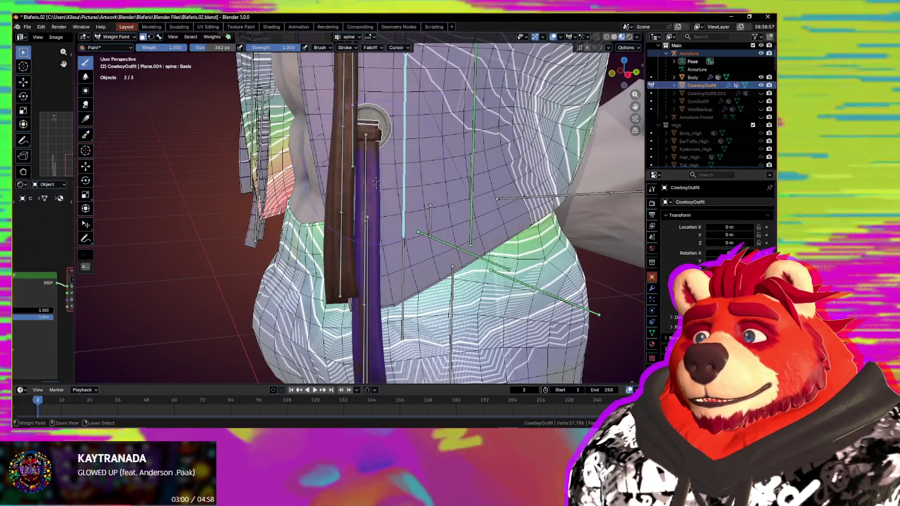
scroll(364, 173, "down", 4)
middle_click_drag(373, 197, 420, 185)
scroll(420, 185, "up", 2)
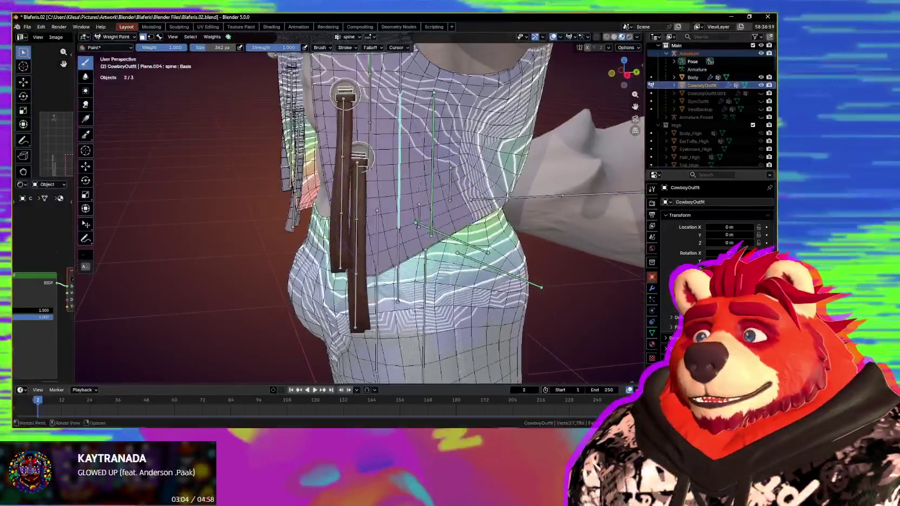
left_click(432, 136, "ctrl")
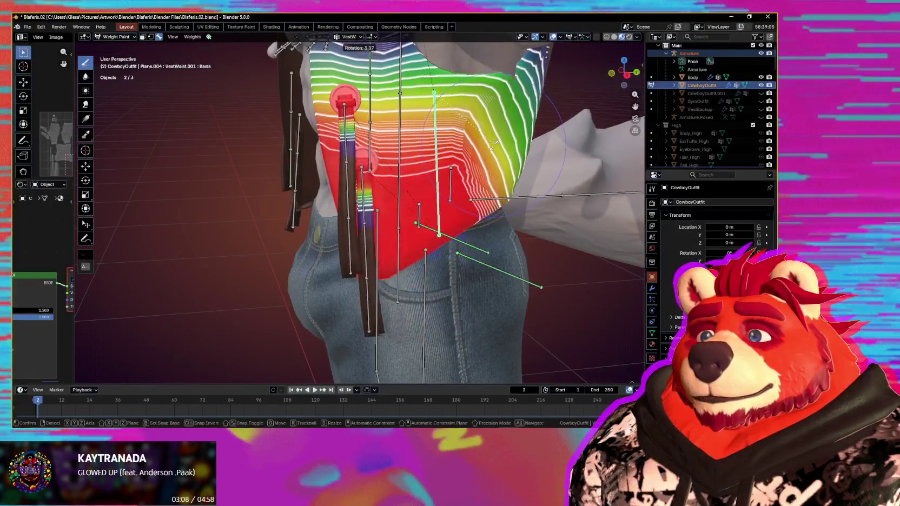
right_click(446, 183)
mouse_move(447, 182)
middle_mouse_down()
mouse_move(422, 184)
mouse_move(398, 285)
middle_mouse_up()
scroll(451, 188, "up", 2)
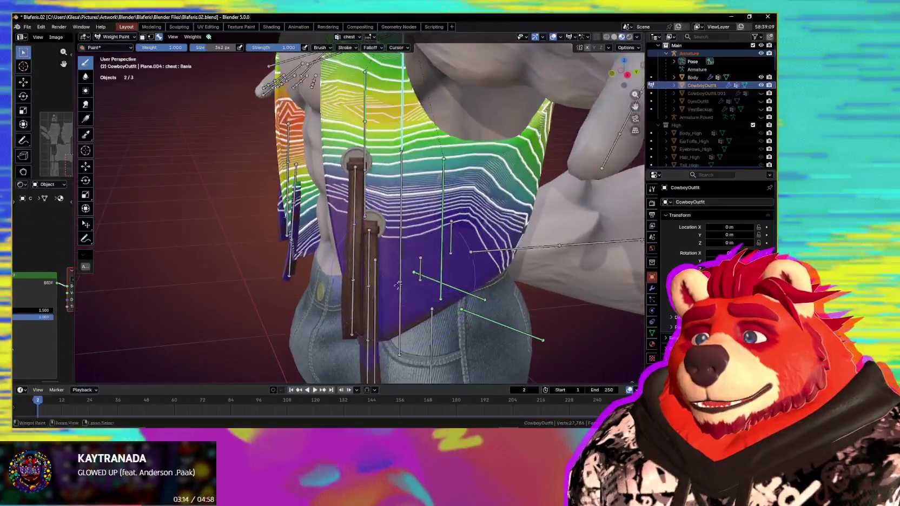
- Check the hips and upper_leg.L weights, test-rotate the leg, then rotate VestWaist.0
left_click(400, 287, "ctrl")
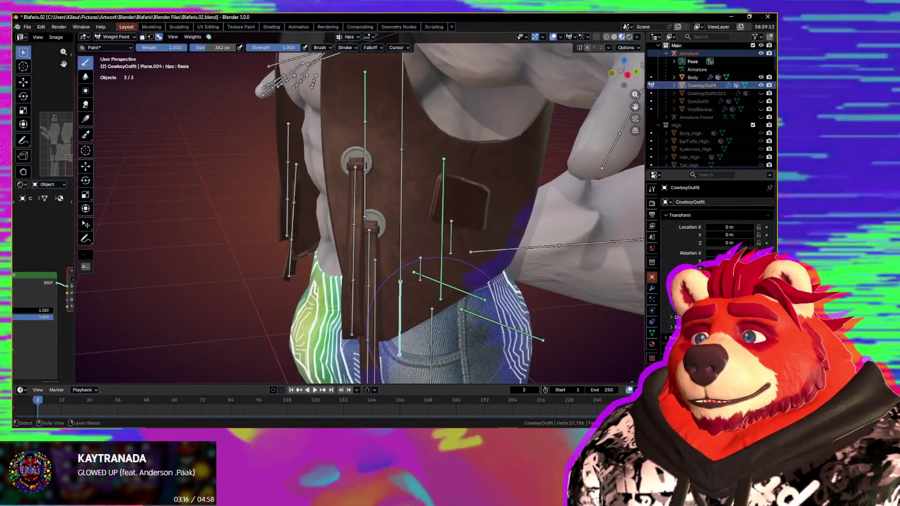
left_click(433, 329, "ctrl")
scroll(431, 323, "up", 2)
key("m")
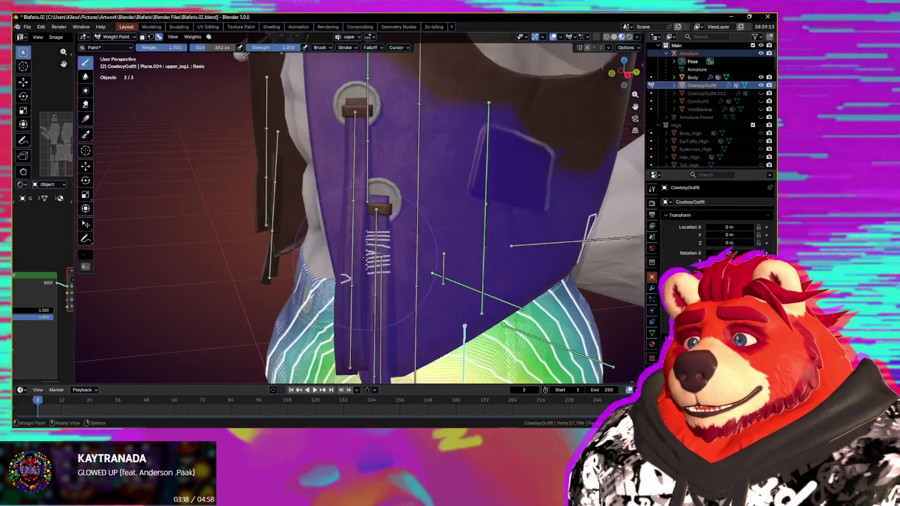
scroll(377, 226, "up", 2)
mouse_move(371, 210)
middle_mouse_down()
mouse_move(388, 158)
mouse_move(428, 195)
middle_mouse_up()
key("r")
key("Escape")
key("m")
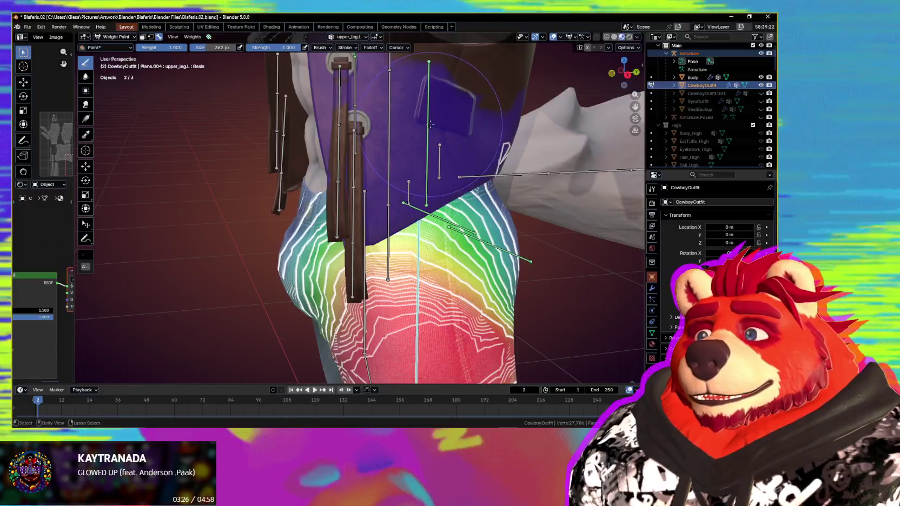
left_click(430, 125, "ctrl")
key("r")
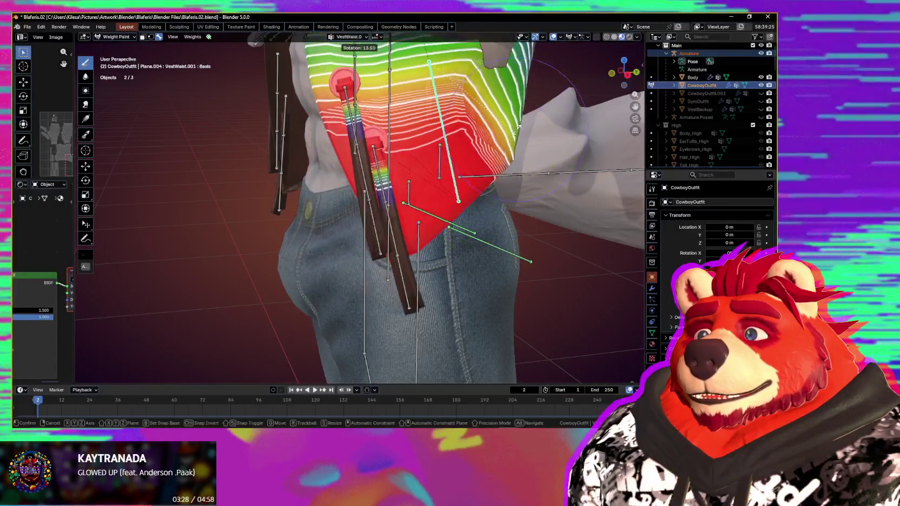
- End the test rotations and return the pose to rest
key("Escape")
middle_click_drag(513, 132, 492, 199)
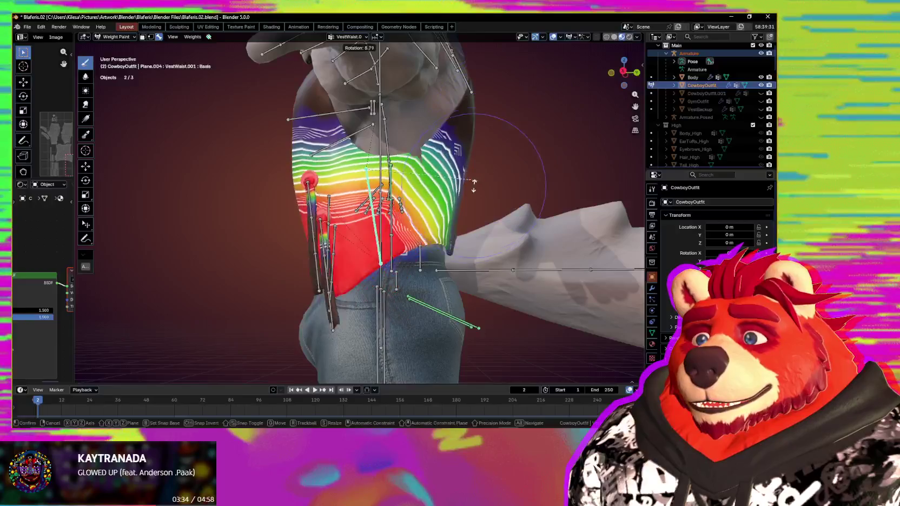
key("Escape")
key("r")
key("Escape")
scroll(434, 187, "up", 3)
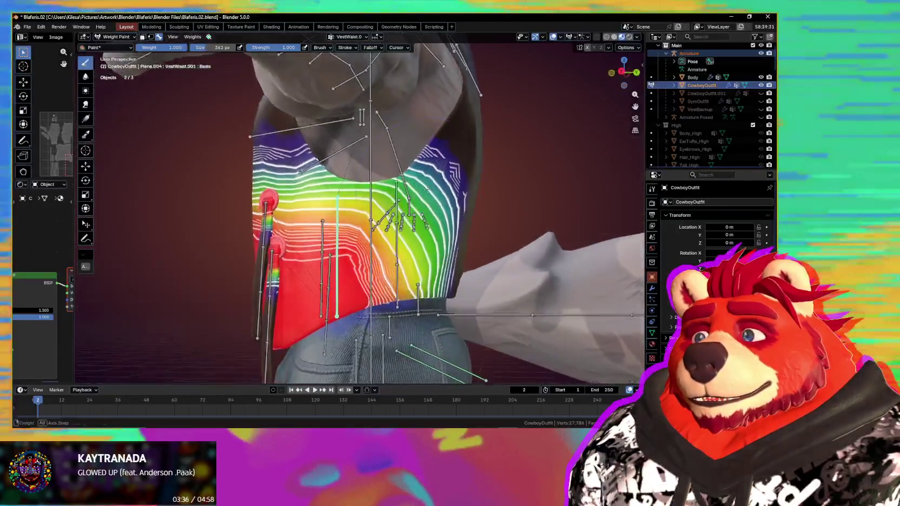
mouse_move(435, 188)
middle_mouse_down()
mouse_move(489, 173)
mouse_move(439, 190)
middle_mouse_up()
- With face masking on, paint weight 1.0 on the vest side and subtract weight from the middle
key("m")
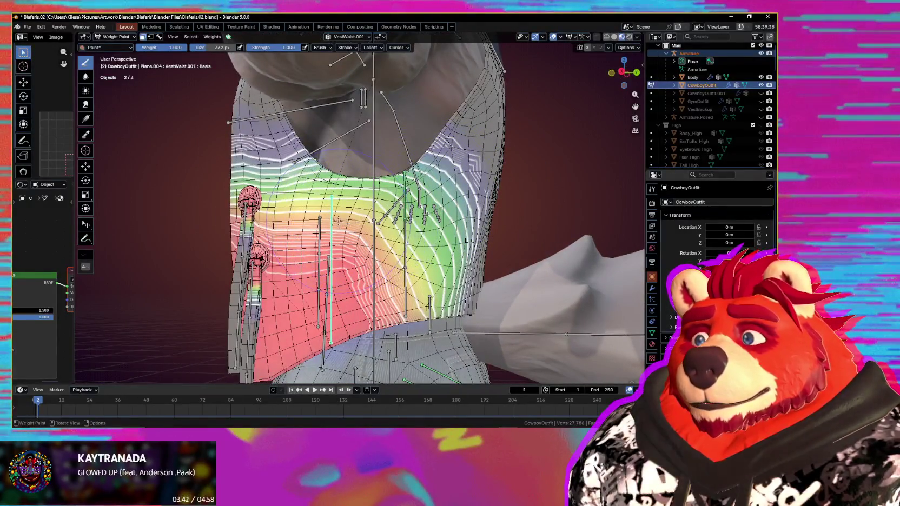
left_click_drag(306, 205, 241, 81)
middle_click_drag(445, 205, 403, 223)
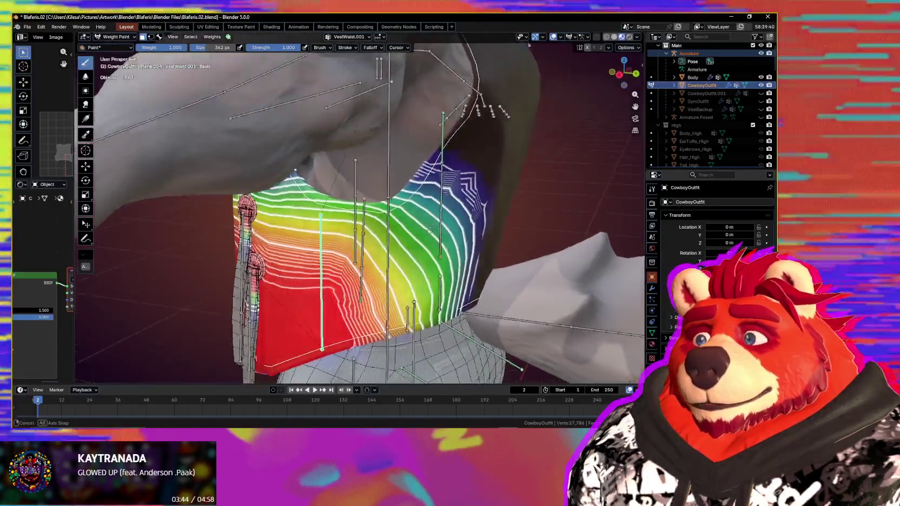
left_click_drag(381, 249, 361, 224, "ctrl")
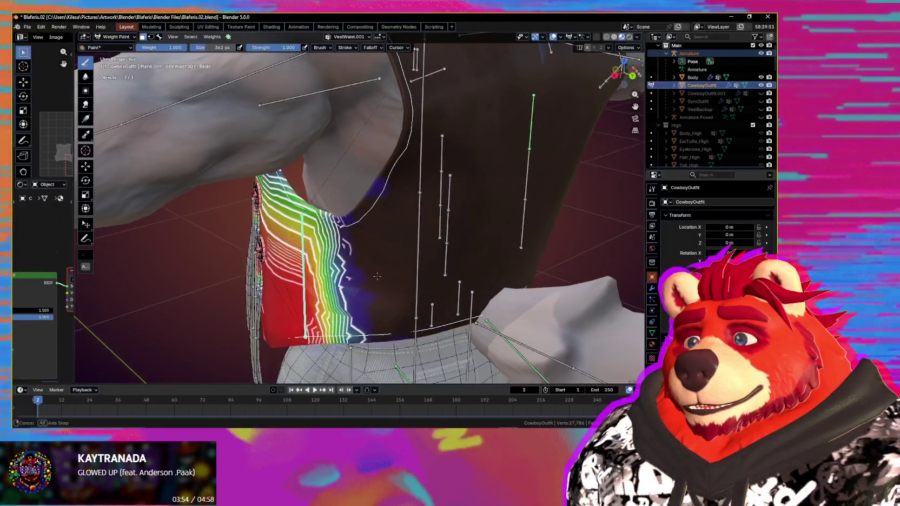
middle_click_drag(370, 322, 363, 317)
- Test-rotate the bone, then swing upper_arm.L down to check the vest
key("r")
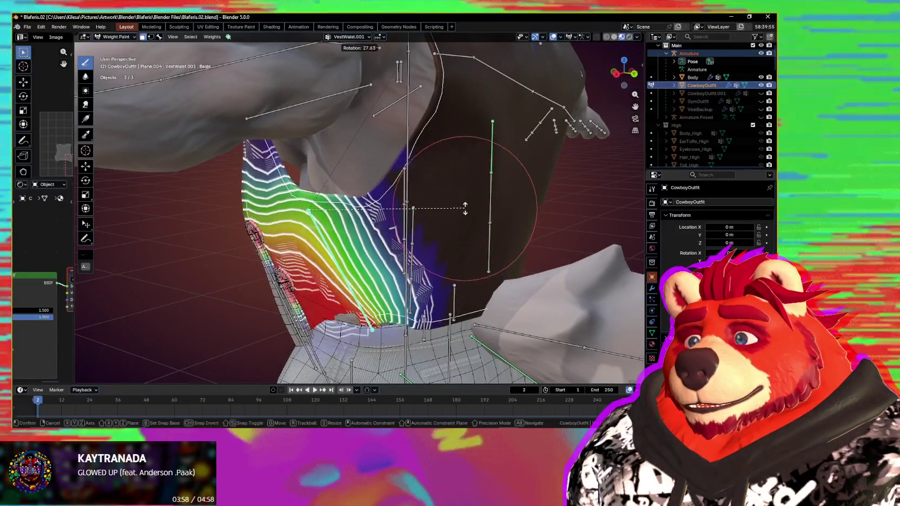
left_click(430, 259)
mouse_move(430, 259)
middle_mouse_down()
mouse_move(425, 247)
mouse_move(483, 118)
middle_mouse_up()
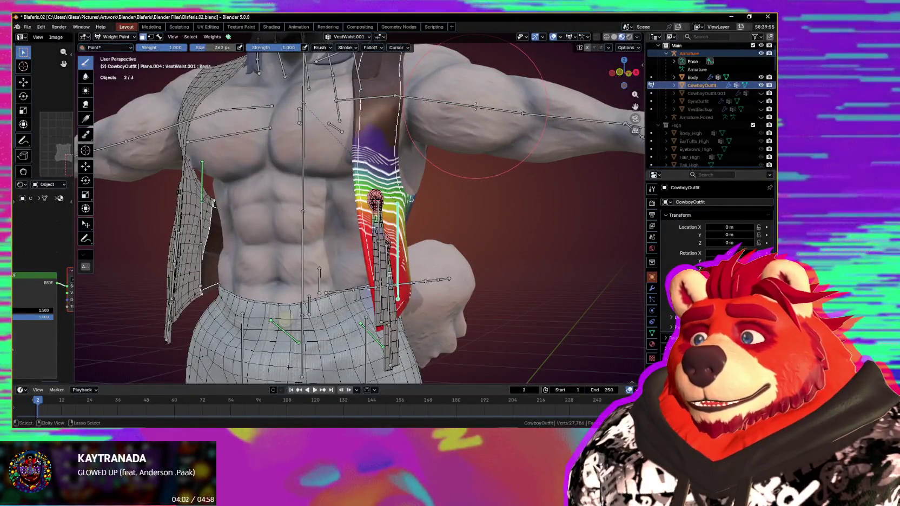
key("3")
key("r")
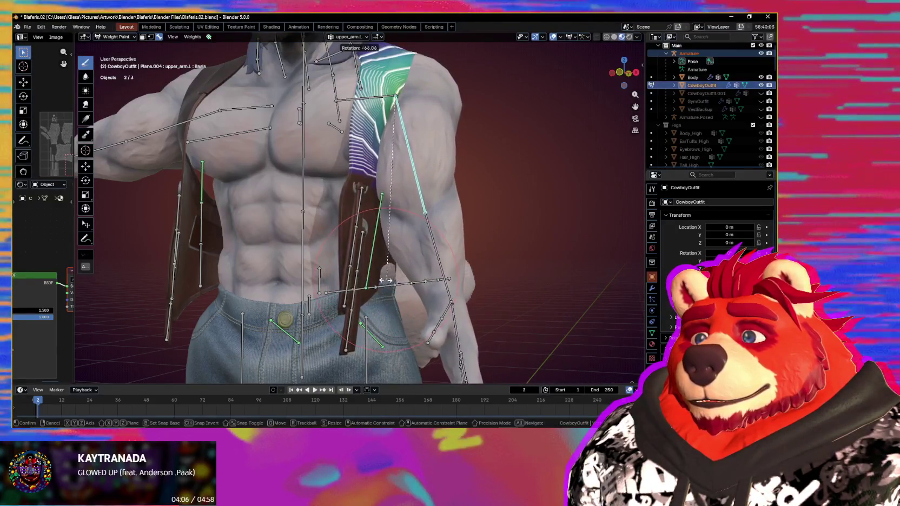
left_click(403, 276)
middle_click_drag(403, 276, 419, 271)
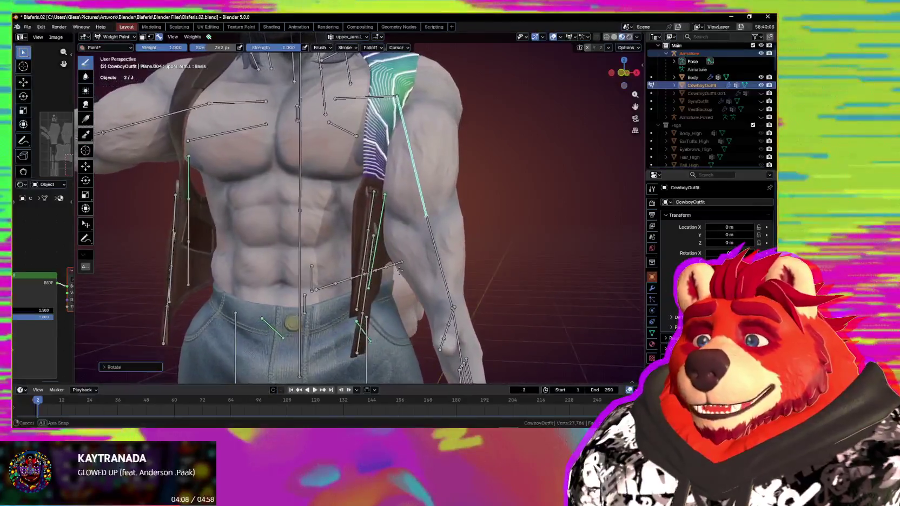
scroll(418, 271, "down", 4)
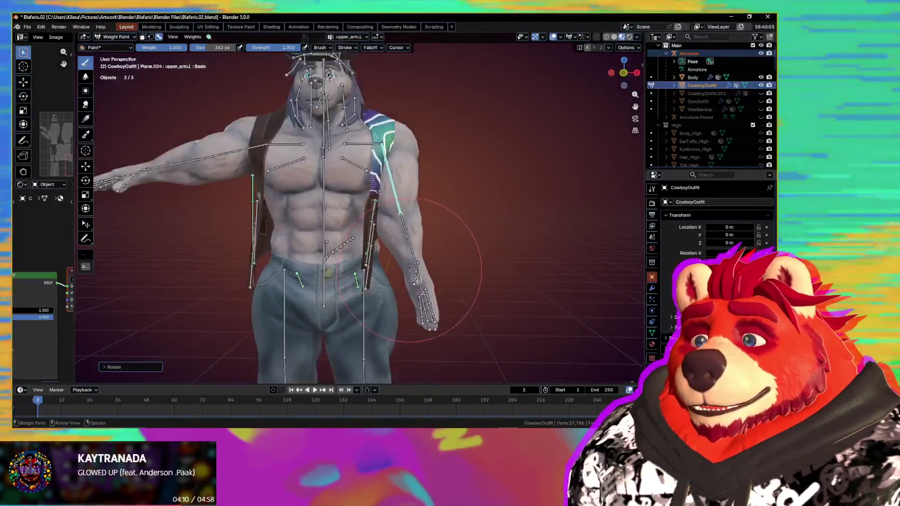
key("r")
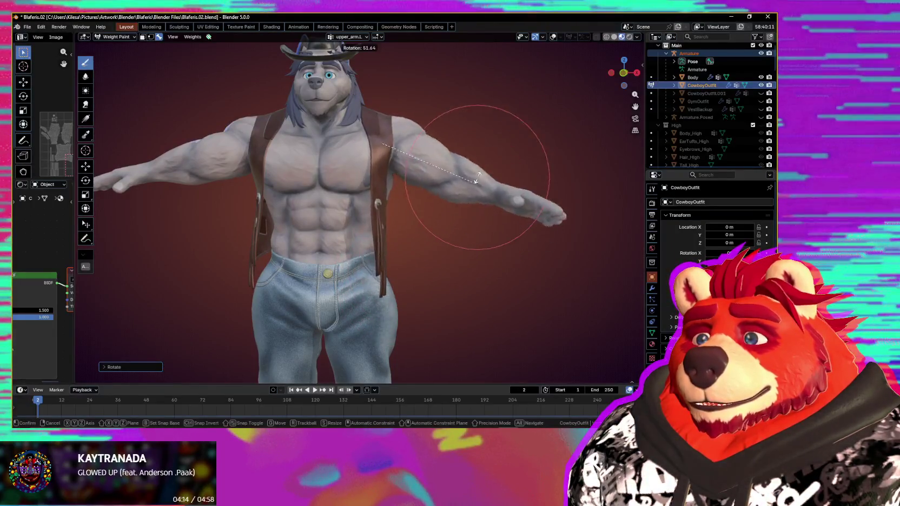
left_click(472, 205)
scroll(409, 217, "up", 5)
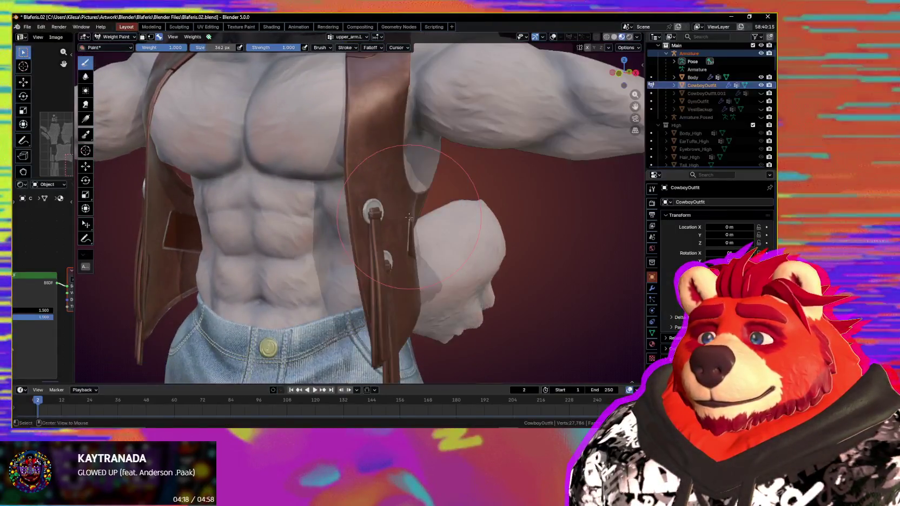
key("r")
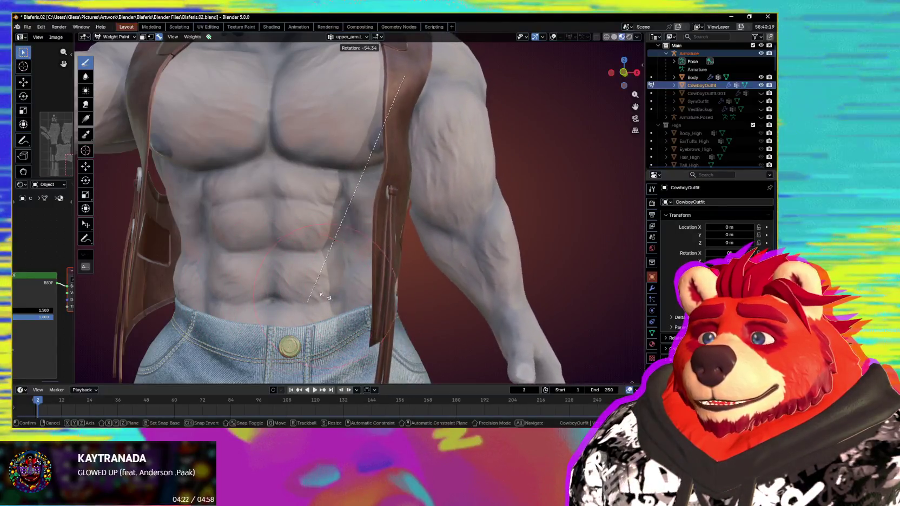
key("Escape")
scroll(482, 202, "down", 3)
middle_click_drag(482, 202, 398, 227)
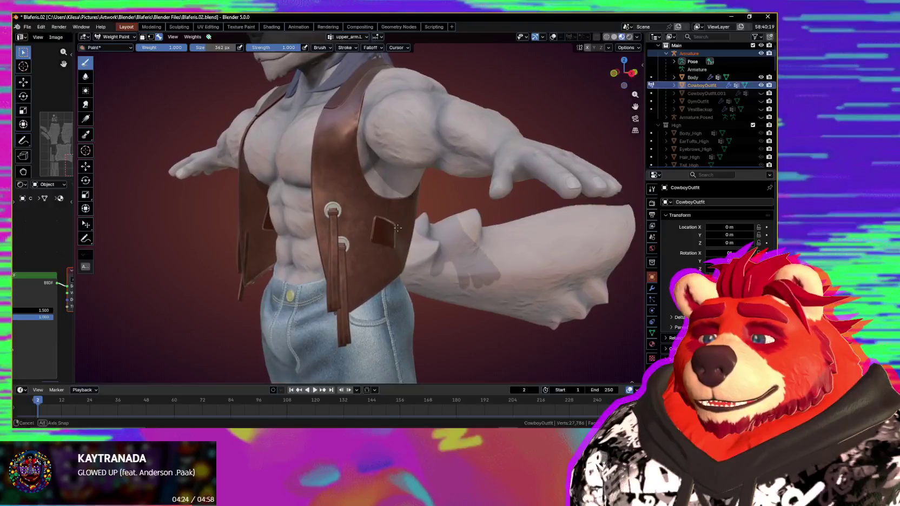
key("r")
scroll(494, 227, "up", 3, "alt")
- Enter Pose Mode on the Armature and make VestWaist.001 the active bone
key("Escape")
middle_click_drag(494, 227, 354, 265)
key("ctrl+Tab")
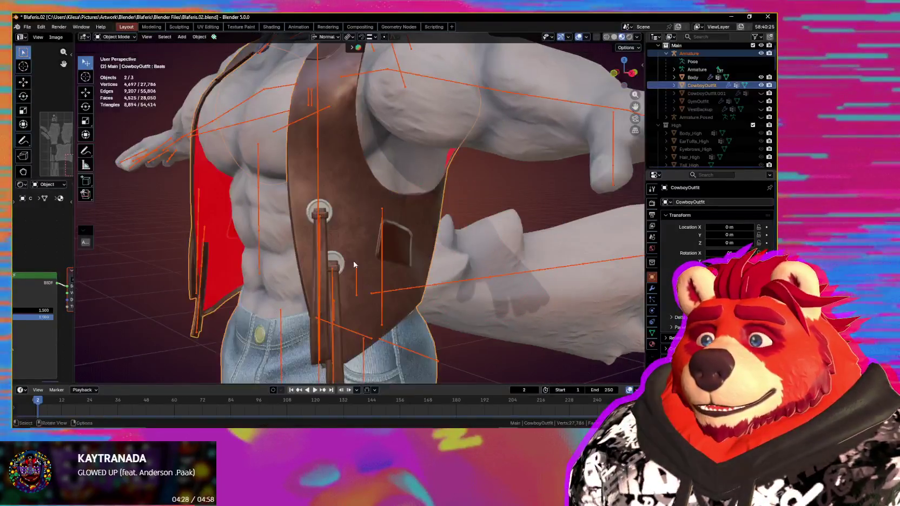
left_click(387, 236)
key("ctrl+Tab")
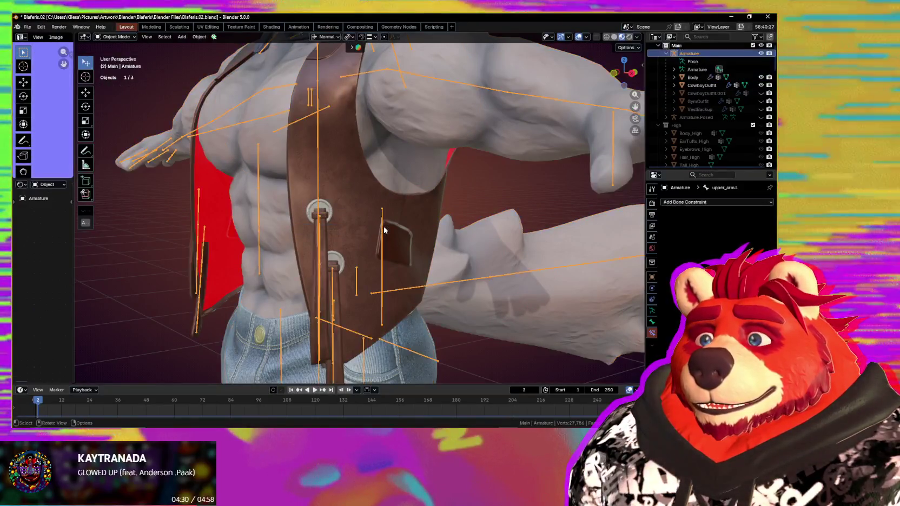
left_click(384, 229)
mouse_move(384, 230)
middle_mouse_down()
mouse_move(351, 255)
mouse_move(324, 249)
middle_mouse_up()
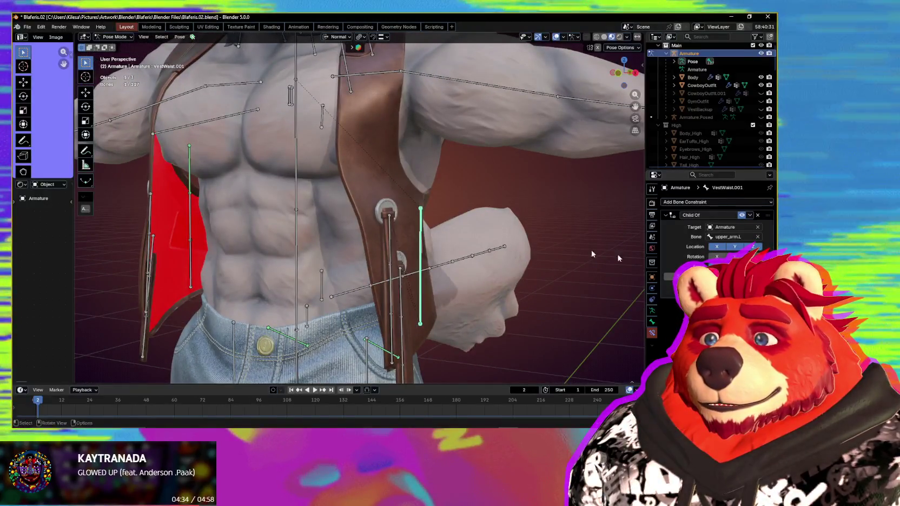
- Test-move VestWaist.001 and upper_arm.L, then undo back to VestWaist.001
key("alt+g")
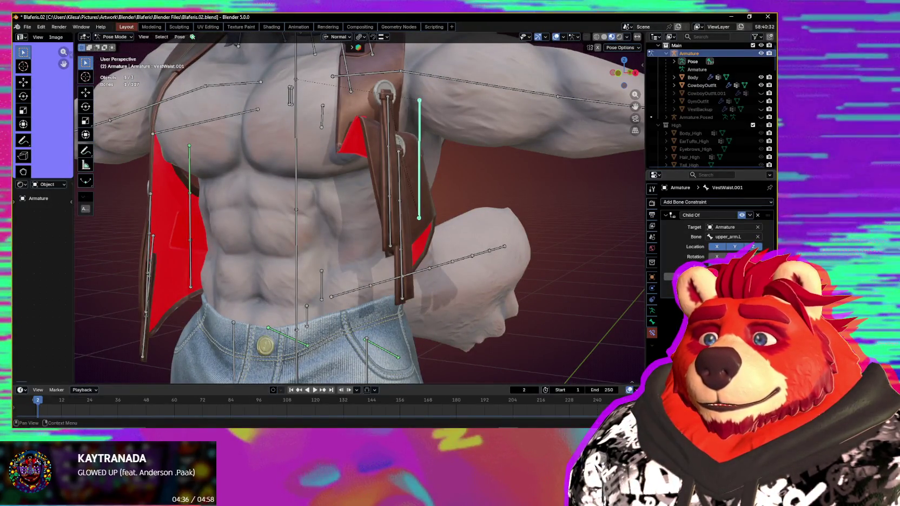
key("g")
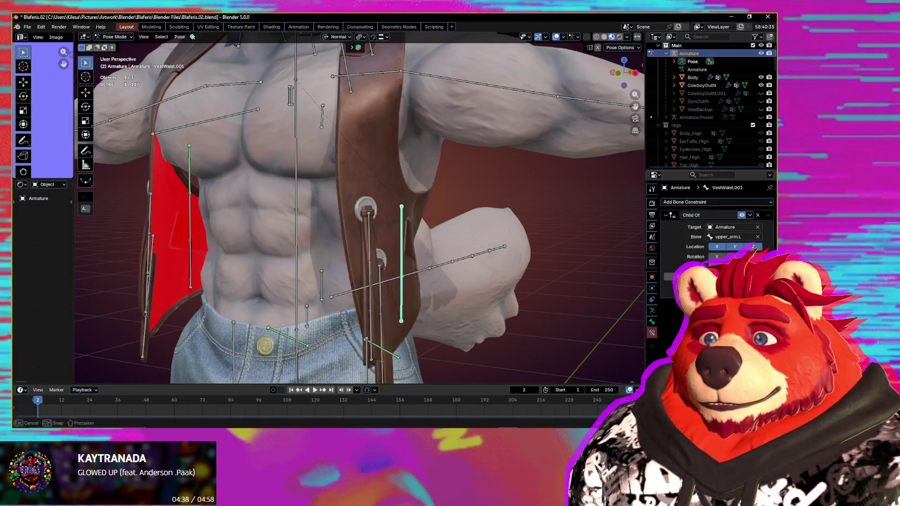
middle_click_drag(580, 273, 622, 268)
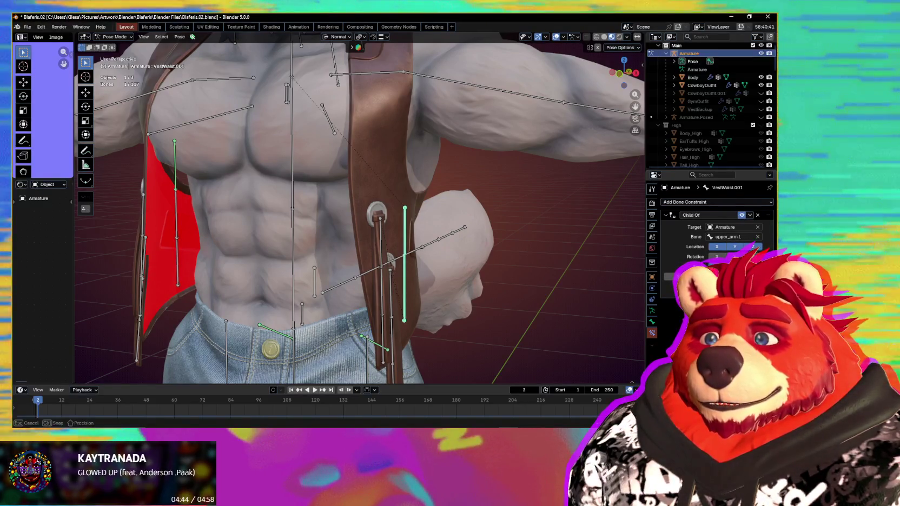
mouse_move(546, 197)
middle_mouse_down()
mouse_move(530, 229)
mouse_move(550, 231)
middle_mouse_up()
left_click(512, 90)
key("r")
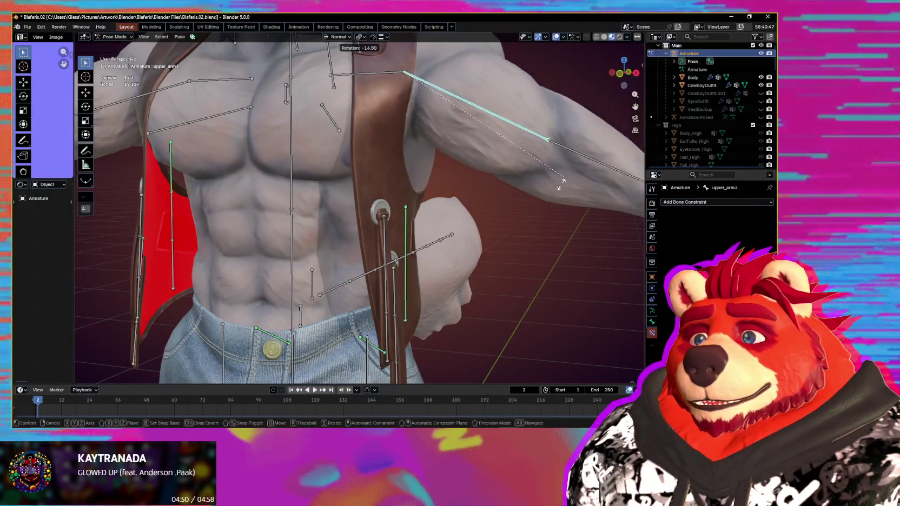
key("Escape")
key("ctrl+z")
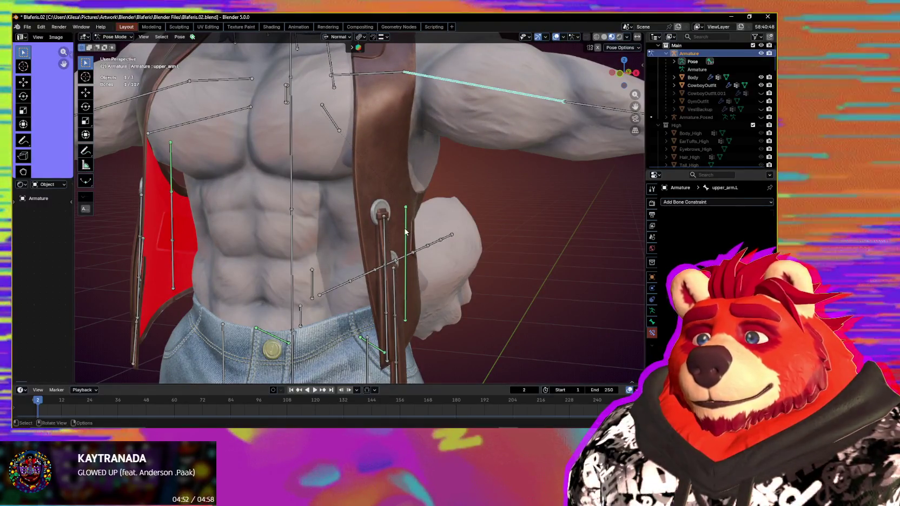
- Bring up the Add Bone Constraint list for VestWaist.001
scroll(453, 201, "down", 3)
scroll(453, 201, "down", 3)
middle_click_drag(452, 201, 461, 205)
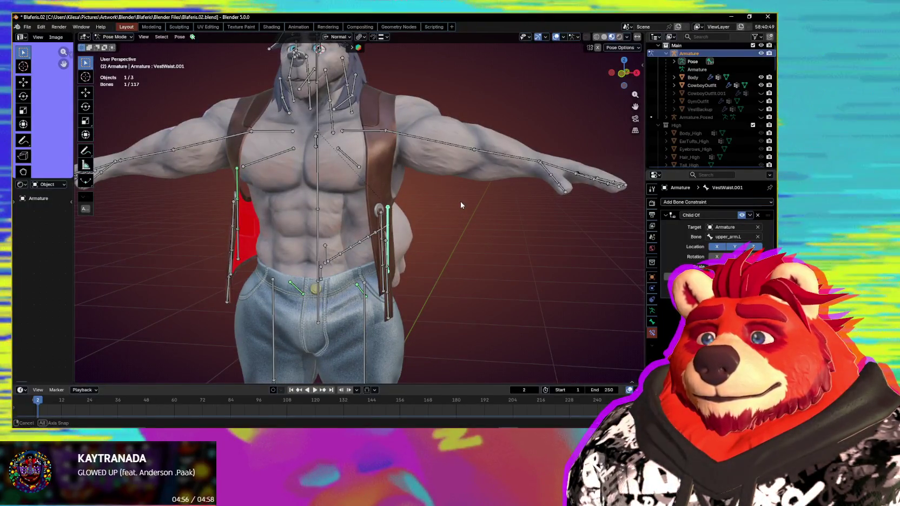
scroll(461, 205, "up", 3)
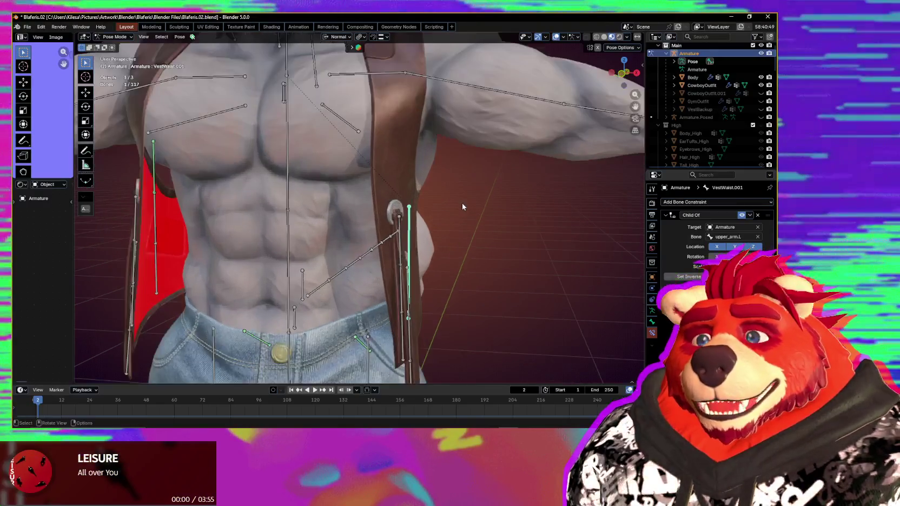
scroll(473, 211, "down", 1)
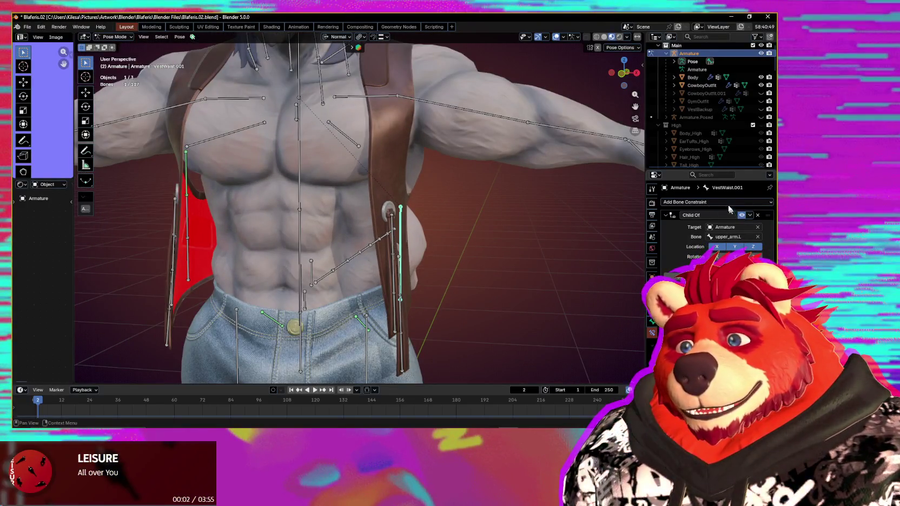
left_click(726, 202)
left_click(726, 204)
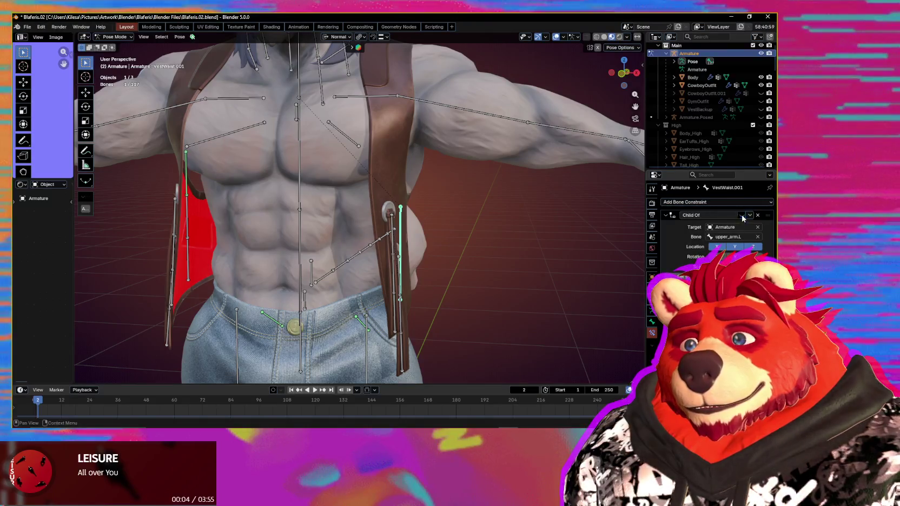
left_click(718, 201)
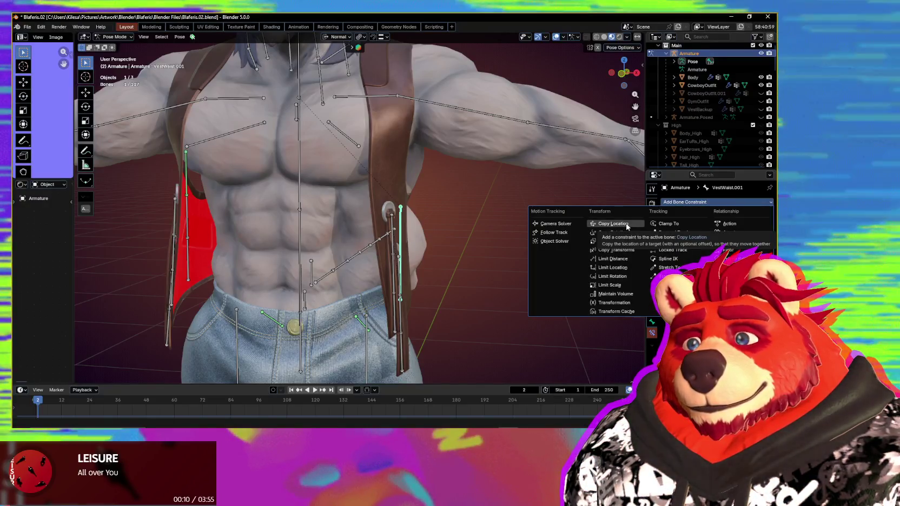
- Add a Child Of constraint with upper_arm.L eyedropped as the target bone
left_click(669, 267)
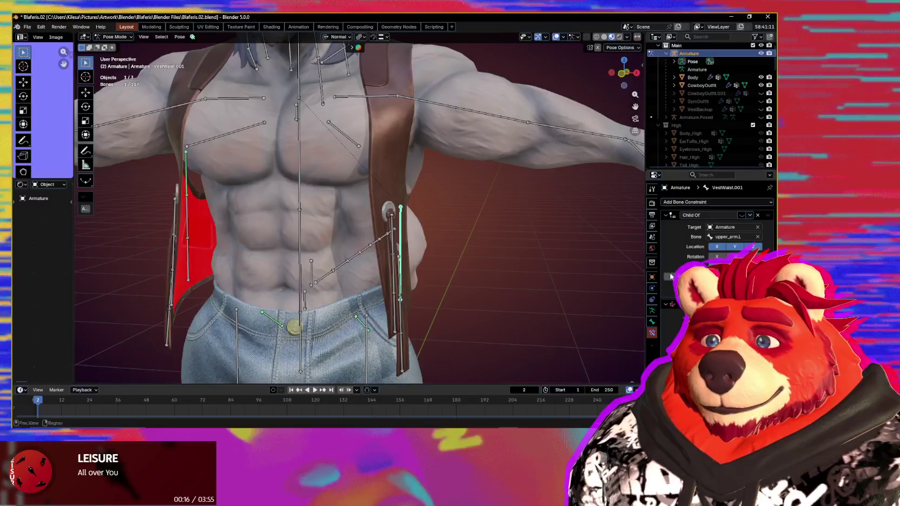
key("e")
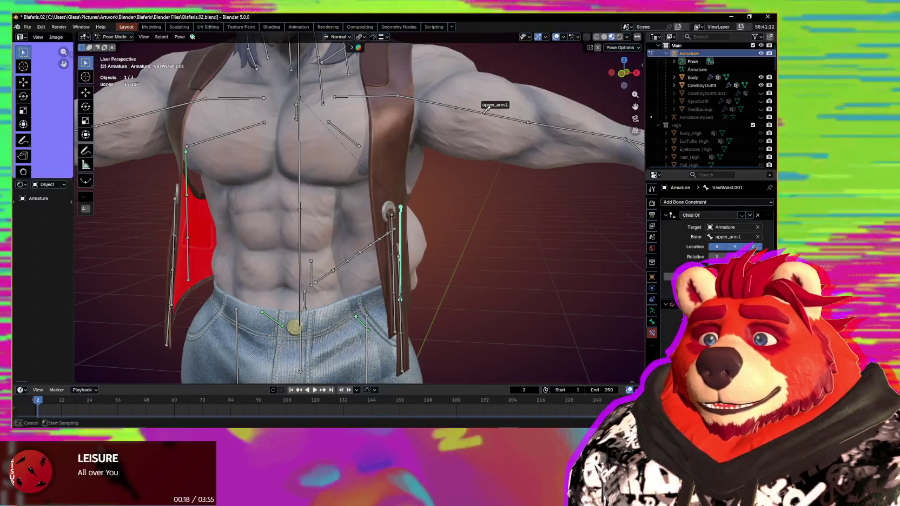
left_click(485, 111)
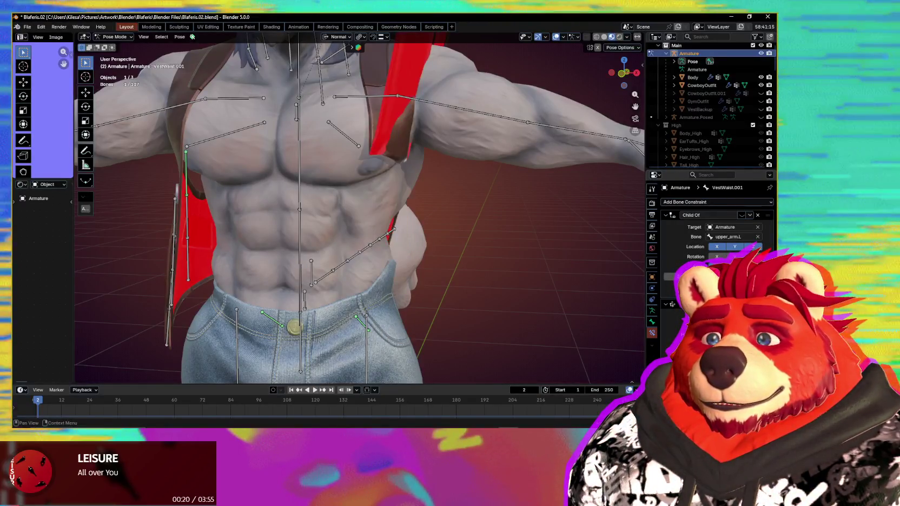
scroll(544, 277, "down", 3)
mouse_move(544, 277)
middle_mouse_down()
mouse_move(522, 230)
mouse_move(475, 183)
mouse_move(436, 224)
mouse_move(478, 247)
middle_mouse_up()
scroll(478, 248, "up", 4)
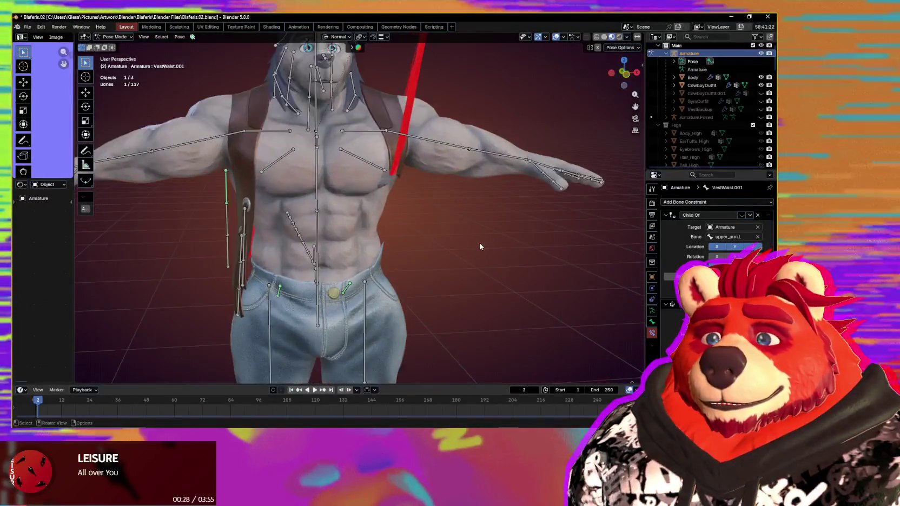
- Test-pose VestWaist.001 and apply an option from the constraint's extra menu
key("shift")
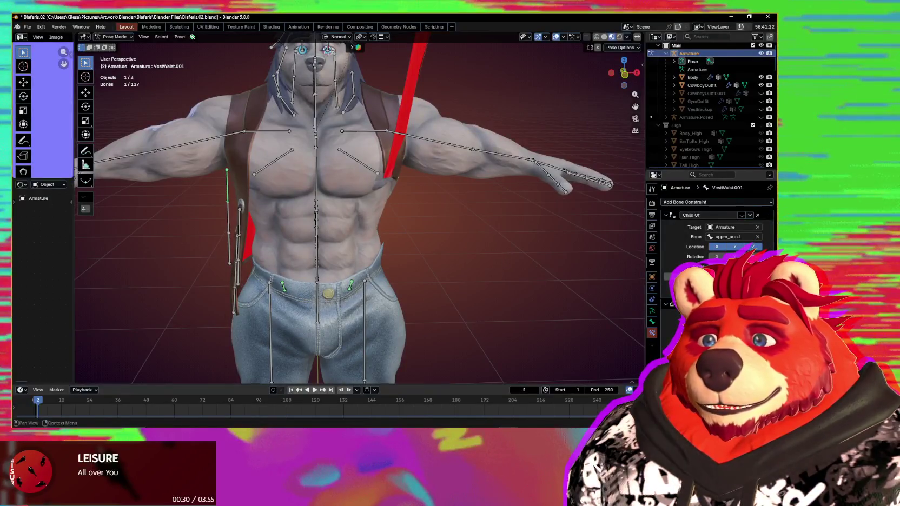
left_click(455, 156)
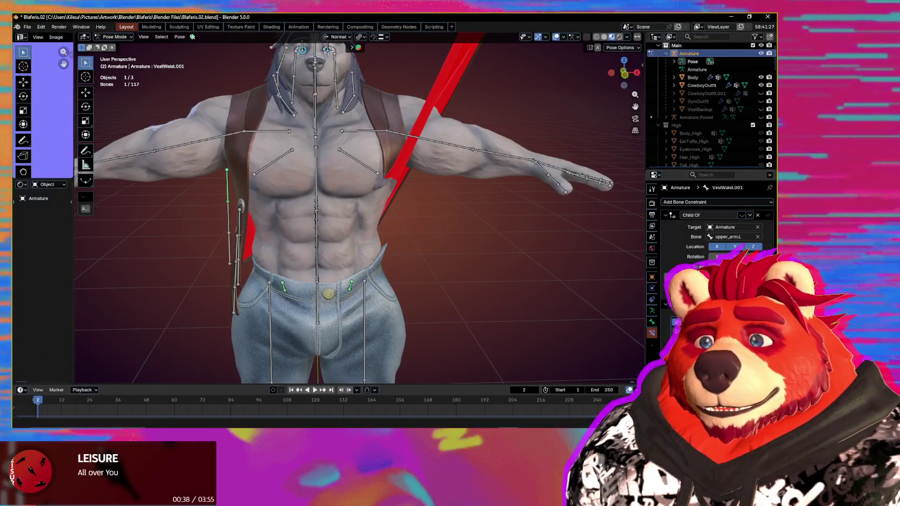
left_click(688, 276)
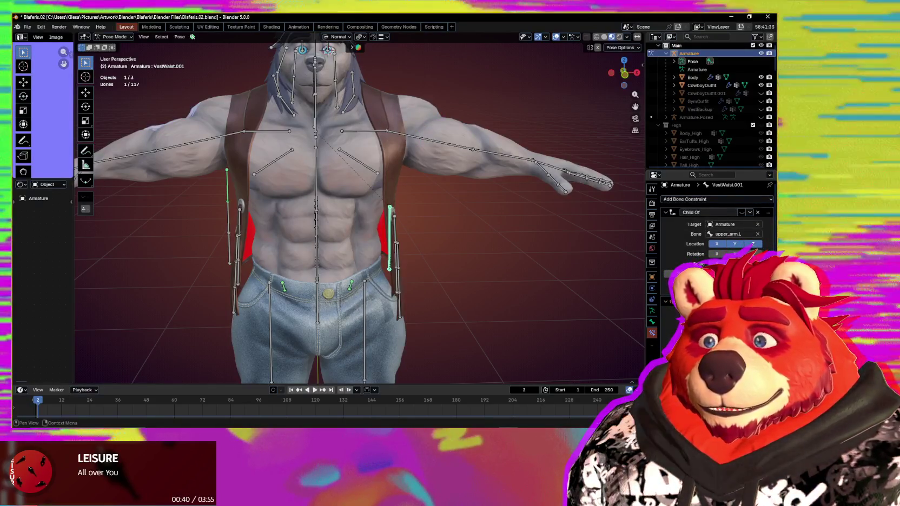
left_click(684, 328)
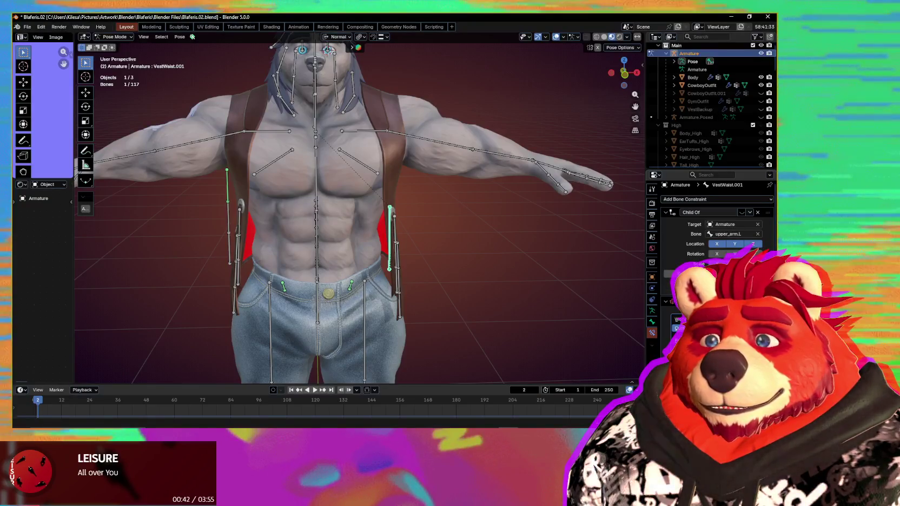
left_click(679, 328)
- Clear the vest bone's pose back to rest
scroll(524, 301, "down", 3)
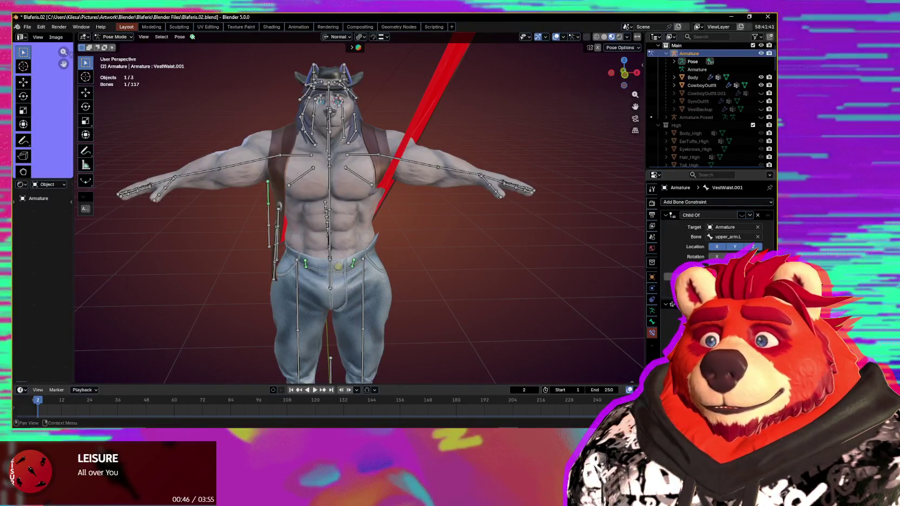
scroll(532, 313, "down", 3)
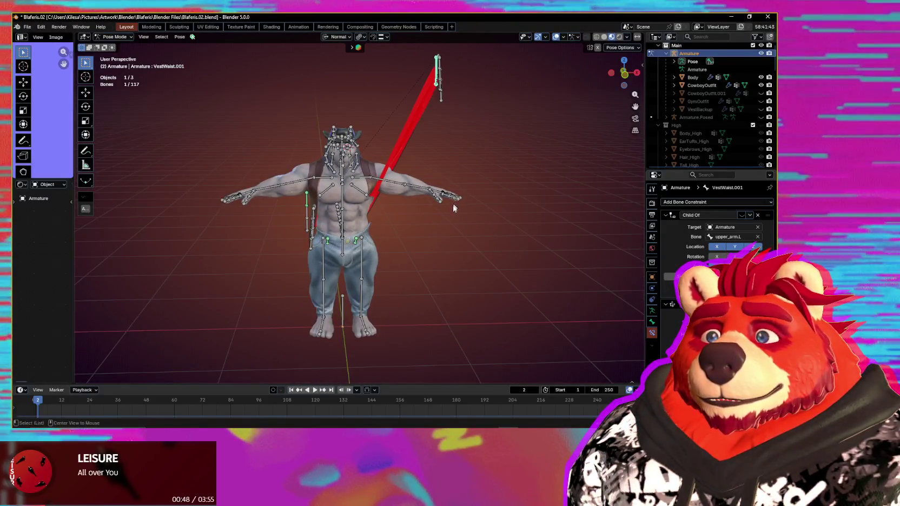
scroll(455, 208, "up", 3)
scroll(455, 226, "up", 1)
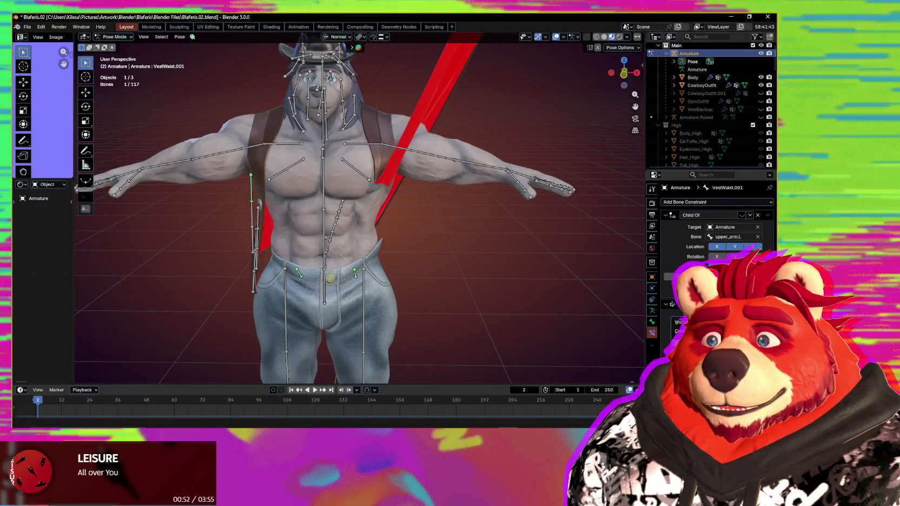
key("ctrl+z")
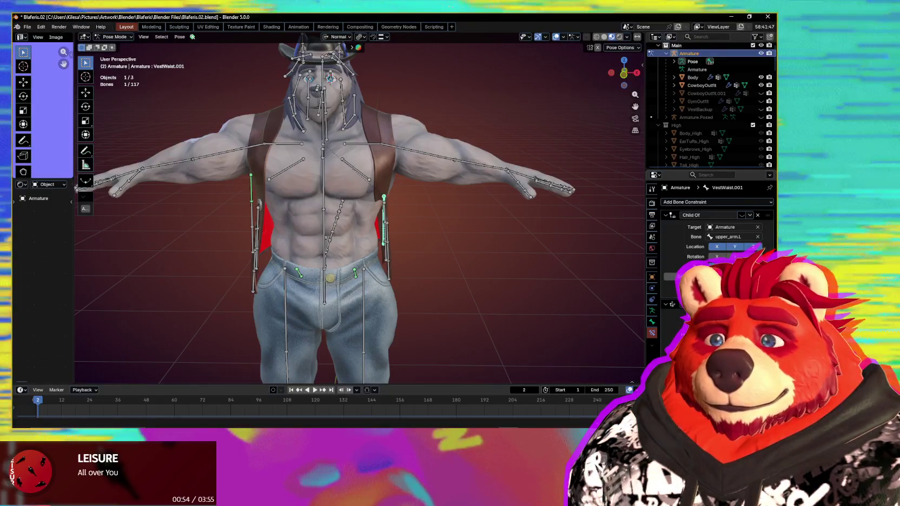
- Undo to move VestWaist.001 and inspect its constraint from several angles
mouse_move(527, 312)
middle_mouse_down()
mouse_move(439, 291)
mouse_move(503, 292)
middle_mouse_up()
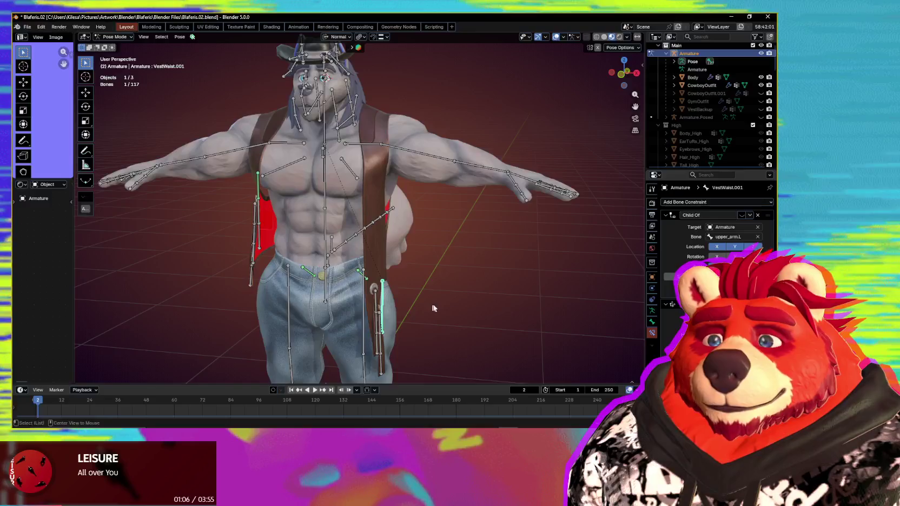
middle_click_drag(431, 309, 427, 304, "alt")
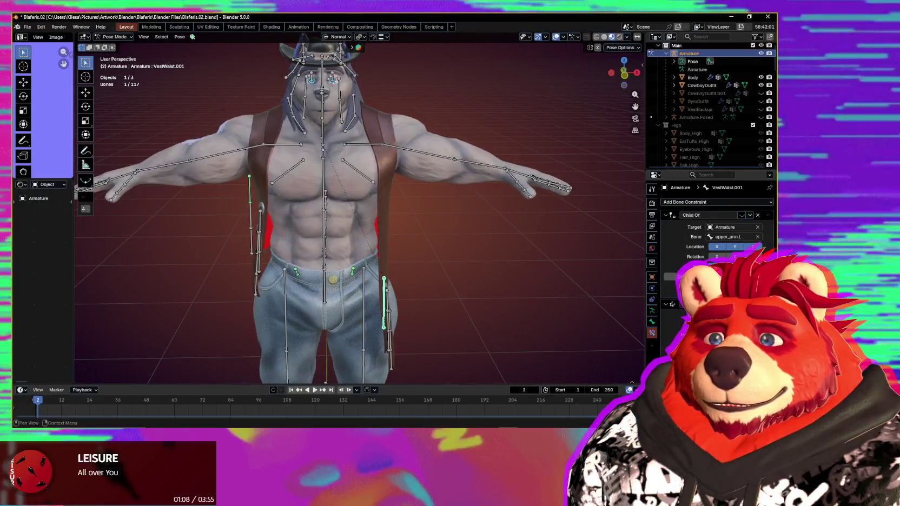
key("ctrl+z")
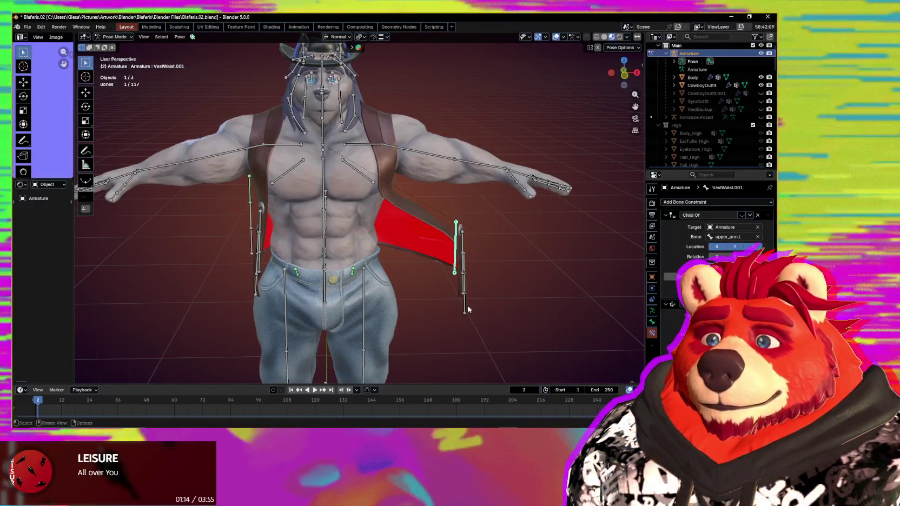
mouse_move(559, 323)
middle_mouse_down("alt")
mouse_move(546, 314)
mouse_move(442, 307)
middle_mouse_up("alt")
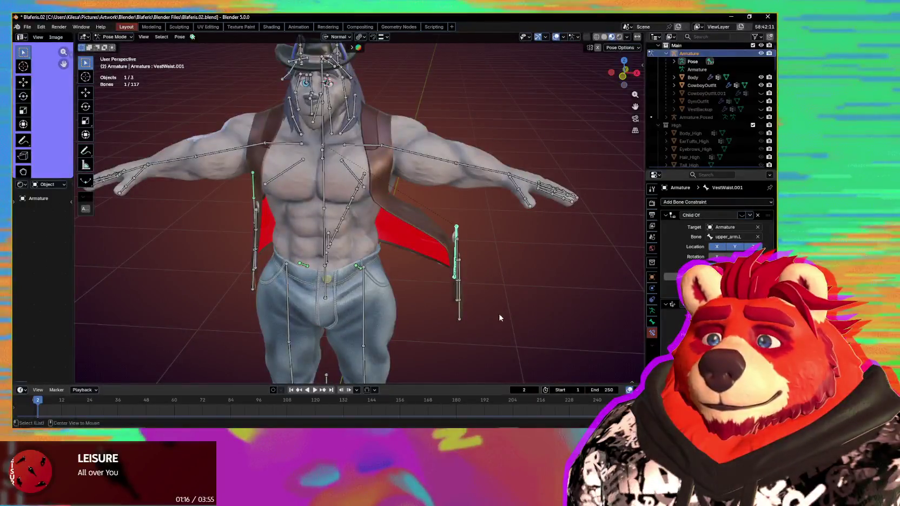
middle_click_drag(500, 318, 499, 309, "alt")
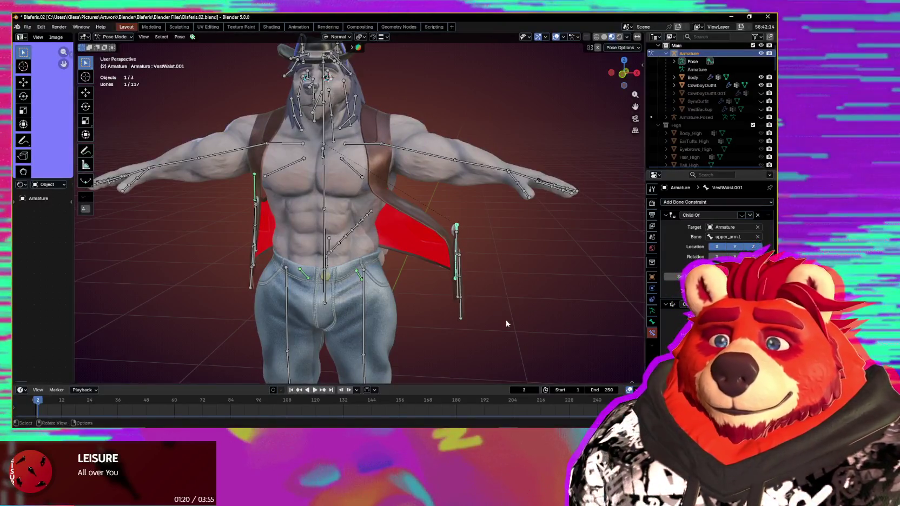
middle_click_drag(507, 323, 501, 315, "alt")
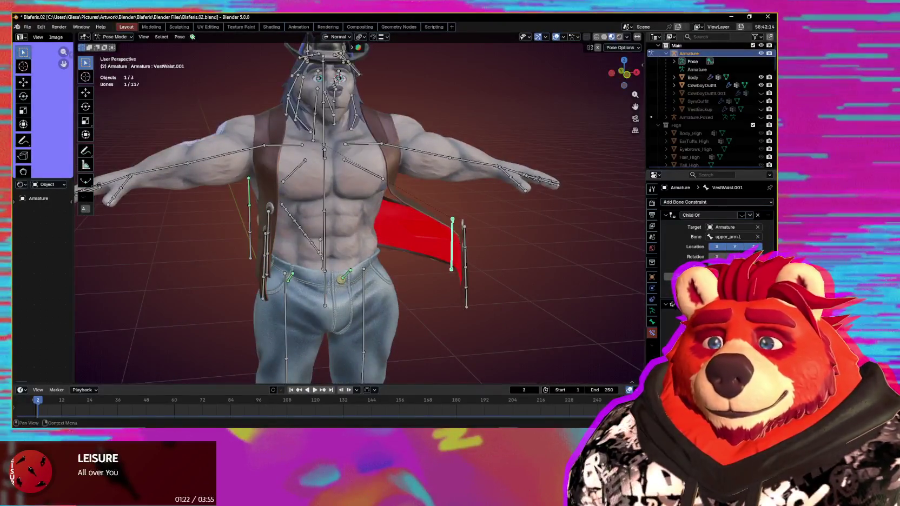
scroll(547, 301, "up", 3)
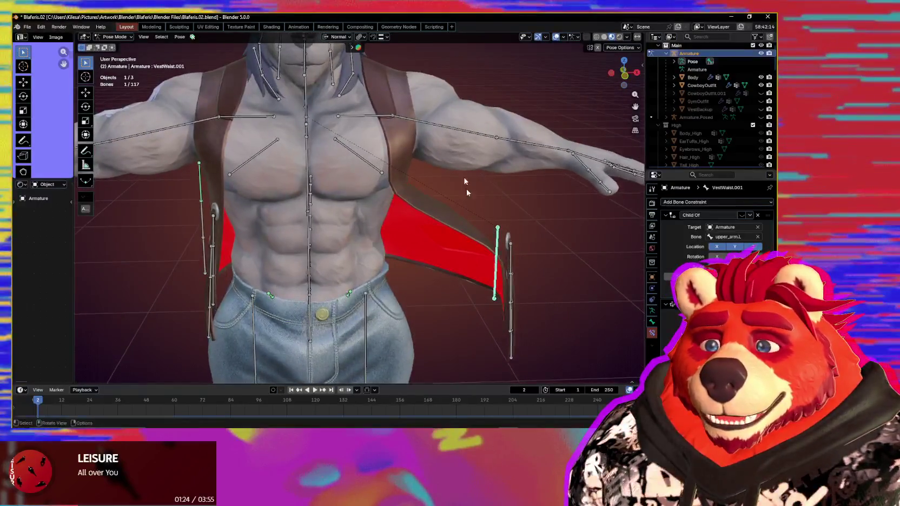
middle_click_drag(503, 138, 501, 142)
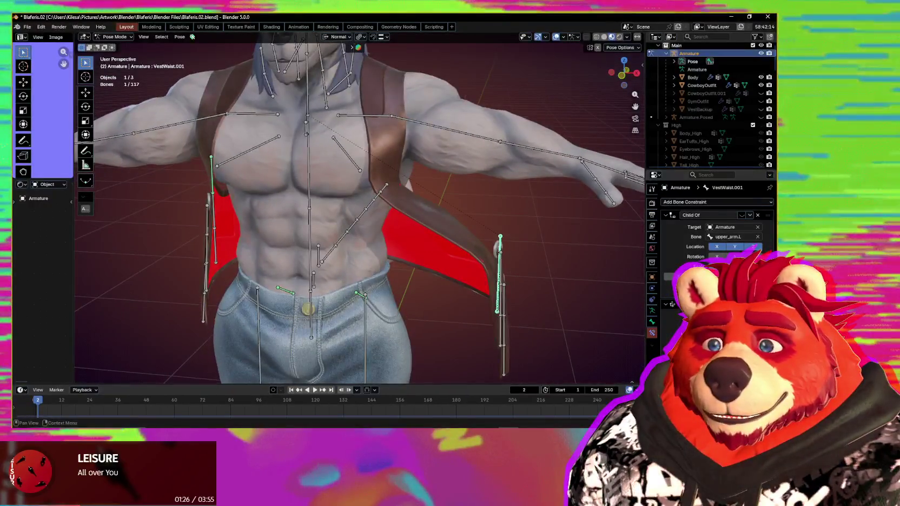
- Settle VestWaist.001 against the torso side via undo/redo and clear its pose to rest
left_click(690, 277)
middle_click_drag(502, 297, 508, 299)
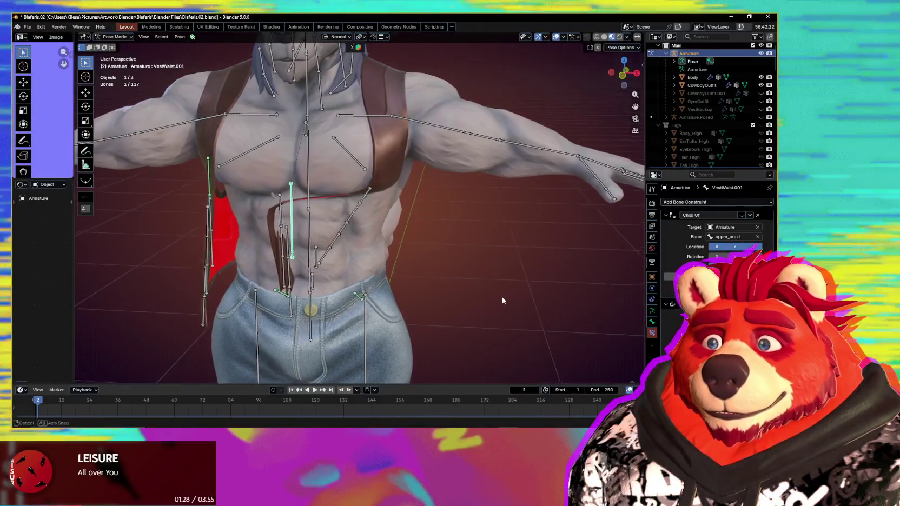
key("ctrl+z")
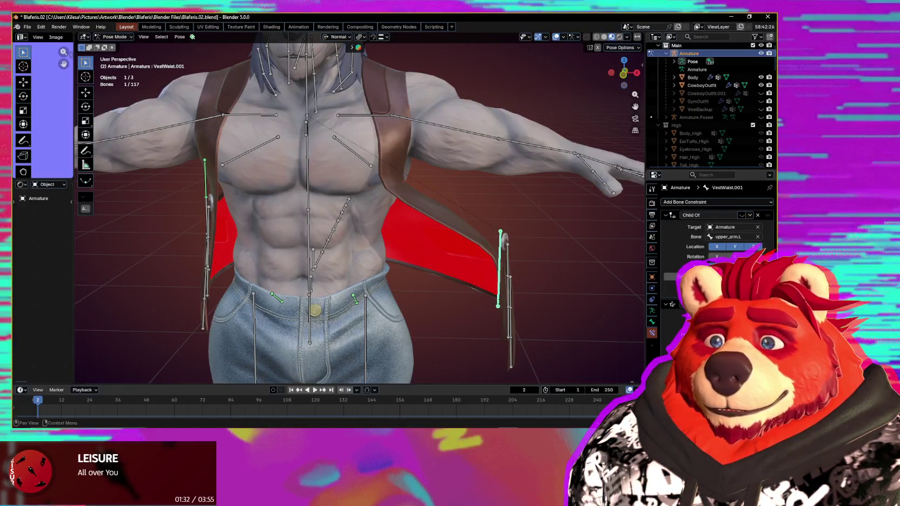
key("ctrl+z")
key("ctrl+z")
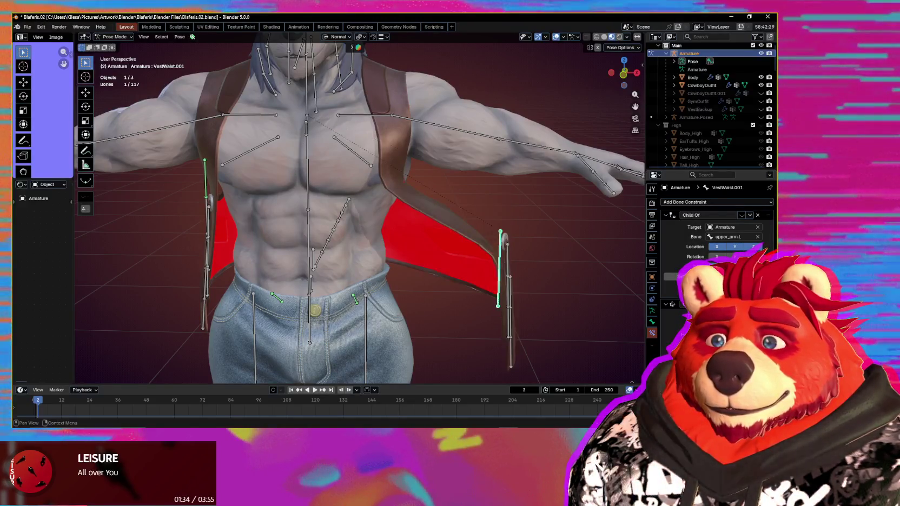
key("ctrl+z")
key("ctrl+shift+z")
mouse_move(522, 305)
middle_mouse_down()
mouse_move(398, 293)
mouse_move(479, 300)
middle_mouse_up()
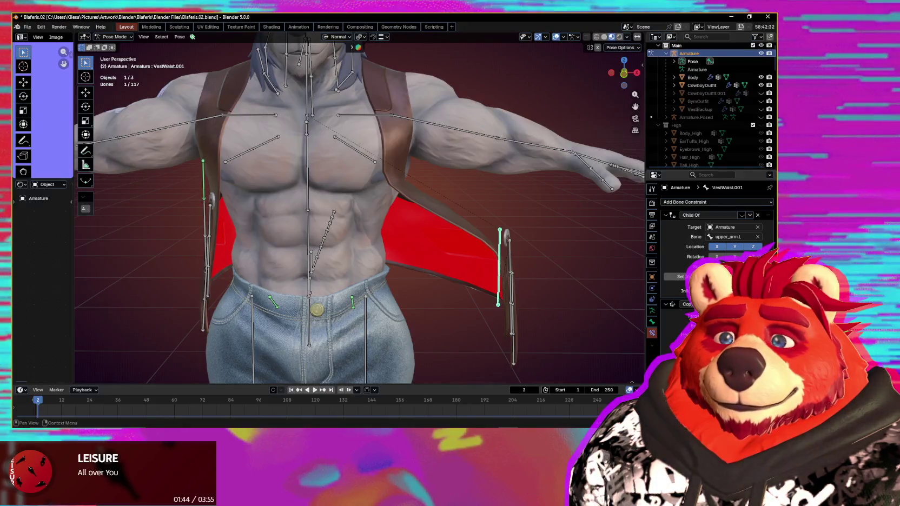
key("ctrl+z")
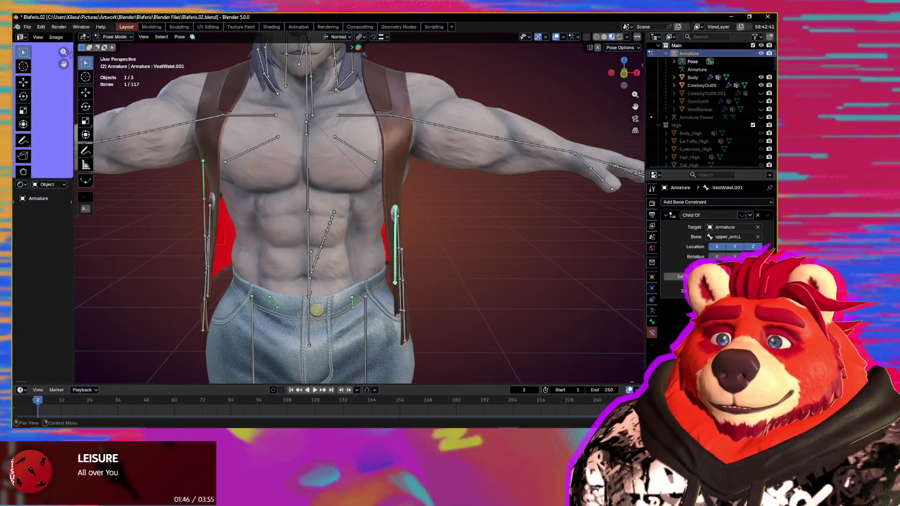
left_click(733, 203)
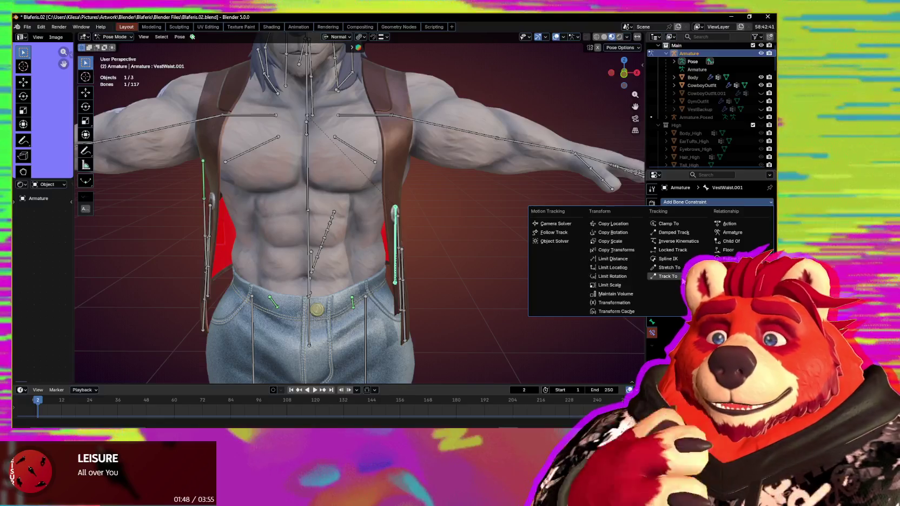
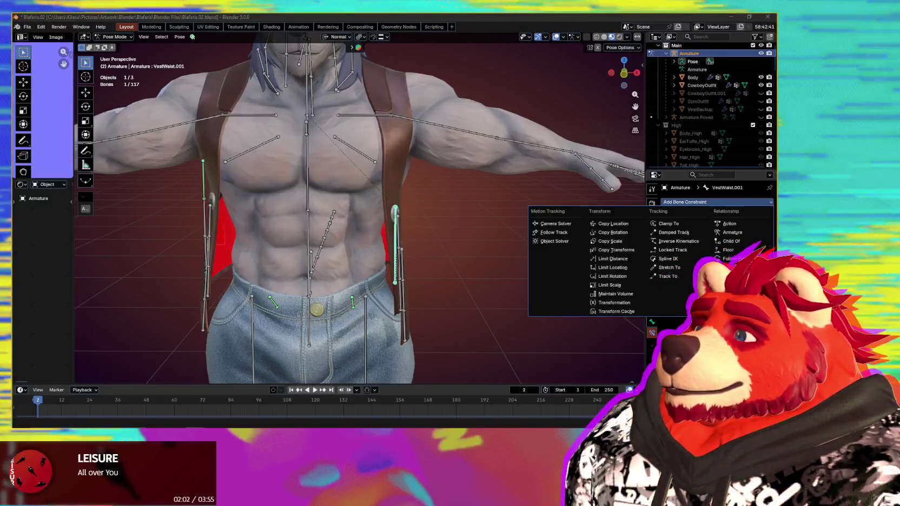
- Save the .blend file and switch to the 'Copy Location With Offset' Blender Artists thread
key("ctrl+s")
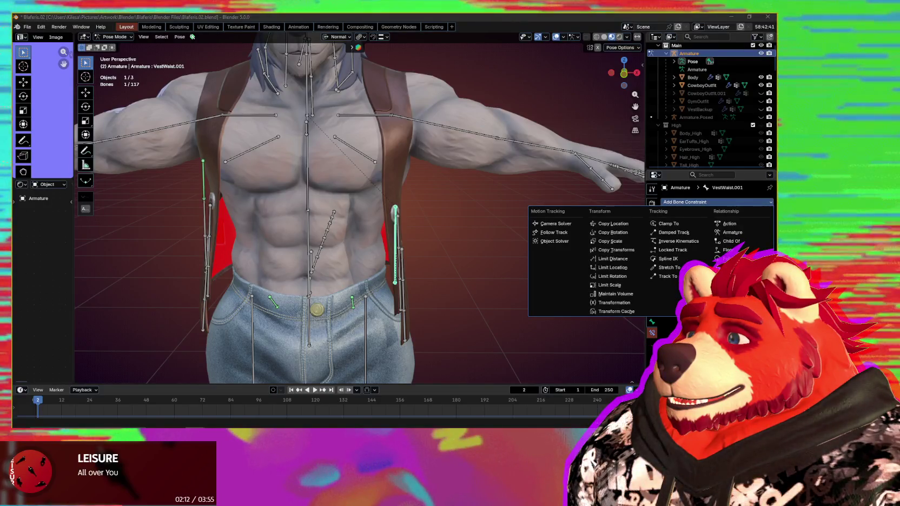
key("alt+Tab")
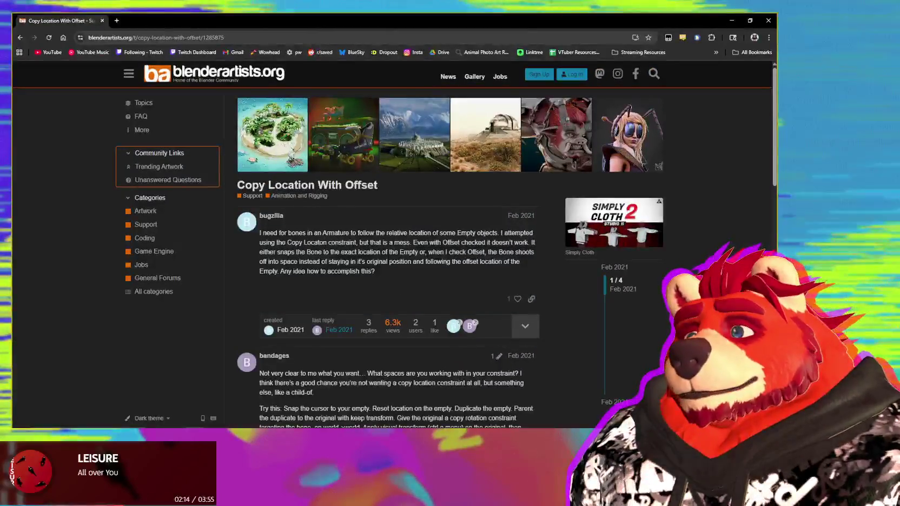
- Read through the 'Copy Location With Offset' replies, then go back to the Google results
scroll(295, 251, "down", 2)
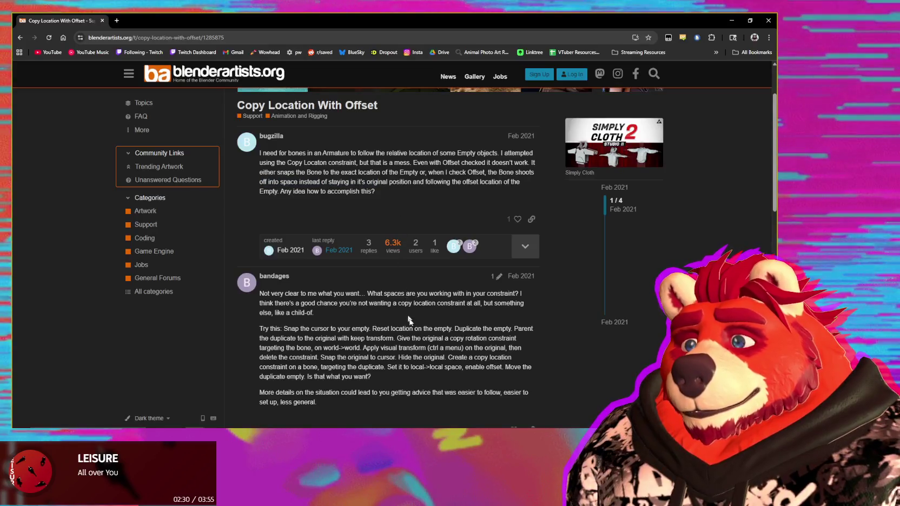
scroll(409, 321, "down", 2)
scroll(420, 325, "down", 1)
scroll(426, 327, "down", 1)
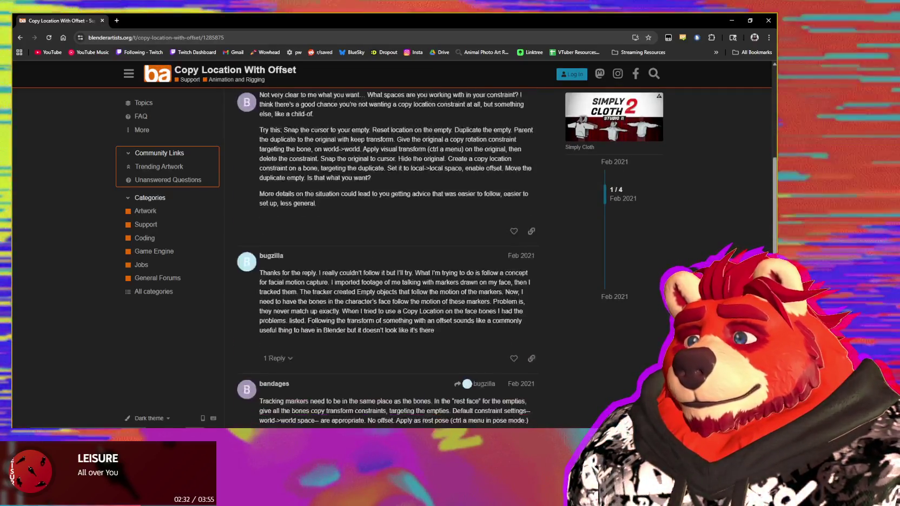
scroll(425, 326, "down", 1)
scroll(424, 324, "up", 1)
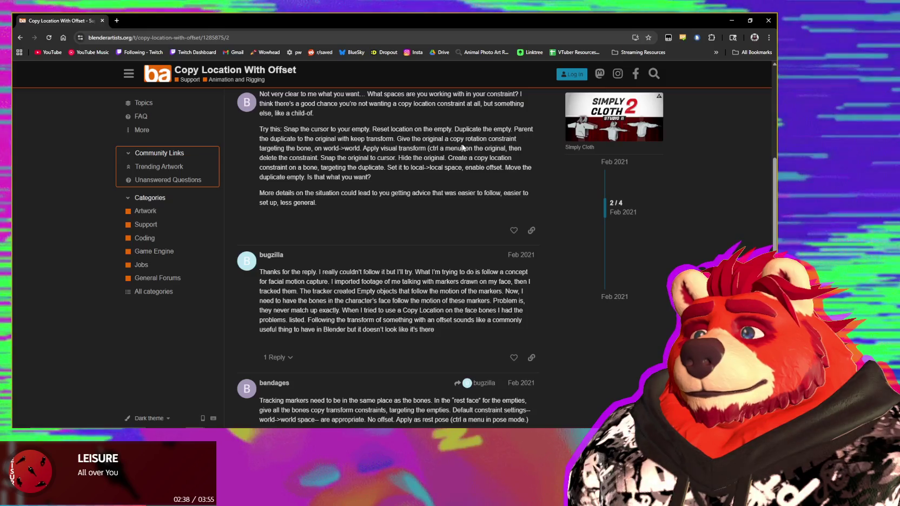
scroll(461, 158, "up", 2)
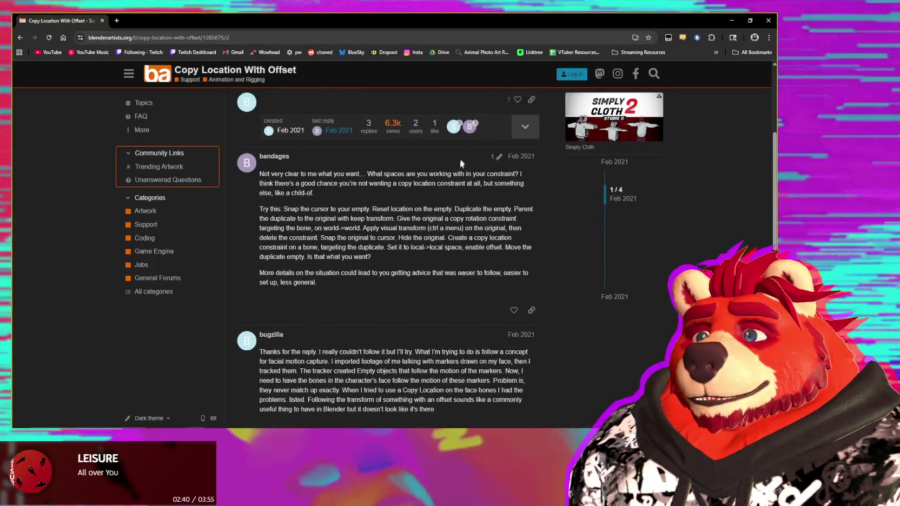
scroll(451, 222, "up", 2)
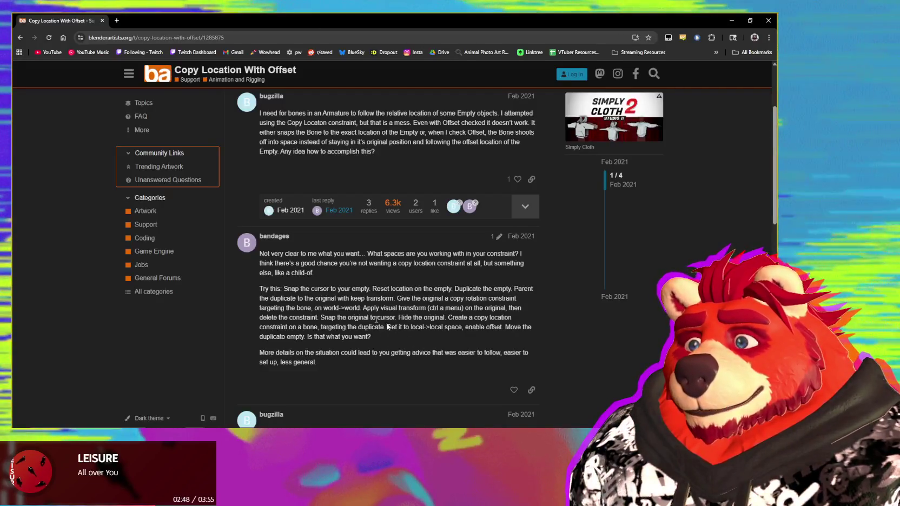
left_click(20, 38)
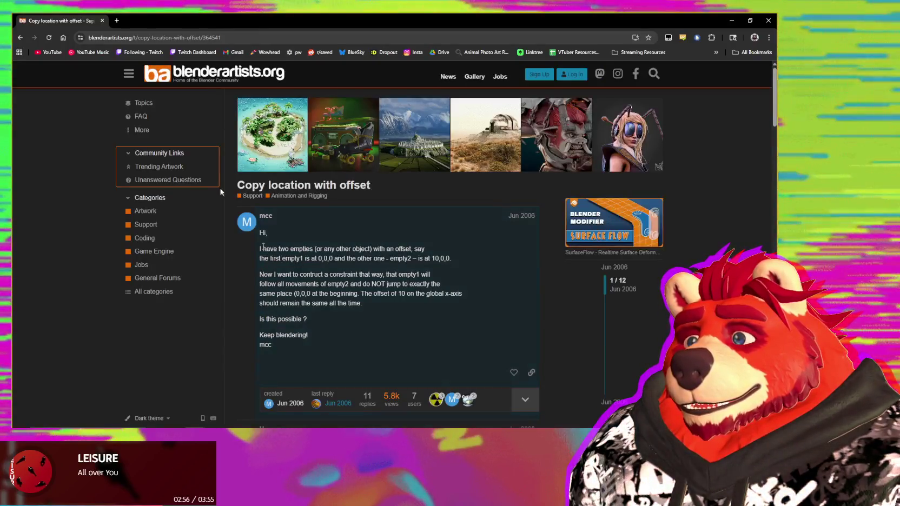
left_click(23, 38)
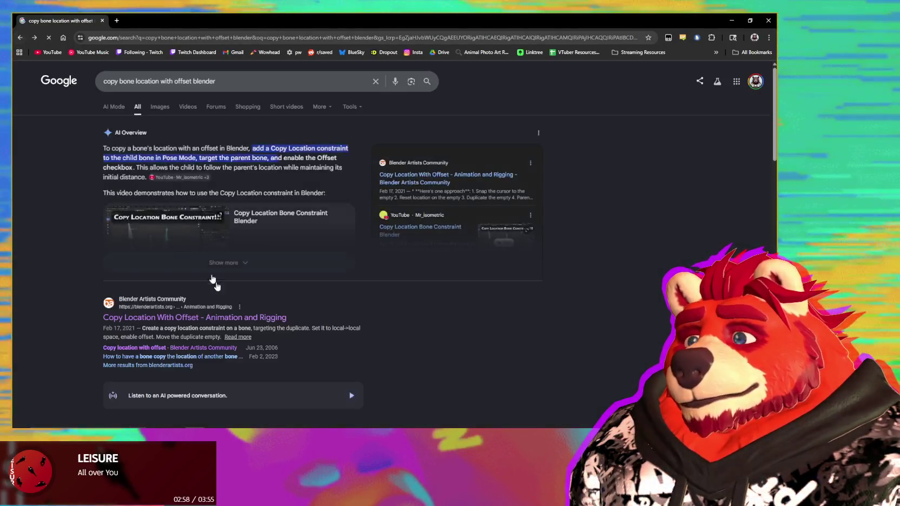
- Open and read the 2023 thread on copying another bone's location, then return to results
left_click(201, 356)
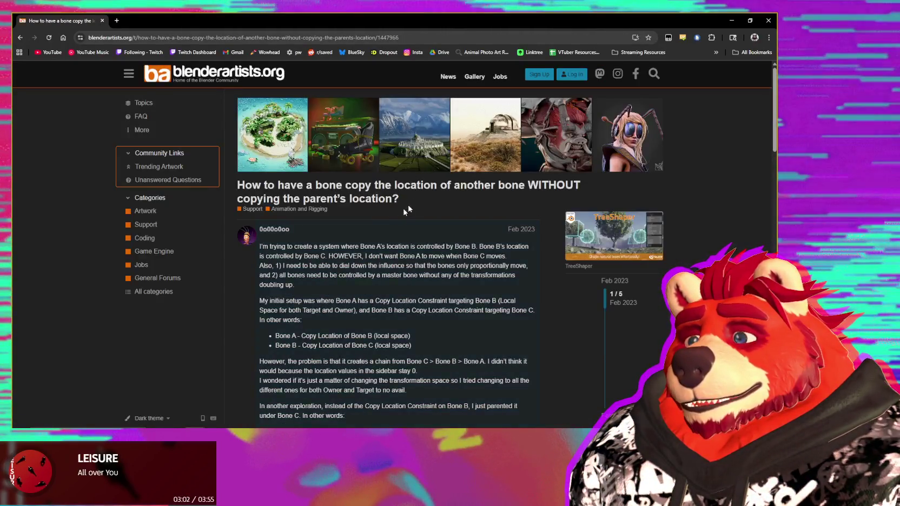
scroll(407, 209, "down", 1)
scroll(346, 239, "down", 1)
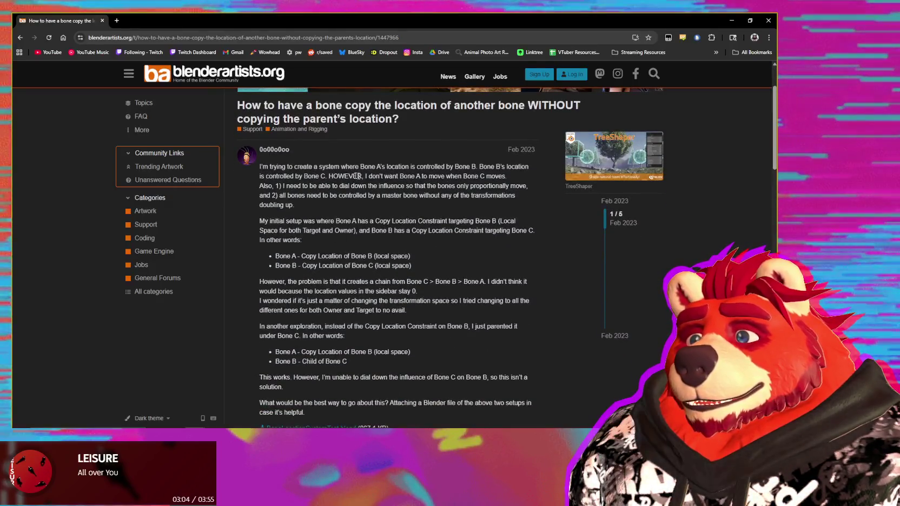
scroll(373, 184, "down", 2)
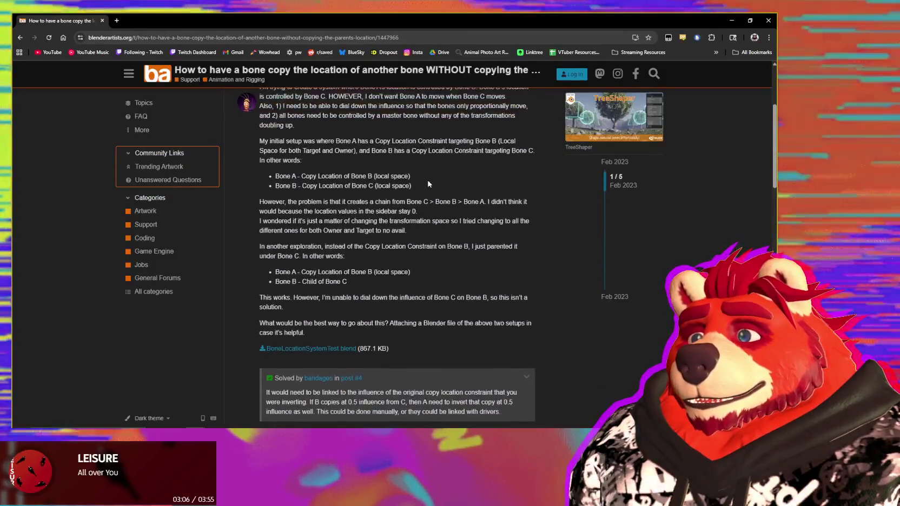
scroll(373, 184, "up", 1)
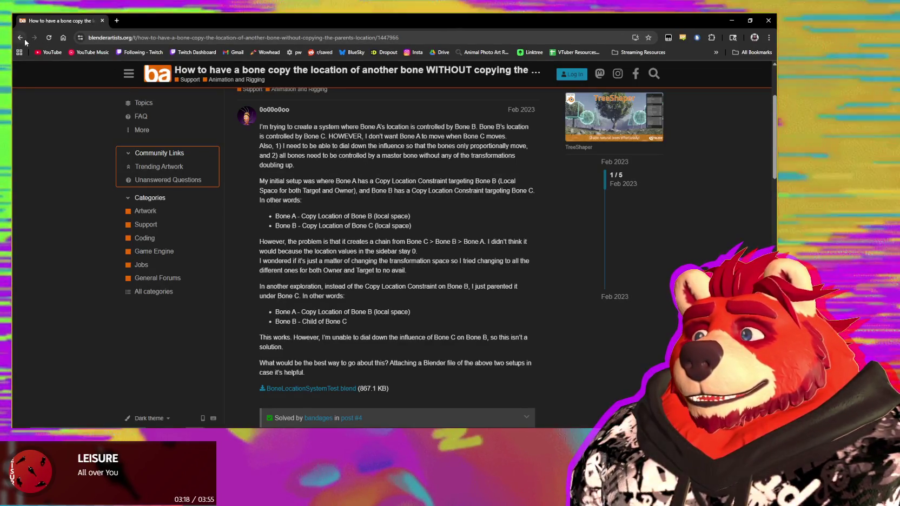
left_click(25, 39)
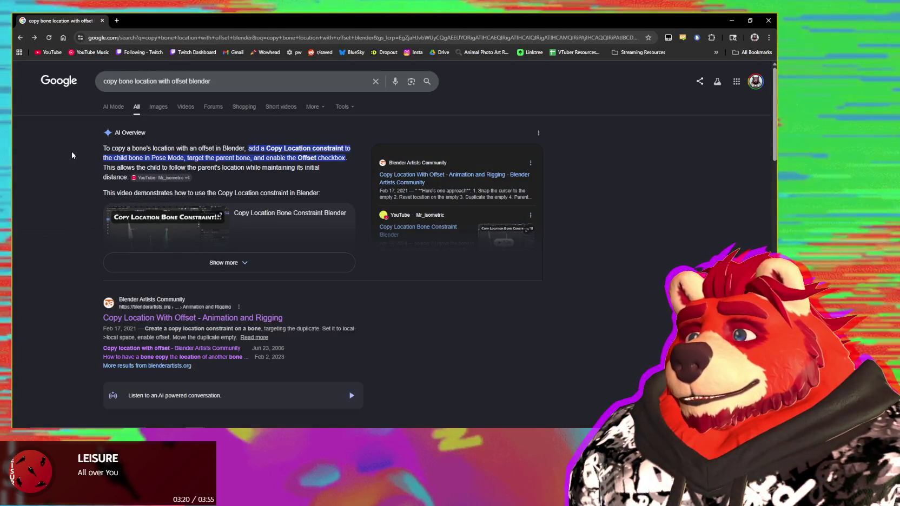
- Show more results from blenderartists.org and open the Child Of visual-transforms thread
scroll(77, 166, "down", 2)
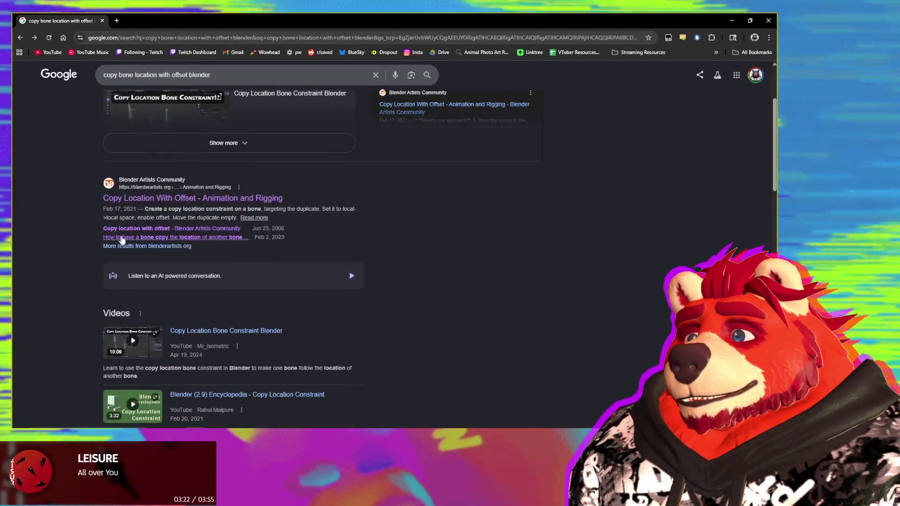
left_click(128, 247)
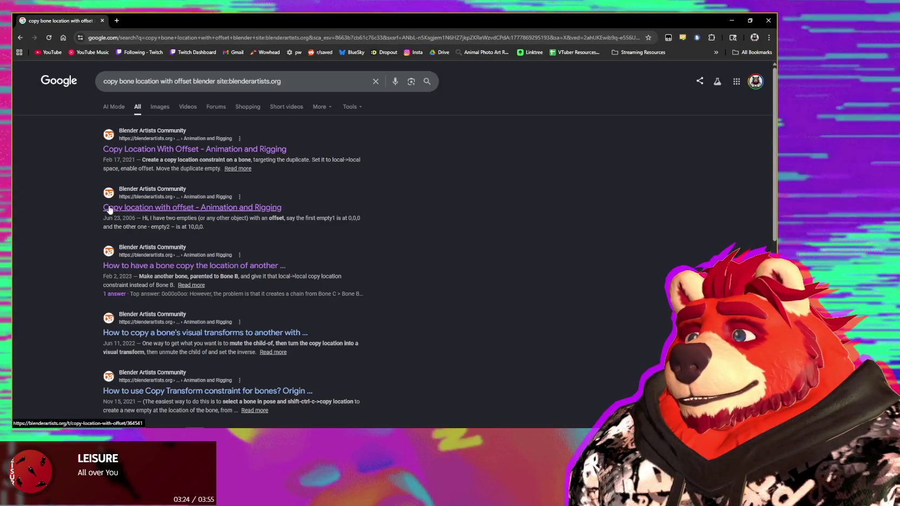
scroll(72, 208, "down", 1)
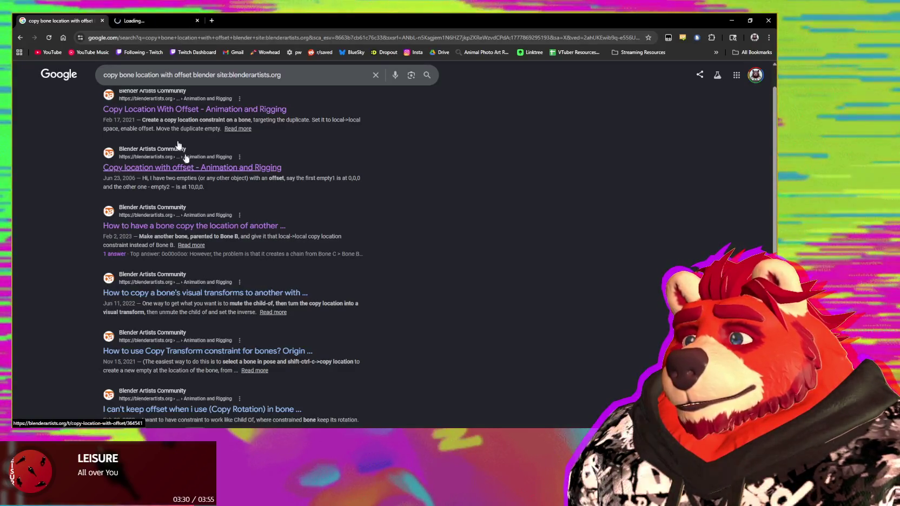
left_click(152, 20)
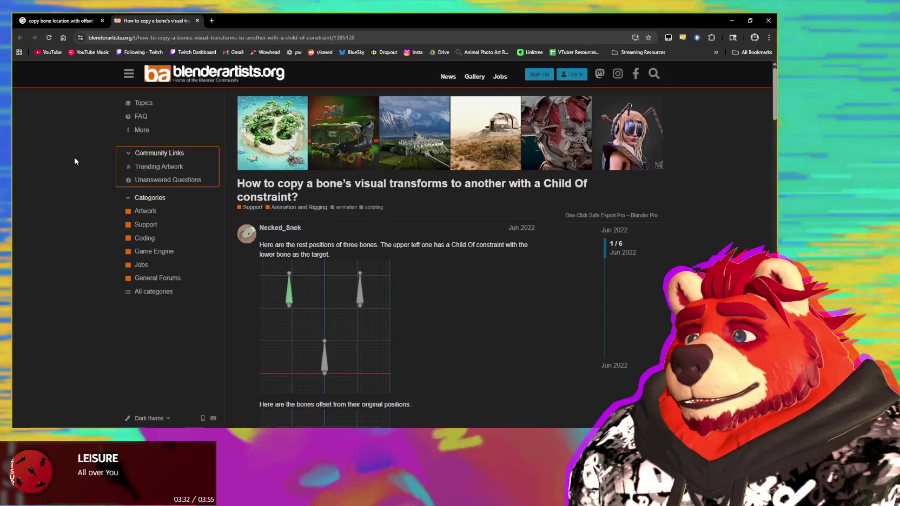
- Read the thread's replies suggesting a Copy Transforms constraint, then return to Blender
scroll(75, 161, "down", 2)
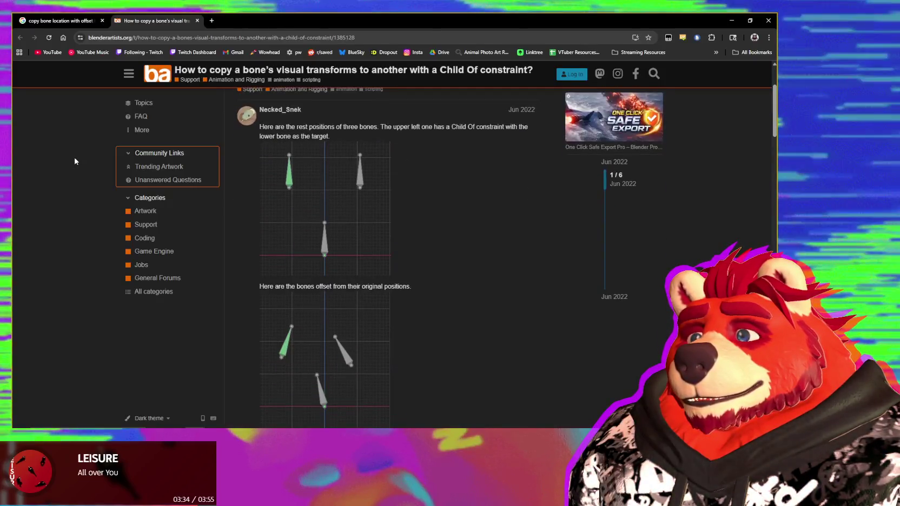
scroll(75, 161, "down", 1)
scroll(69, 161, "down", 1)
scroll(69, 161, "down", 2)
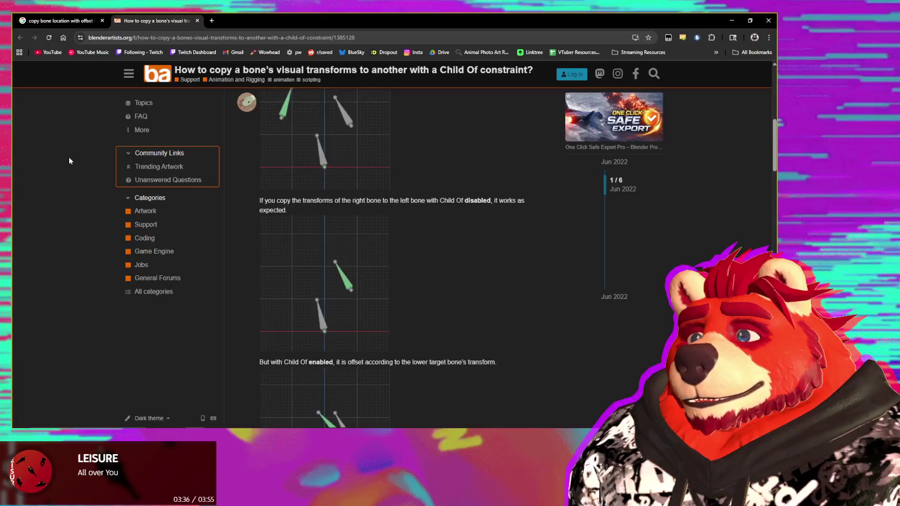
scroll(70, 161, "down", 2)
scroll(69, 160, "down", 1)
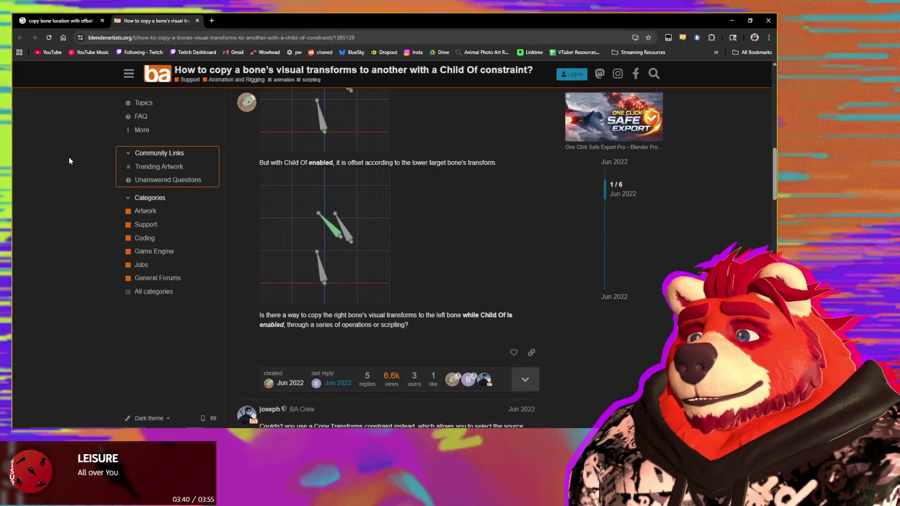
scroll(69, 160, "down", 1)
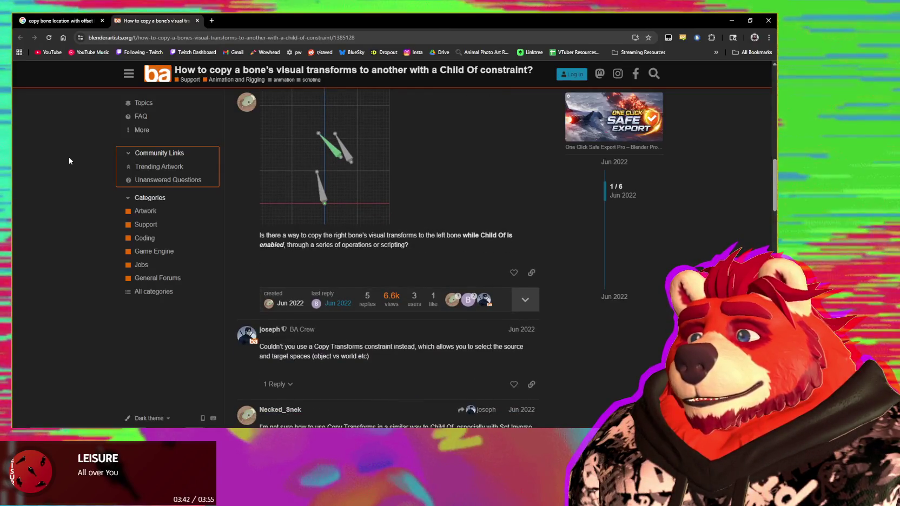
scroll(69, 161, "down", 1)
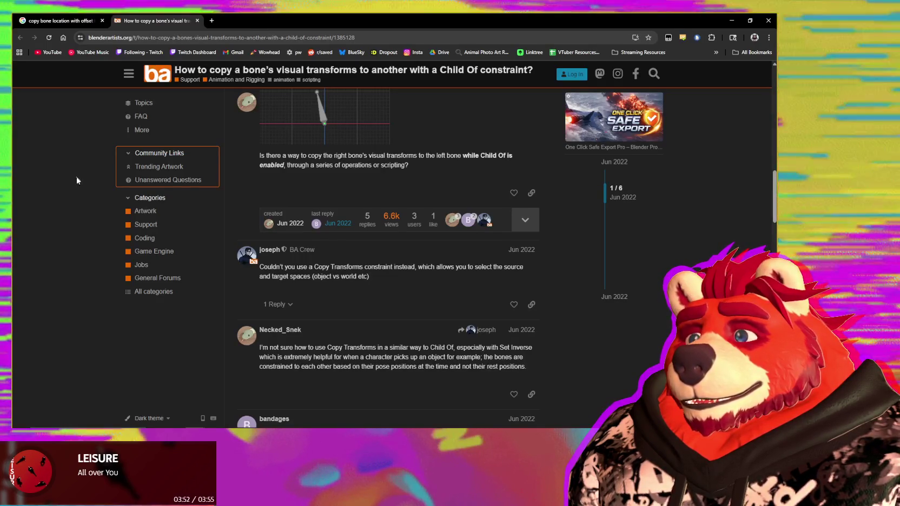
scroll(78, 186, "down", 1)
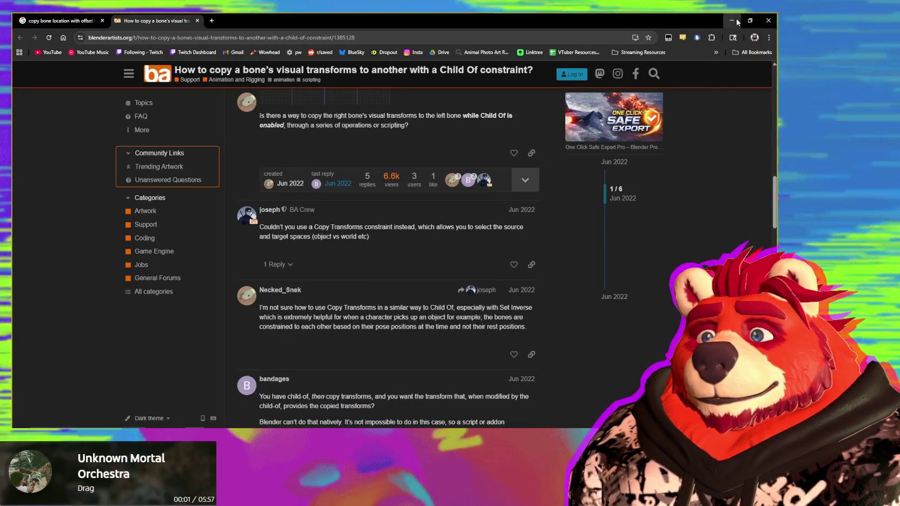
key("alt+Tab")
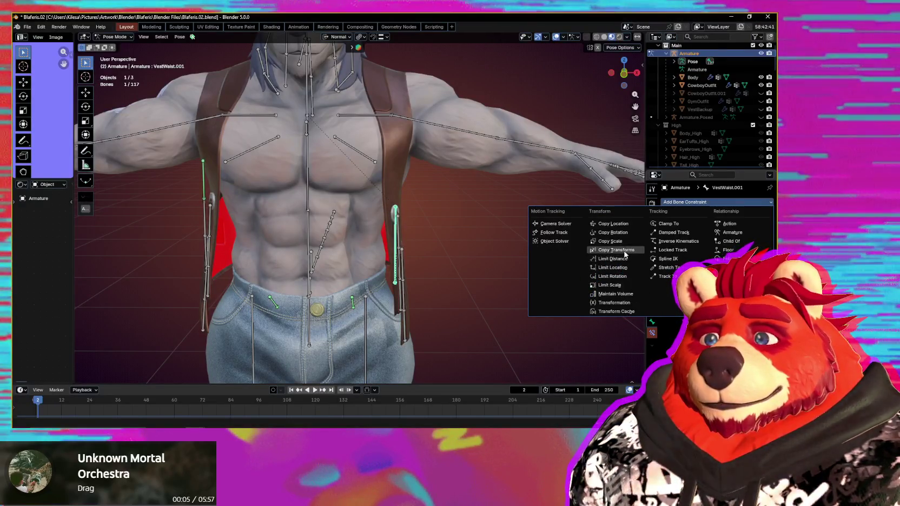
- Set VestWaist.001's constraint target to Armature with bone upper_arm.L
key("Escape")
mouse_move(533, 248)
middle_mouse_down()
mouse_move(429, 237)
mouse_move(410, 215)
middle_mouse_up()
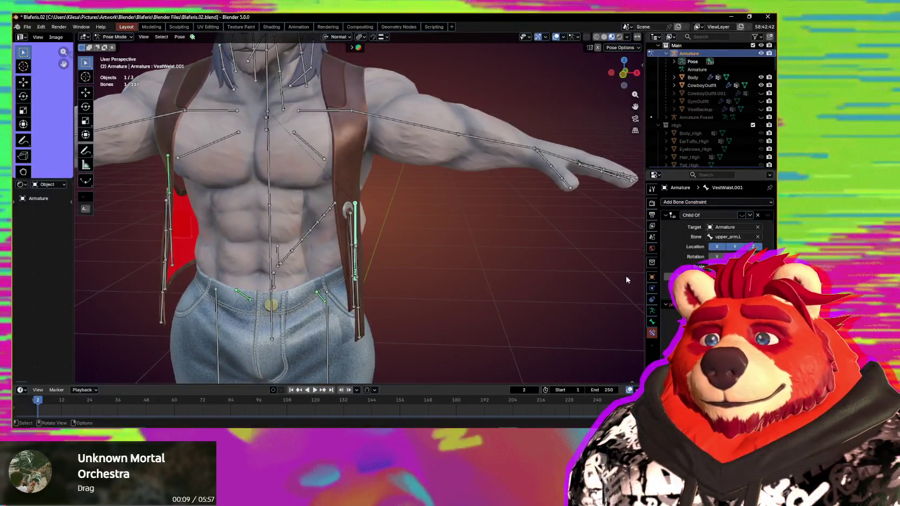
left_click(406, 121)
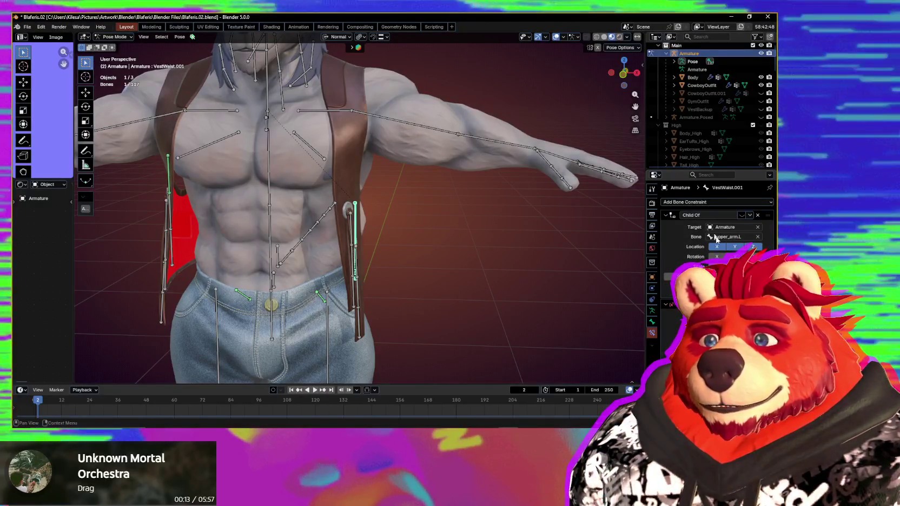
key("e")
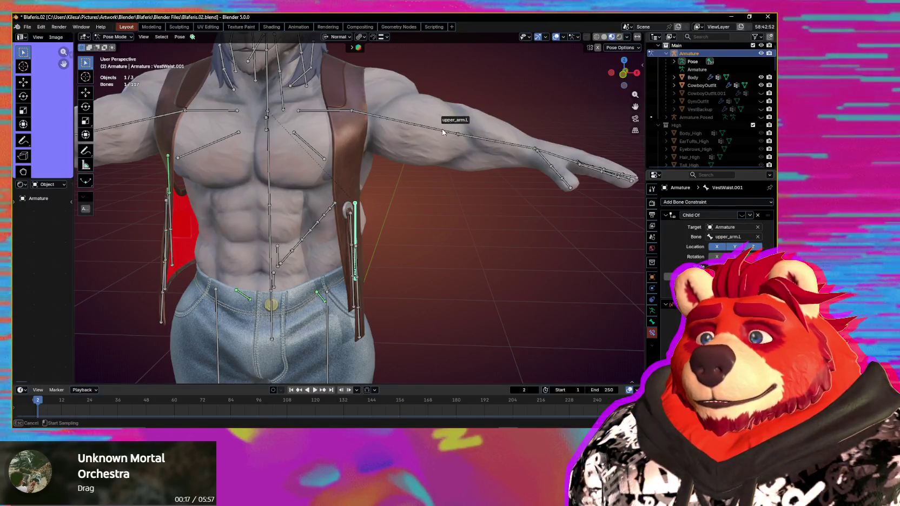
left_click(442, 129)
mouse_move(493, 194)
middle_mouse_down()
mouse_move(466, 246)
mouse_move(523, 222)
middle_mouse_up()
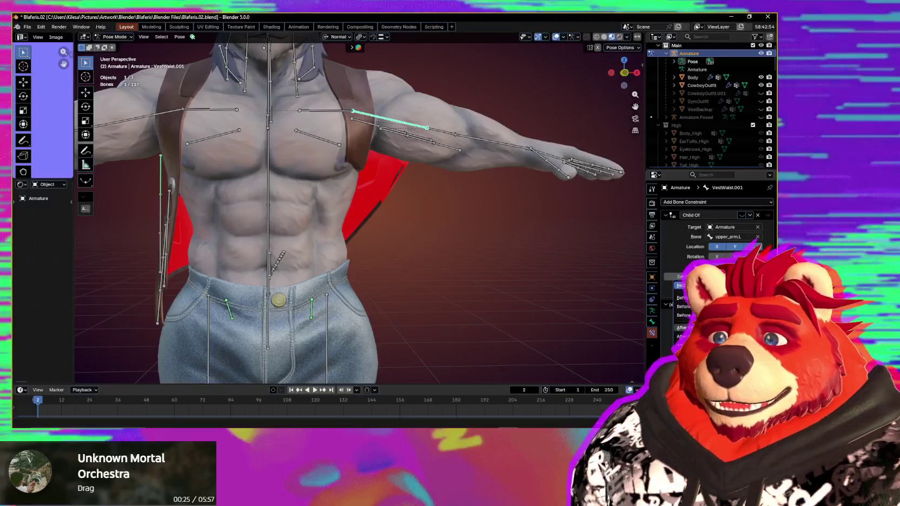
- Try different mix modes for the vest waist bone's constraint
left_click(698, 331)
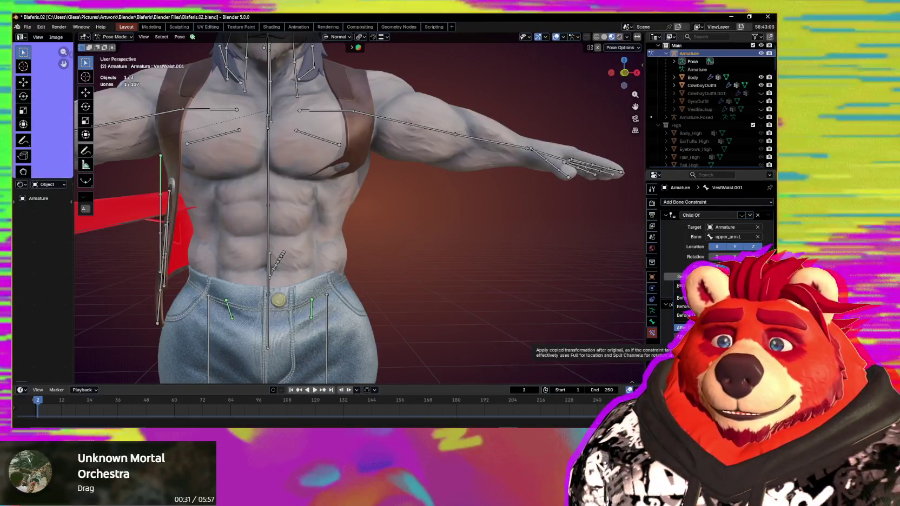
left_click(683, 336)
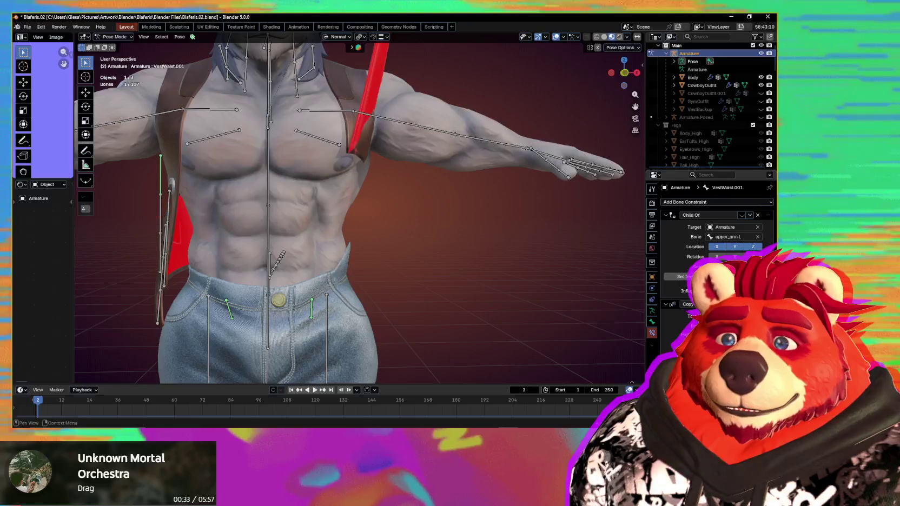
left_click(684, 307)
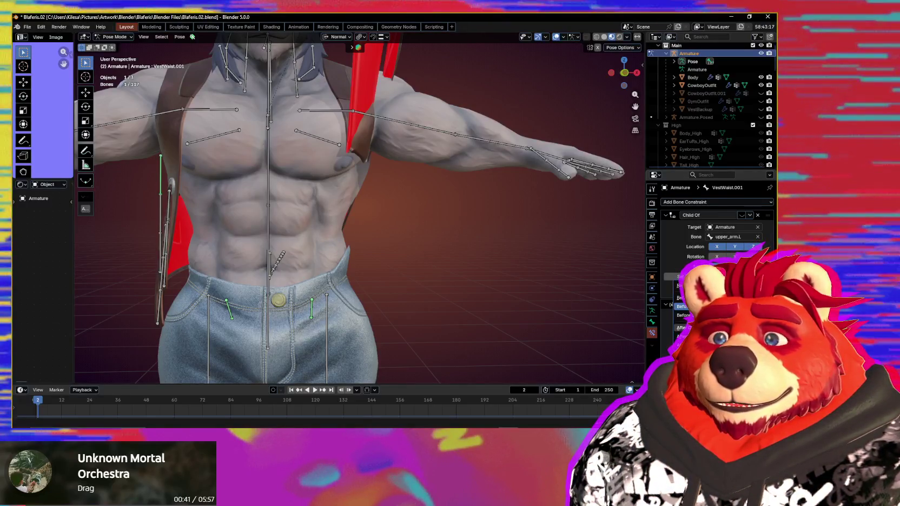
scroll(489, 247, "down", 5)
- Pick a different space for VestWaist.001's Child Of constraint
scroll(490, 246, "down", 3)
scroll(493, 254, "down", 1)
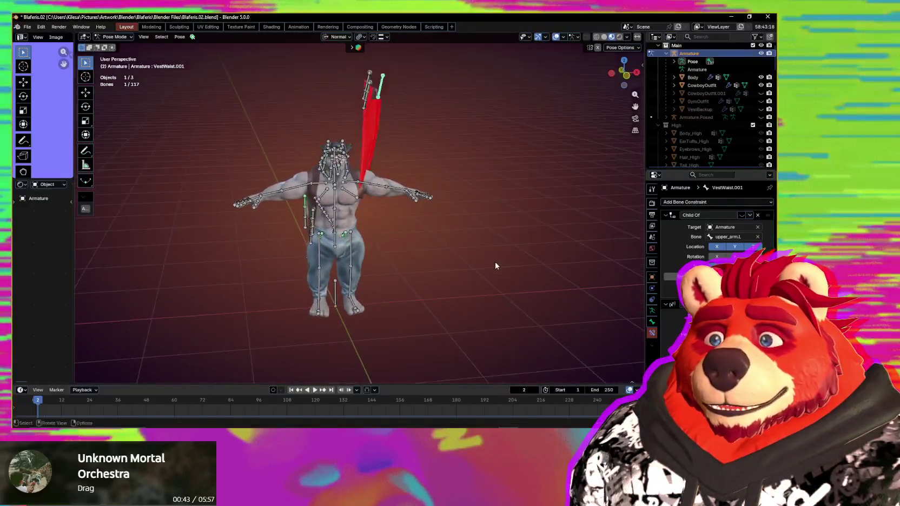
scroll(492, 259, "up", 3)
scroll(482, 251, "up", 1)
scroll(557, 290, "up", 2)
left_click(683, 312)
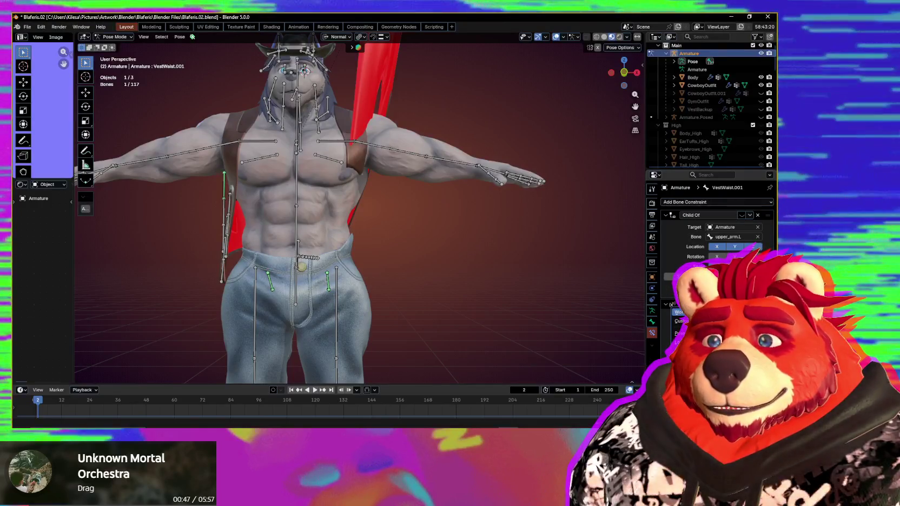
left_click(681, 312)
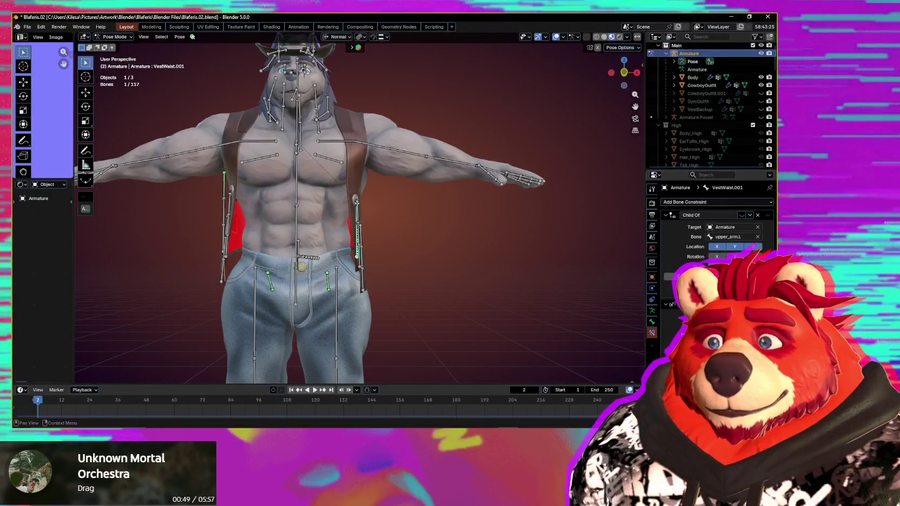
- Rotate upper_arm.L to test how the vest follows, then cancel the rotation
mouse_move(574, 321)
middle_mouse_down()
mouse_move(479, 322)
mouse_move(438, 271)
mouse_move(441, 282)
mouse_move(463, 276)
mouse_move(427, 271)
middle_mouse_up()
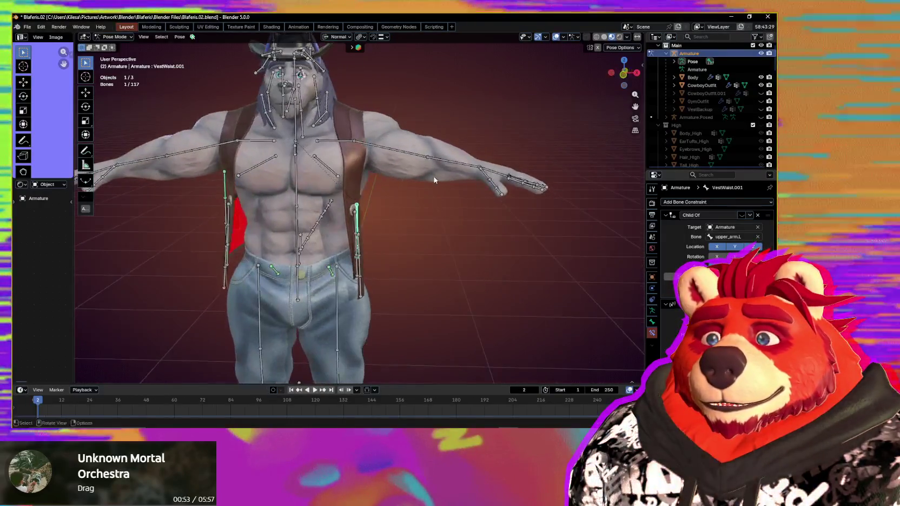
left_click(425, 158)
key("r")
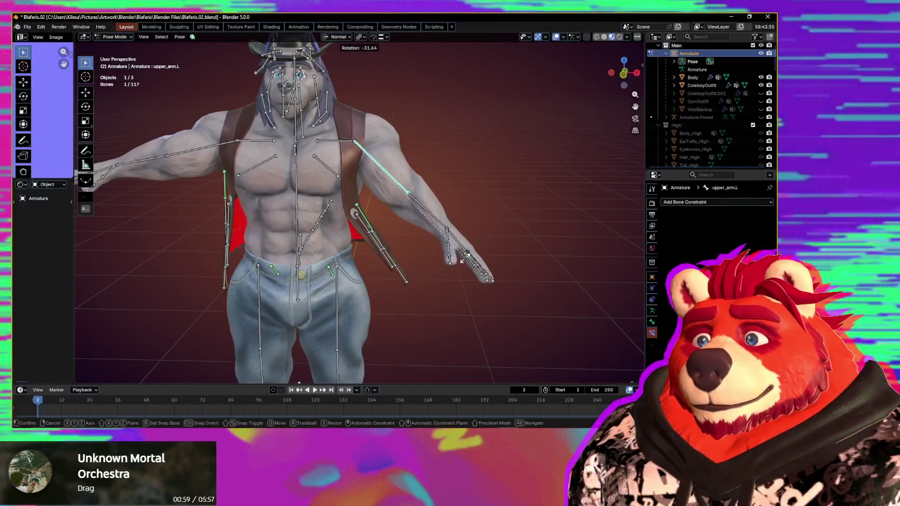
right_click(463, 261)
middle_click_drag(473, 239, 456, 255)
scroll(447, 212, "up", 3)
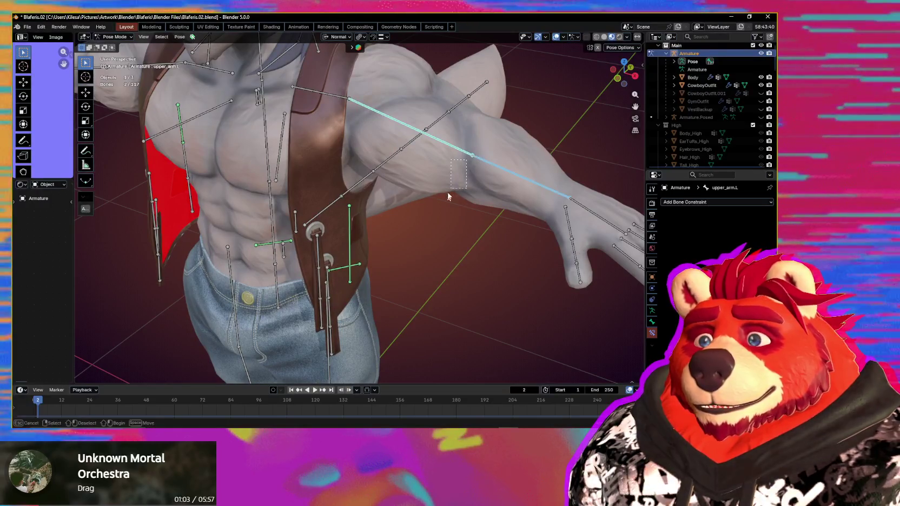
mouse_move(478, 142)
middle_mouse_down()
mouse_move(475, 172)
mouse_move(468, 168)
middle_mouse_up()
- Reselect the VestWaist.001 bone to add another bone constraint
left_click(474, 173)
left_click(454, 195)
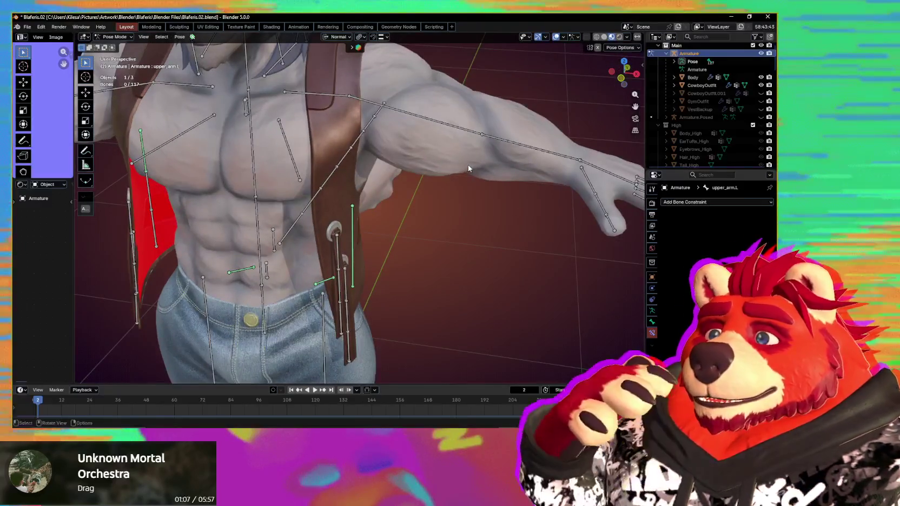
mouse_move(452, 175)
middle_mouse_down()
mouse_move(402, 224)
mouse_move(362, 220)
mouse_move(499, 251)
middle_mouse_up()
left_click(352, 225)
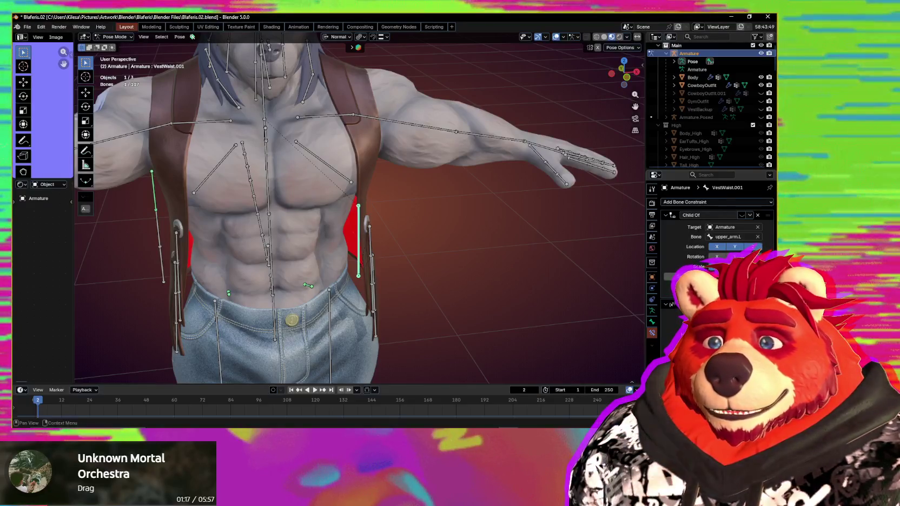
left_click(711, 202)
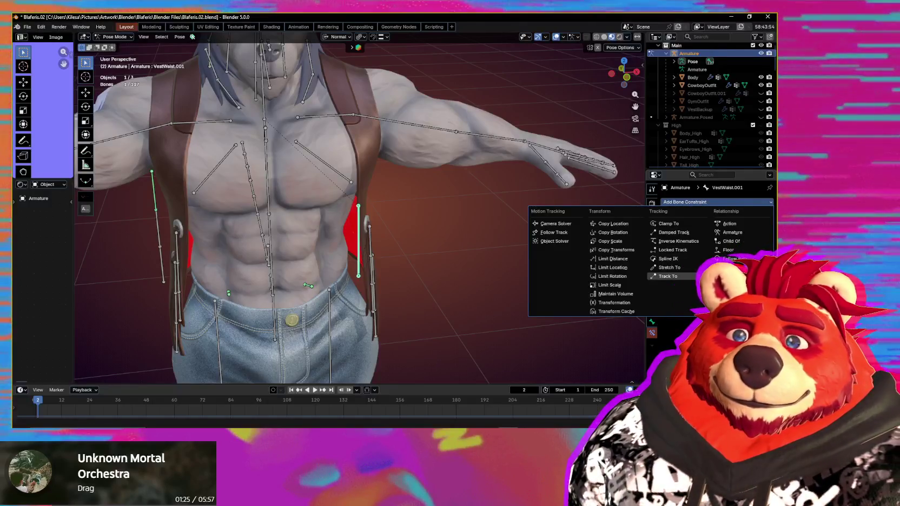
- Dismiss the constraint list and reselect the VestWaist.001 bone
key("Escape")
mouse_move(428, 207)
middle_mouse_down()
mouse_move(462, 156)
mouse_move(455, 135)
middle_mouse_up()
left_click(455, 135)
middle_click_drag(466, 187, 423, 193)
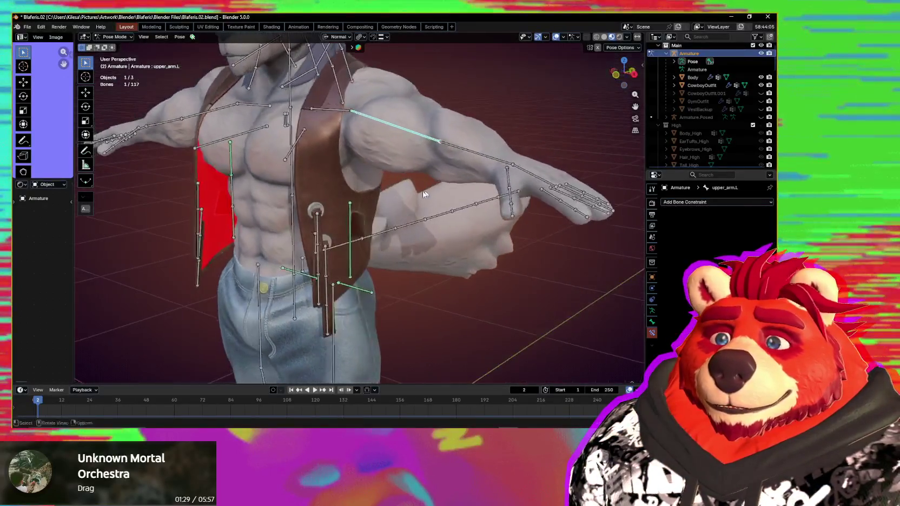
left_click(352, 218)
mouse_move(353, 218)
middle_mouse_down()
mouse_move(482, 264)
mouse_move(420, 235)
mouse_move(408, 275)
mouse_move(537, 300)
middle_mouse_up()
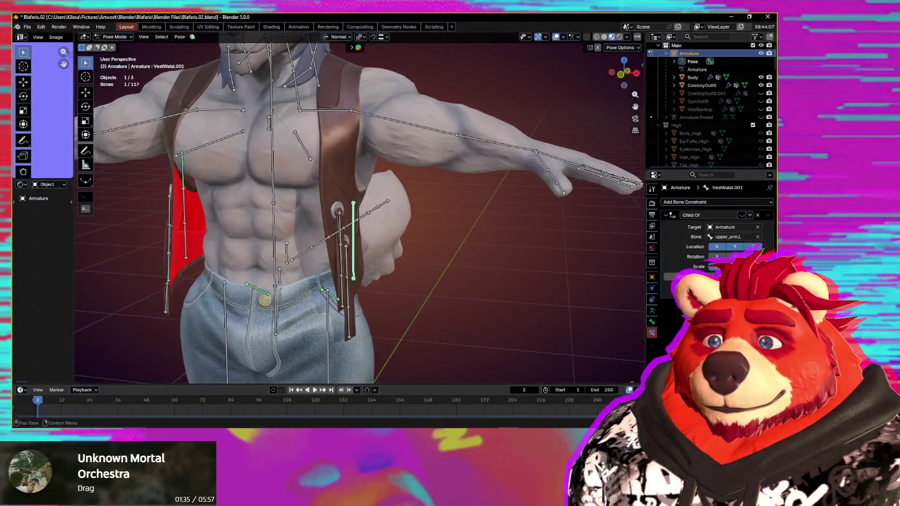
- Add a second bone constraint beneath VestWaist.001's Child Of
left_click(706, 203)
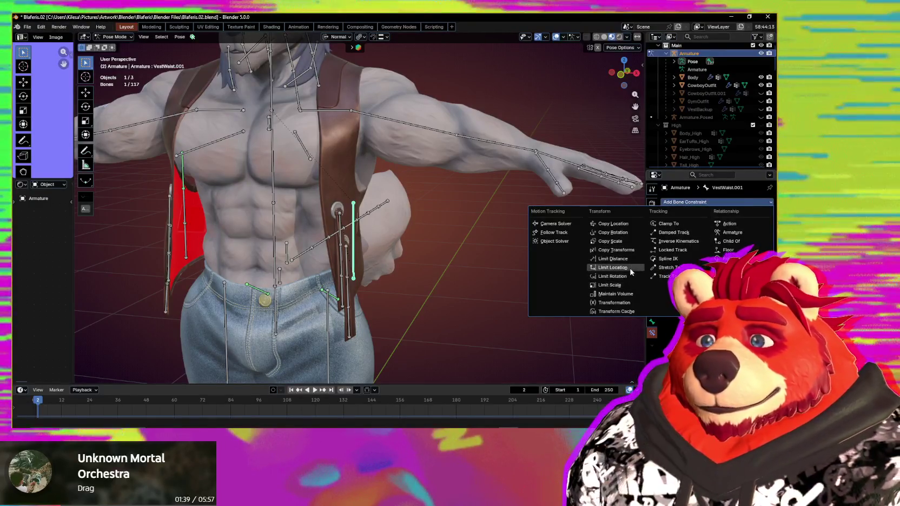
left_click(627, 277)
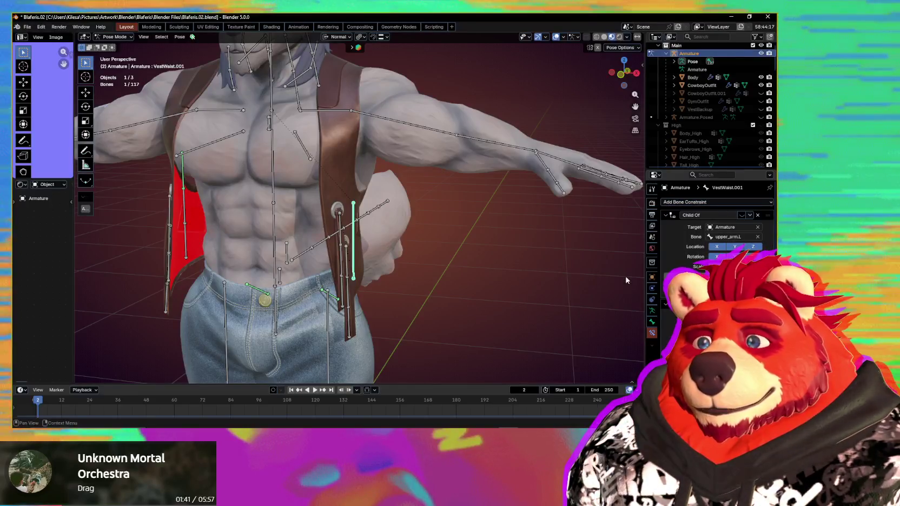
mouse_move(584, 279)
middle_mouse_down()
mouse_move(599, 290)
mouse_move(513, 298)
middle_mouse_up()
scroll(514, 298, "up", 3)
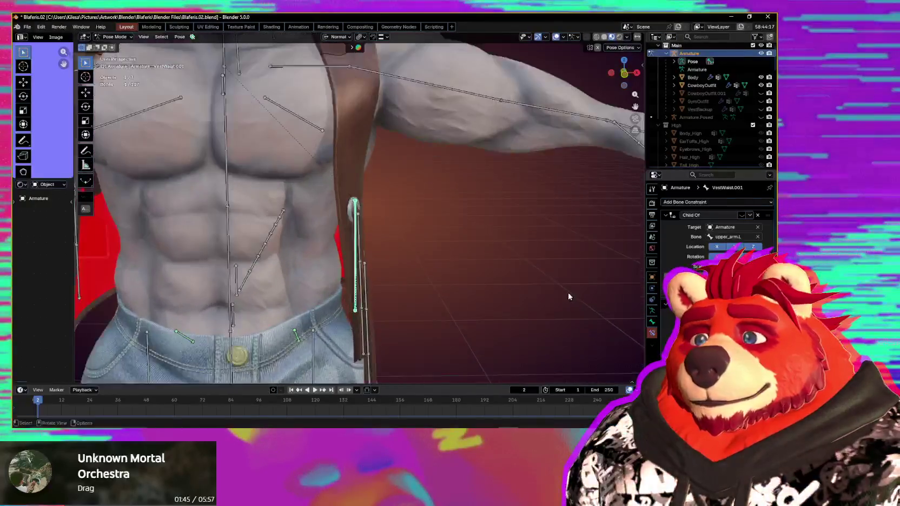
scroll(514, 298, "down", 2)
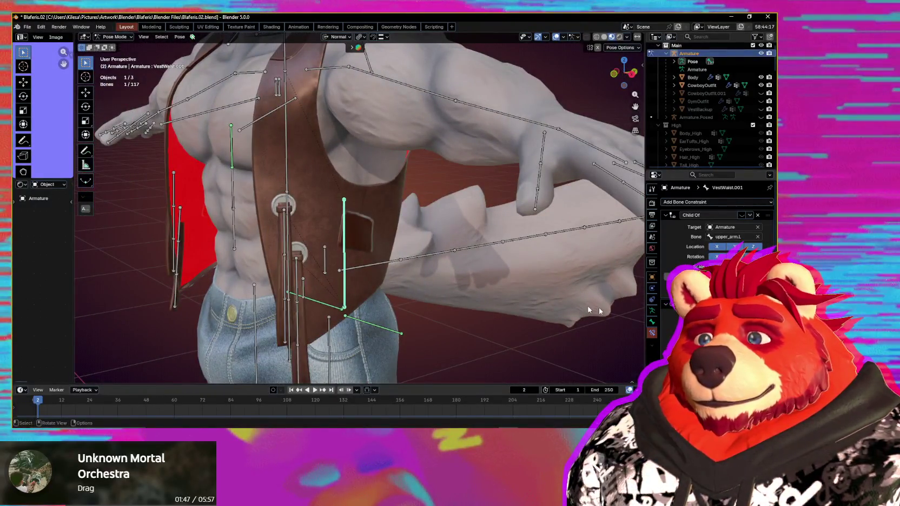
scroll(704, 282, "down", 1)
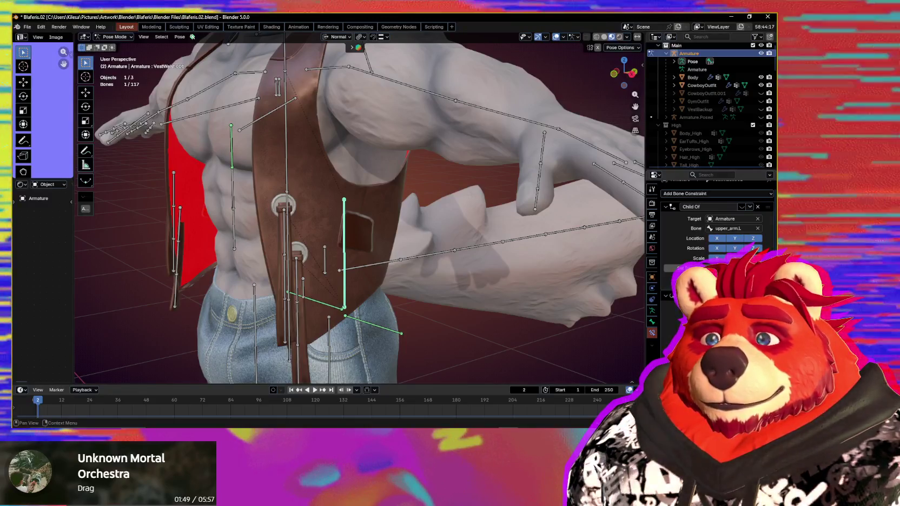
- Toggle Child Of inherited channels, then undo so the vest waist bone hangs vertically
left_click(683, 268)
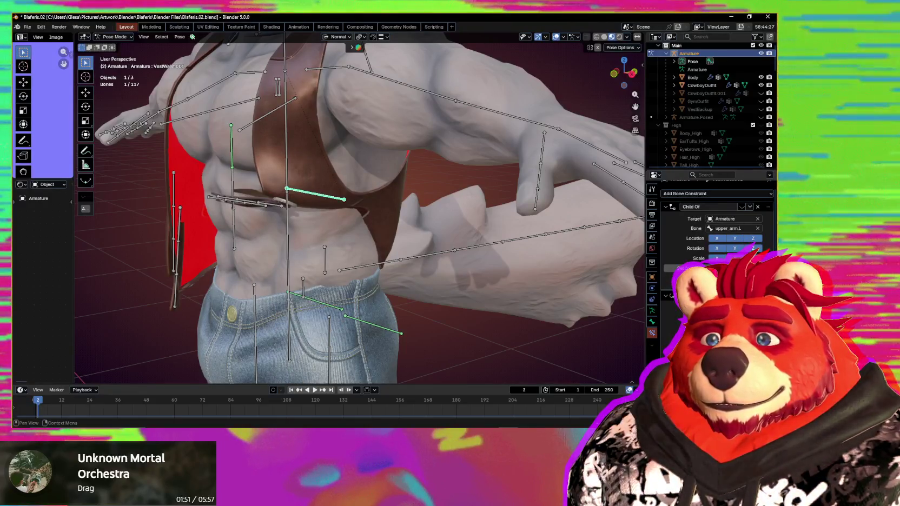
left_click(683, 267)
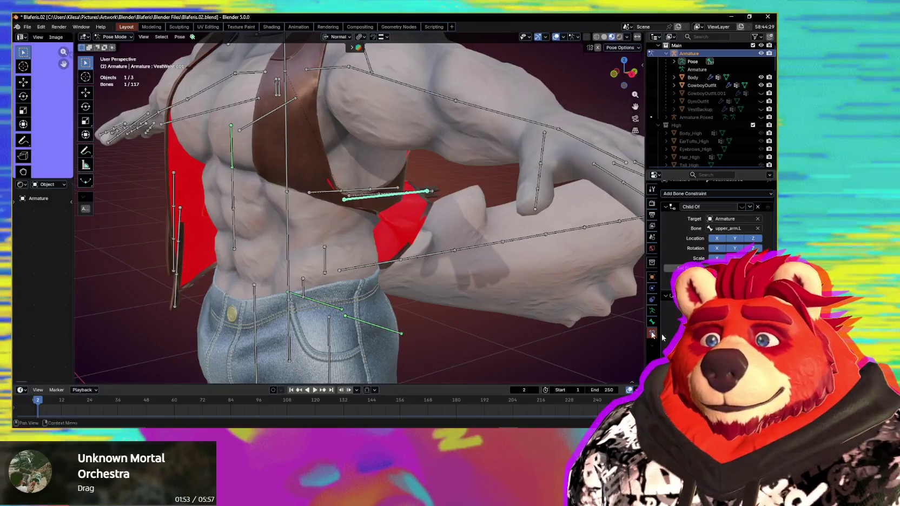
middle_click_drag(622, 332, 552, 323)
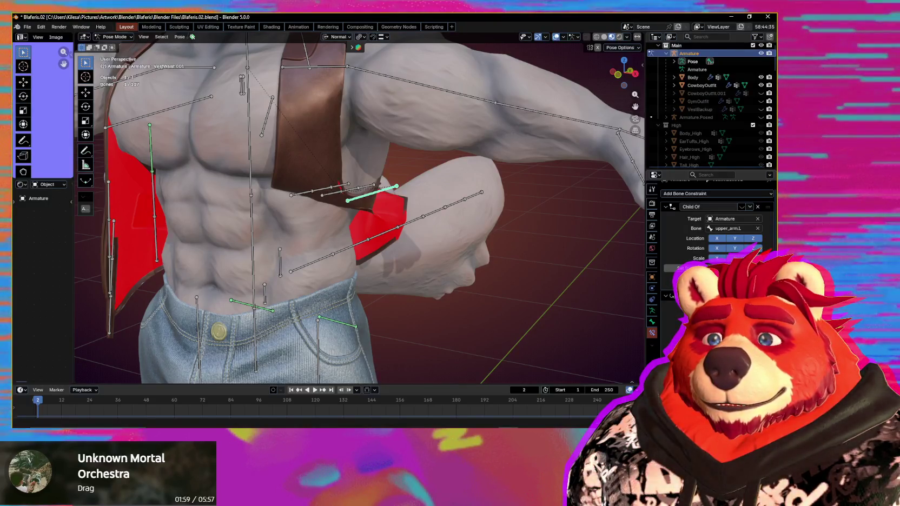
key("ctrl+z")
mouse_move(548, 328)
middle_mouse_down()
mouse_move(502, 318)
mouse_move(530, 319)
middle_mouse_up()
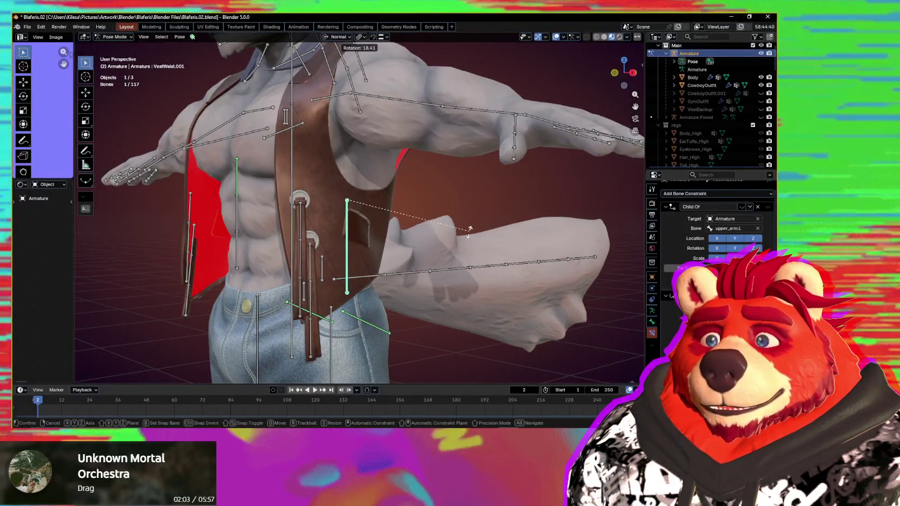
right_click(470, 230)
middle_click_drag(470, 230, 484, 278)
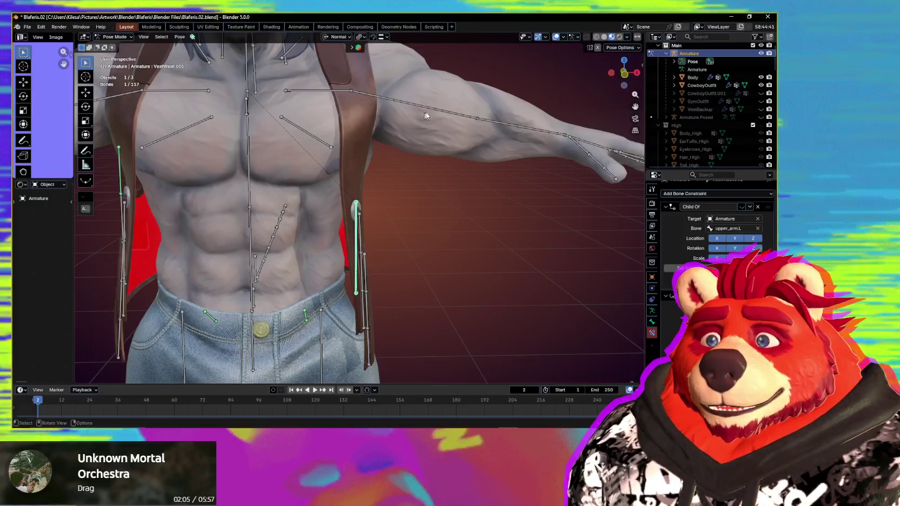
- Swing upper_arm.L down to about -9.60° to test the vest constraint
left_click(425, 115)
key("r")
right_click(498, 158)
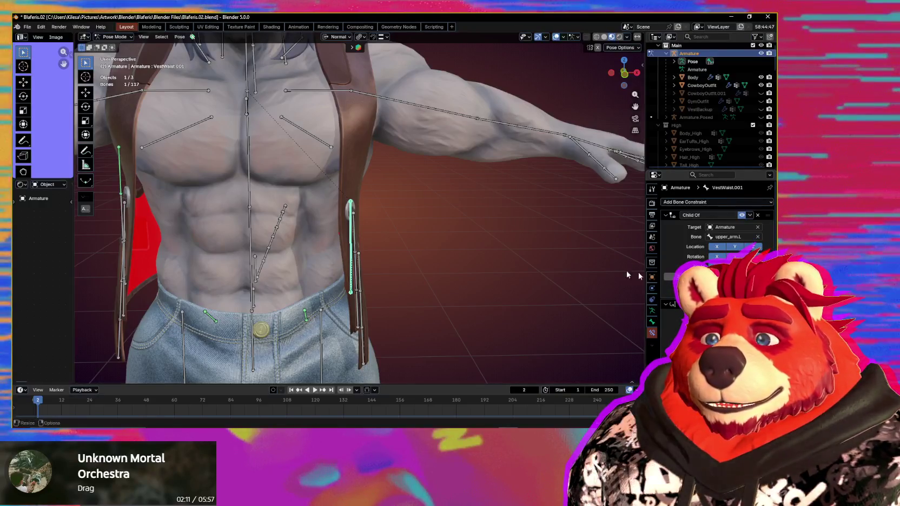
left_click(669, 276)
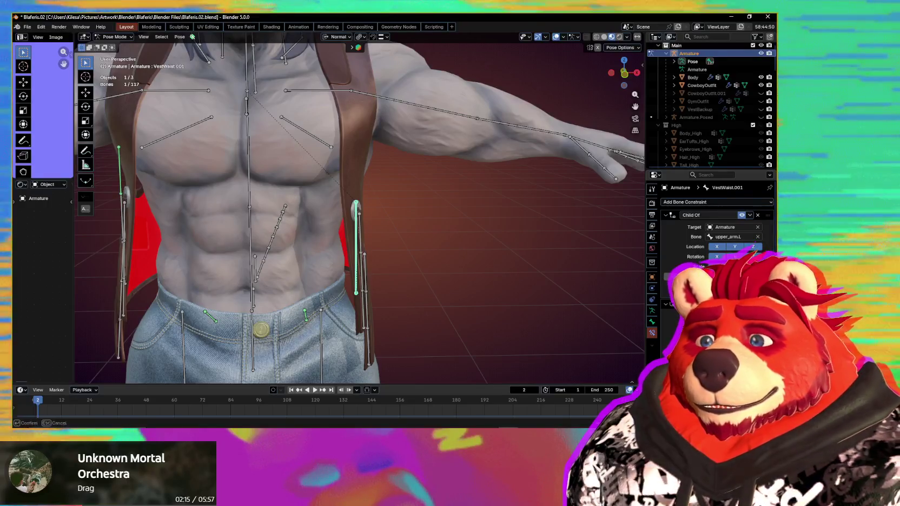
left_click(666, 290)
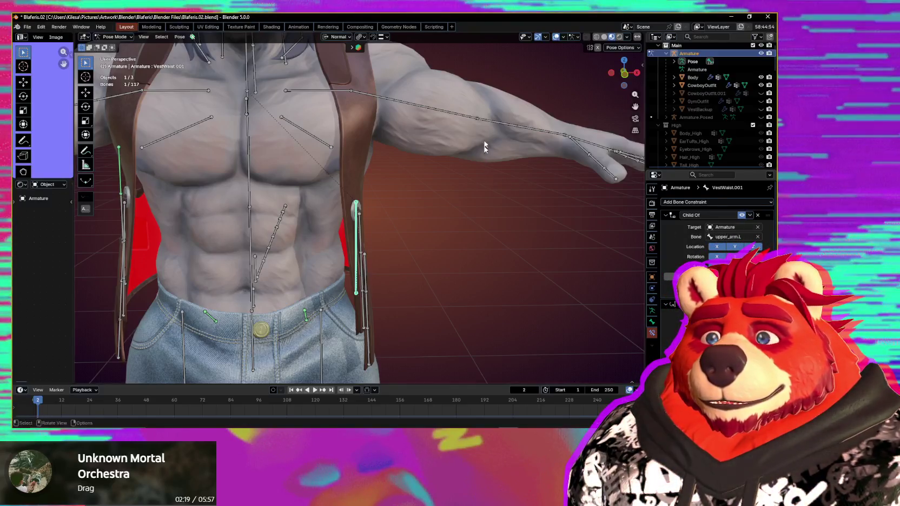
key("r")
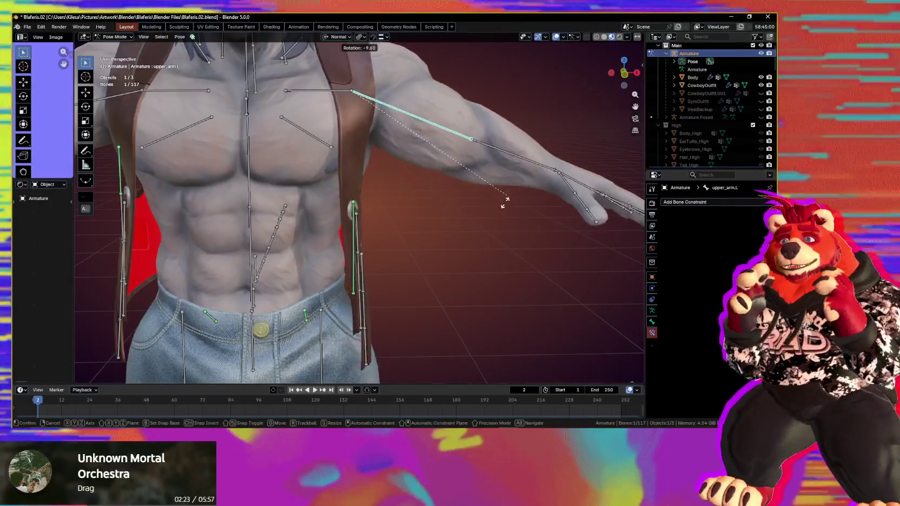
- Lower the left upper arm beside the body, then try a forward swing and cancel it
right_click(441, 249)
mouse_move(446, 262)
middle_mouse_down()
mouse_move(438, 257)
mouse_move(457, 232)
middle_mouse_up()
key("r")
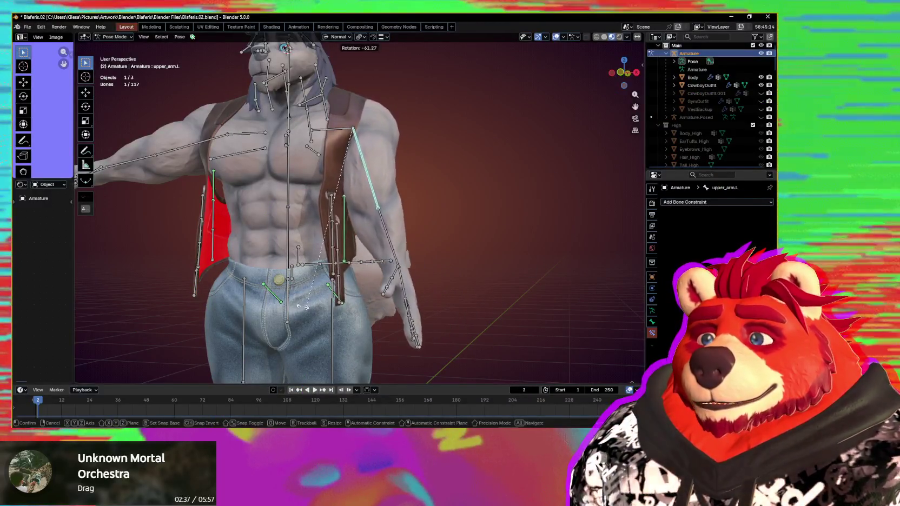
left_click(288, 306)
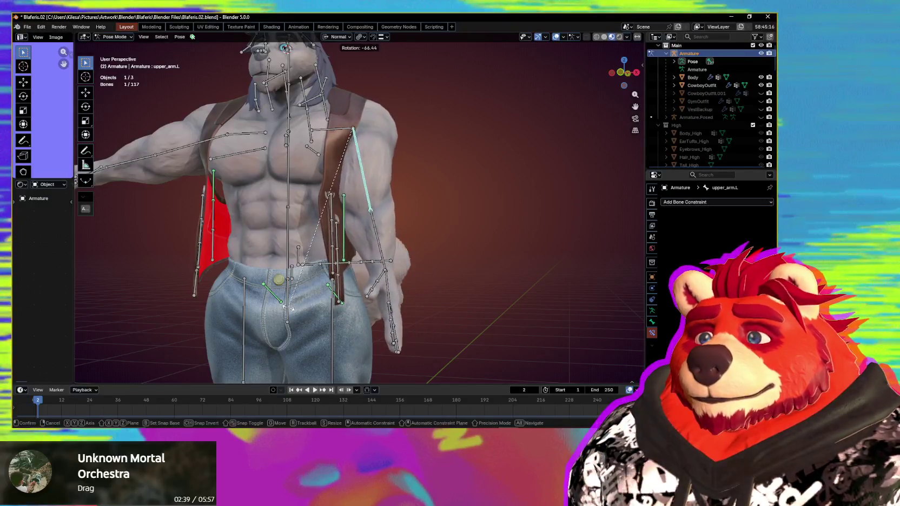
scroll(288, 307, "up", 2)
scroll(336, 301, "up", 2)
mouse_move(336, 300)
middle_mouse_down()
mouse_move(393, 284)
mouse_move(363, 287)
middle_mouse_up()
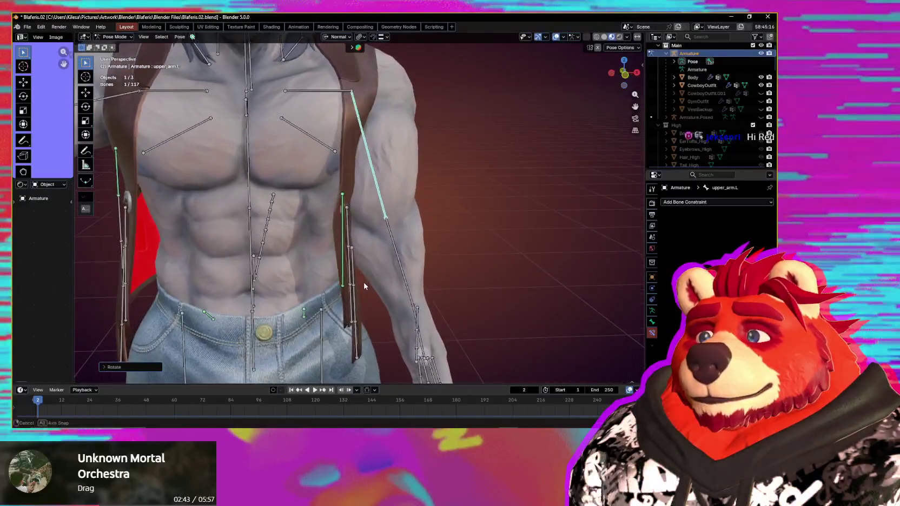
key("r")
key("Escape")
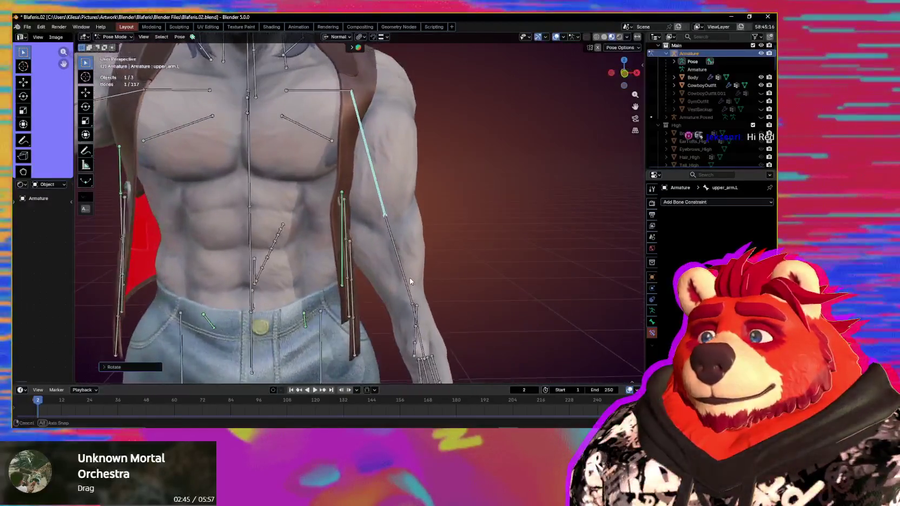
- Rotate the upper arm again to check how the vest follows, then cancel
scroll(447, 285, "down", 5)
mouse_move(449, 287)
middle_mouse_down()
mouse_move(436, 279)
mouse_move(528, 304)
mouse_move(483, 297)
middle_mouse_up()
key("r")
left_click(528, 304)
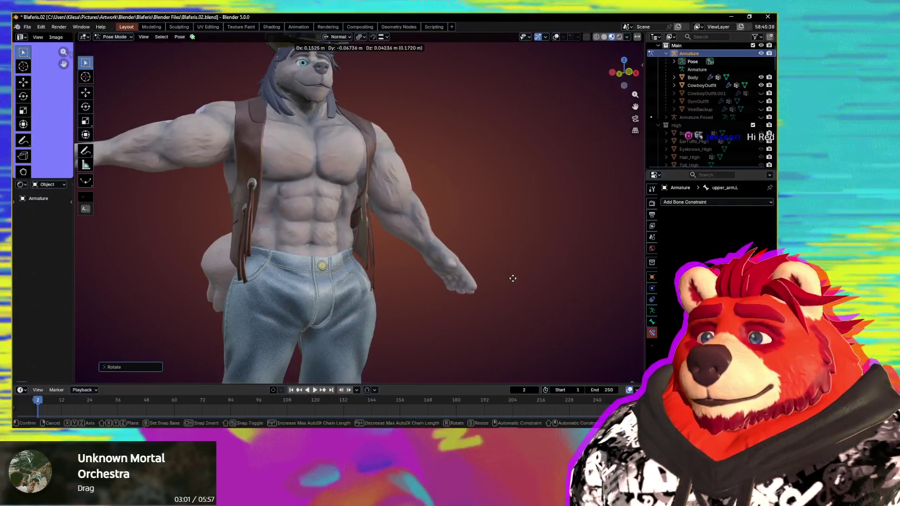
right_click(492, 283)
mouse_move(493, 286)
middle_mouse_down()
mouse_move(402, 288)
mouse_move(454, 285)
mouse_move(356, 231)
middle_mouse_up()
scroll(432, 283, "up", 3)
- Show bones again, nudge the waist bone to check the holster, then select the cowboy outfit in Object Mode
key("shift+alt+z")
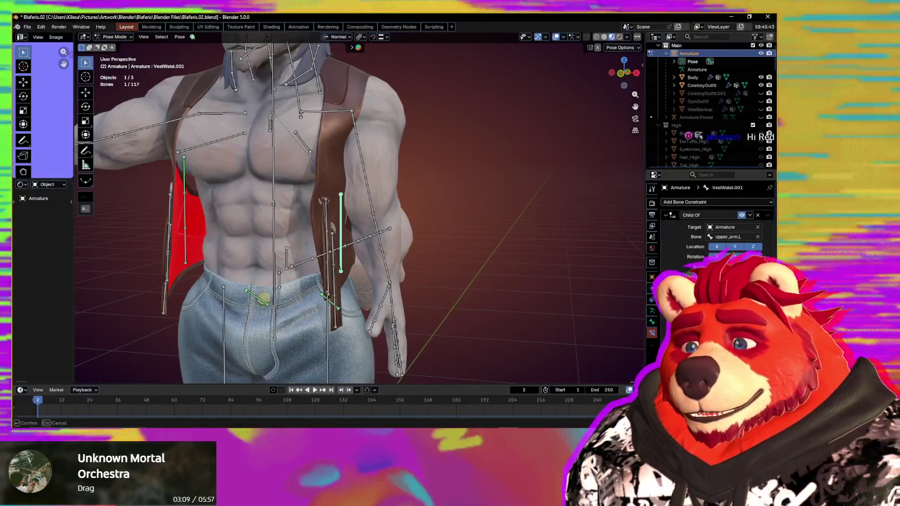
key("r")
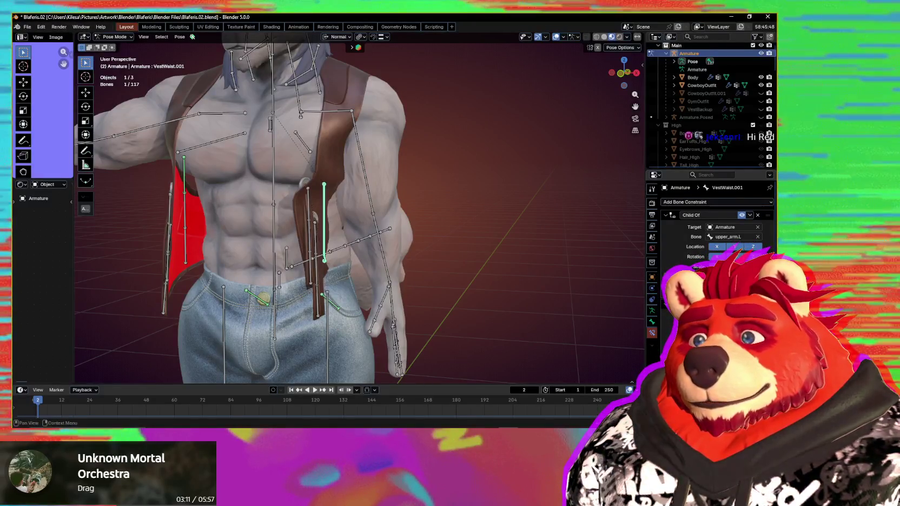
left_click_drag(719, 297, 736, 296)
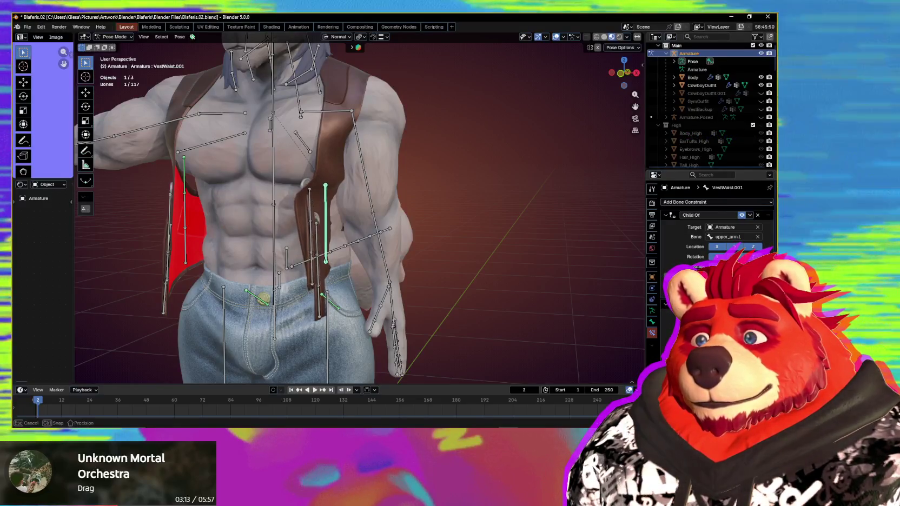
mouse_move(399, 244)
middle_mouse_down()
mouse_move(410, 249)
mouse_move(386, 253)
mouse_move(350, 241)
middle_mouse_up()
left_click(342, 216)
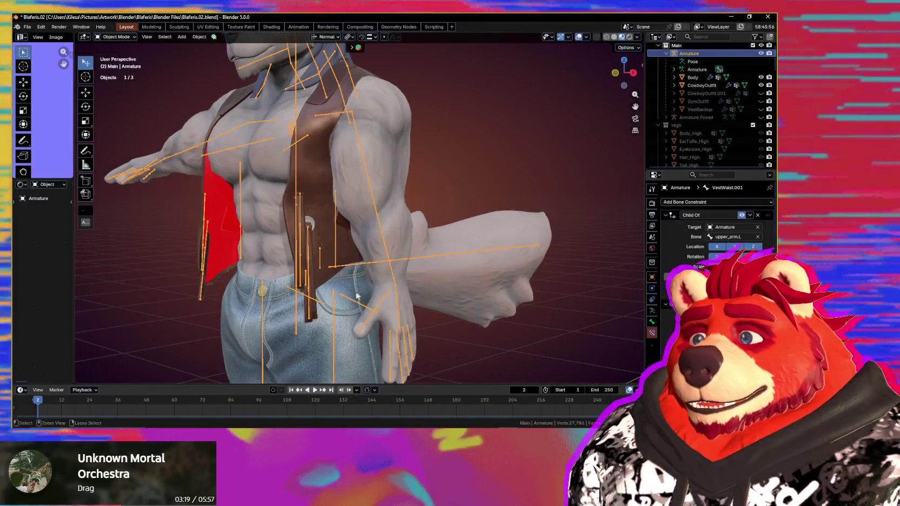
- Switch the outfit to Weight Paint and display VestWaist.001's weights with face masking
key("ctrl+Tab")
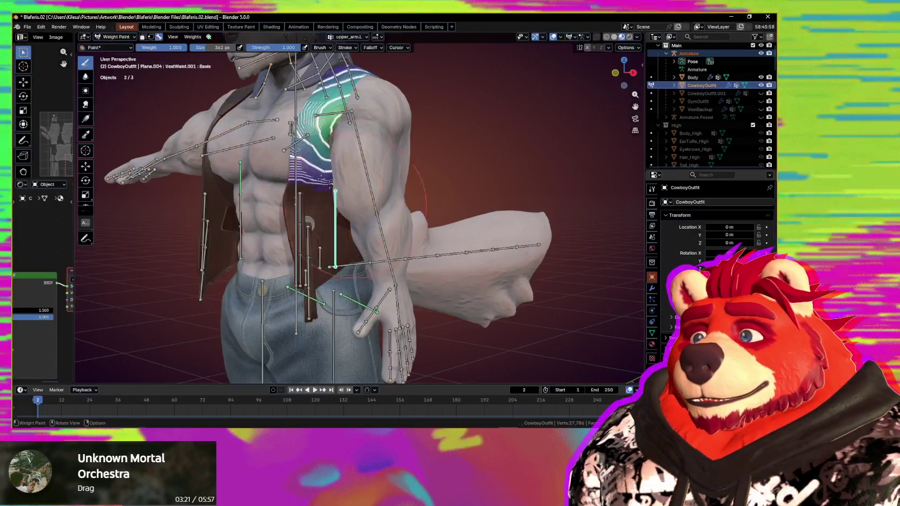
scroll(326, 197, "up", 2)
left_click(325, 197, "ctrl")
key("m")
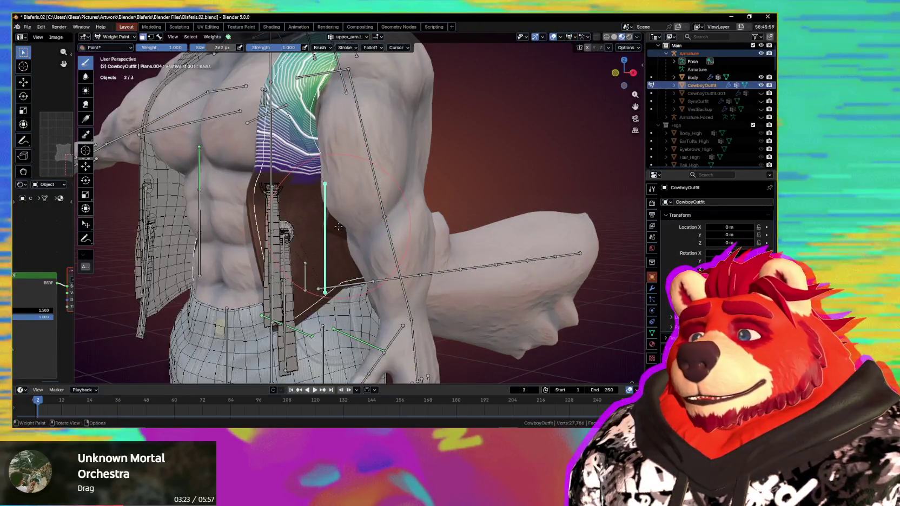
middle_click_drag(338, 227, 325, 217)
key("m")
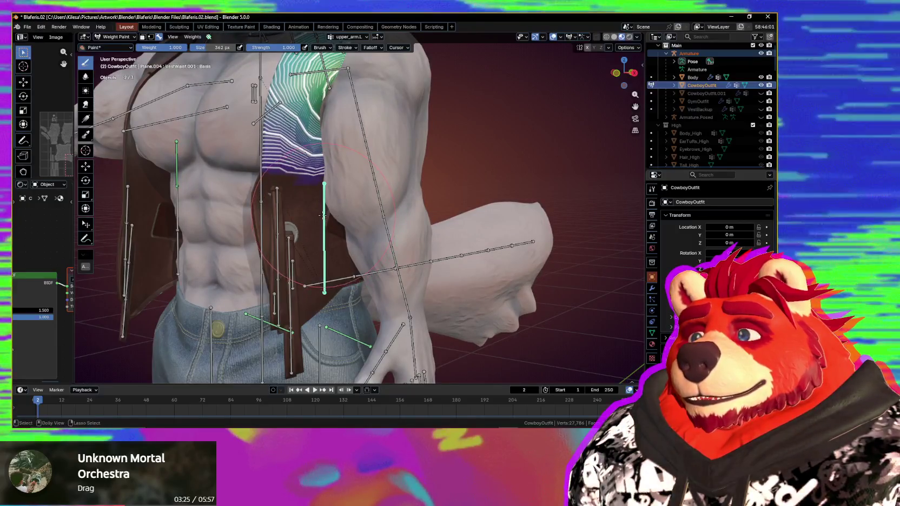
left_click(323, 215, "ctrl")
key("m")
middle_click_drag(323, 215, 310, 184)
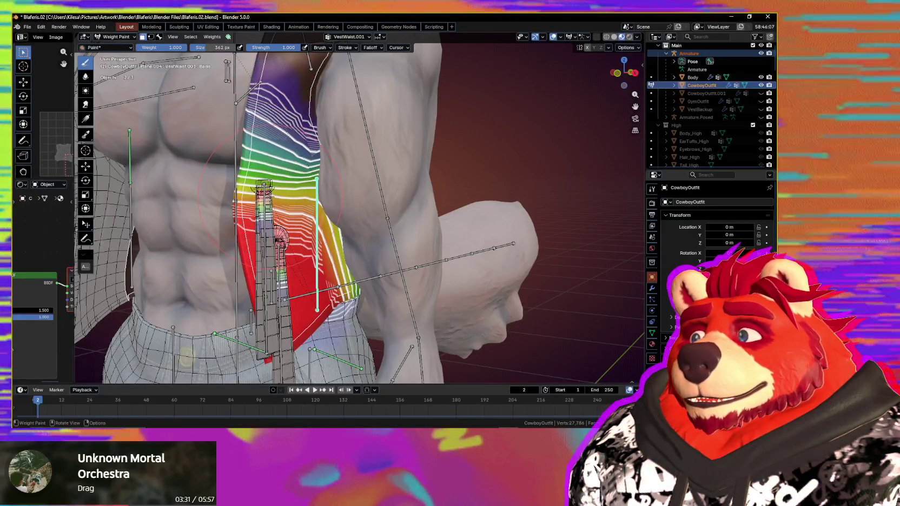
- Set brush strength to 0.333 and blend weights around the waist bone head and upper edge
key("shift+f")
left_click(249, 201)
left_click_drag(250, 202, 261, 179)
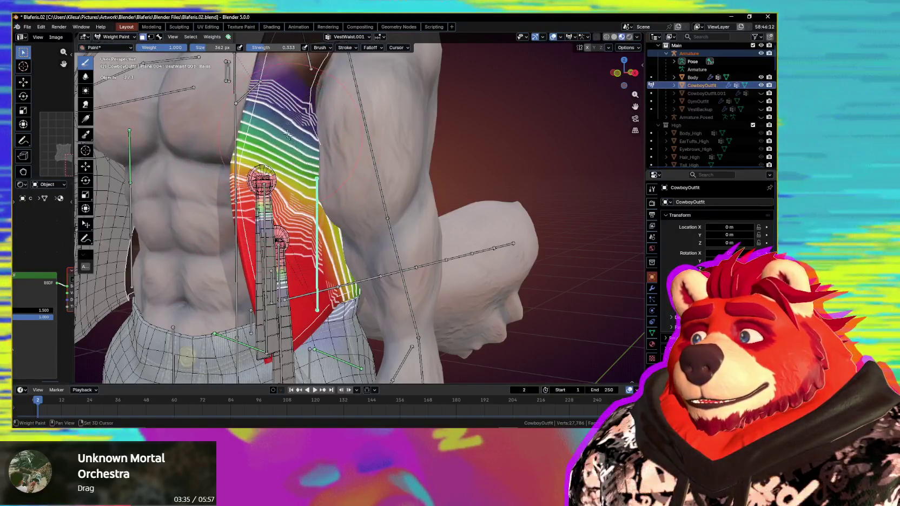
middle_click_drag(269, 135, 336, 176)
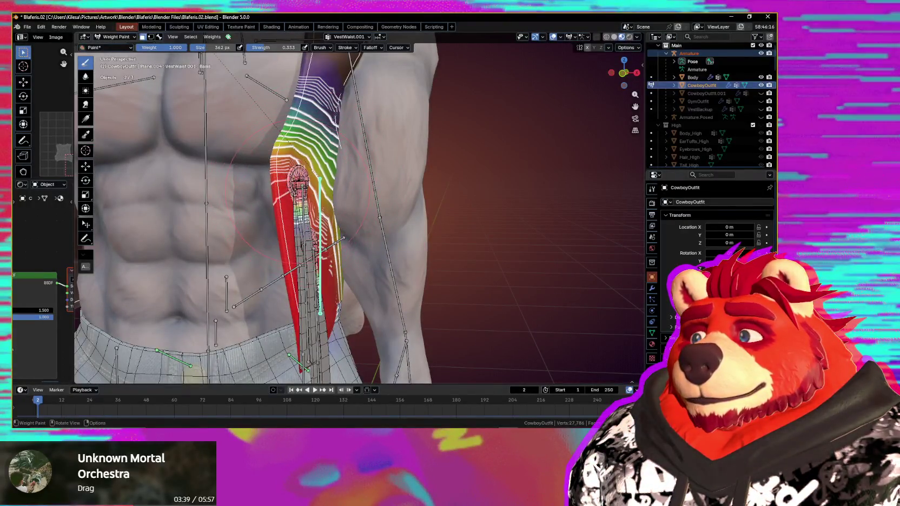
mouse_move(319, 233)
middle_mouse_down()
mouse_move(281, 233)
mouse_move(376, 240)
mouse_move(410, 196)
middle_mouse_up()
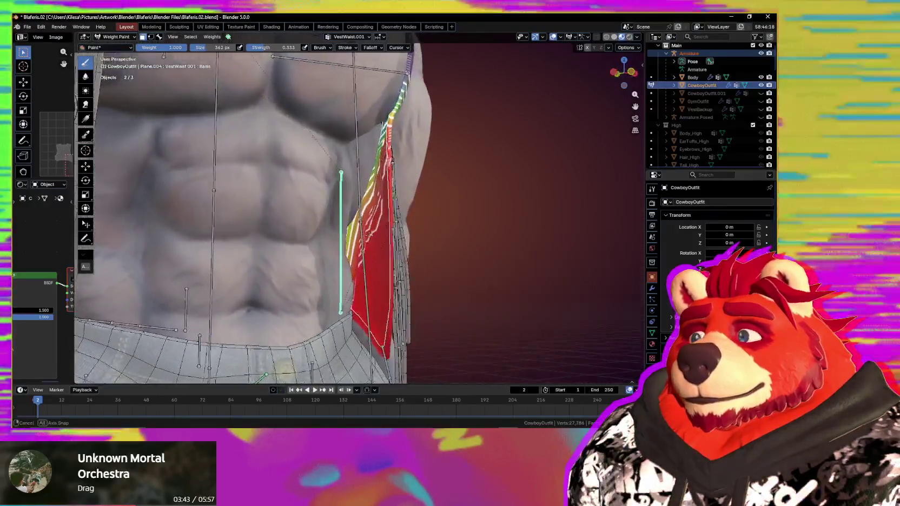
scroll(410, 196, "up", 2)
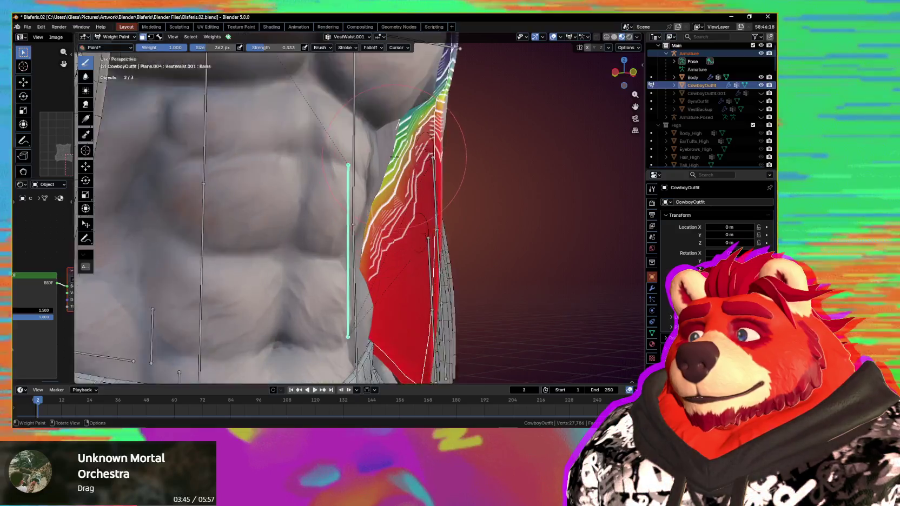
left_click_drag(402, 111, 383, 114)
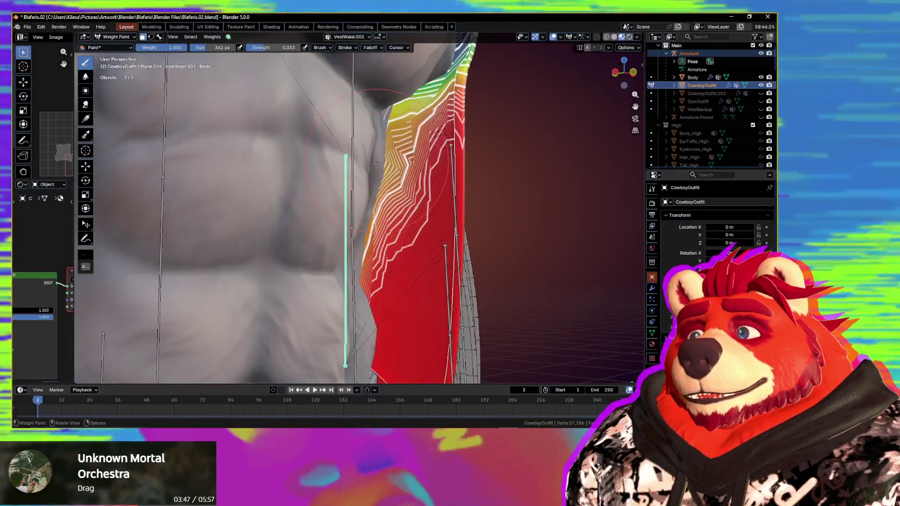
- Hide overlays and inspect the vest's shape from several angles, then restore them
middle_click_drag(383, 114, 251, 115)
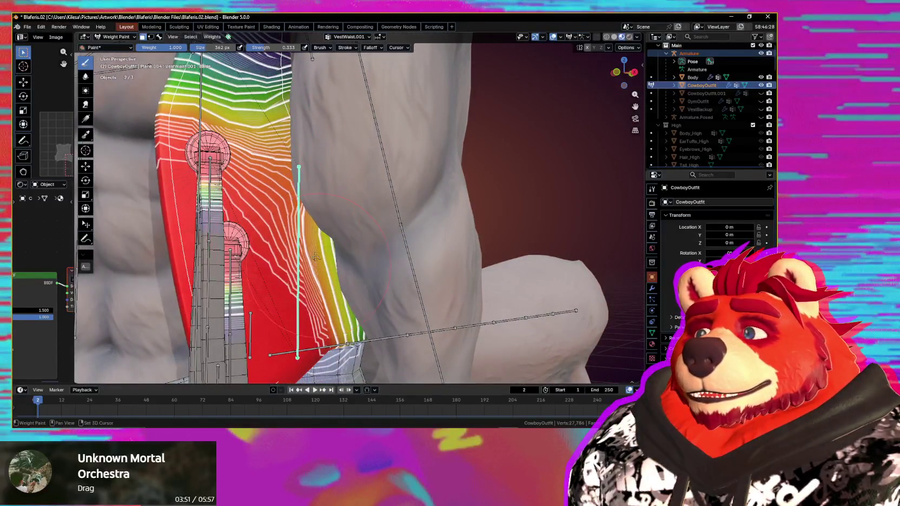
scroll(316, 257, "down", 3)
middle_click_drag(316, 257, 274, 160)
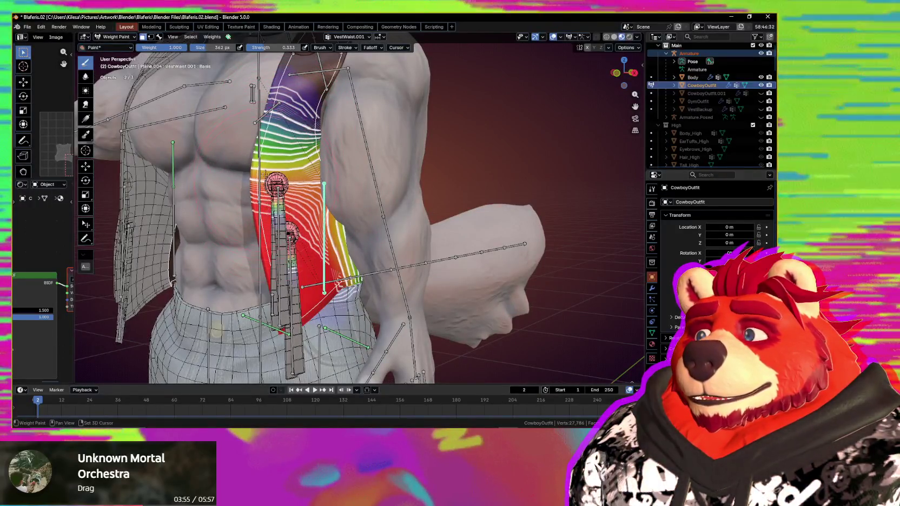
key("shift+alt+z")
middle_click_drag(312, 213, 391, 250)
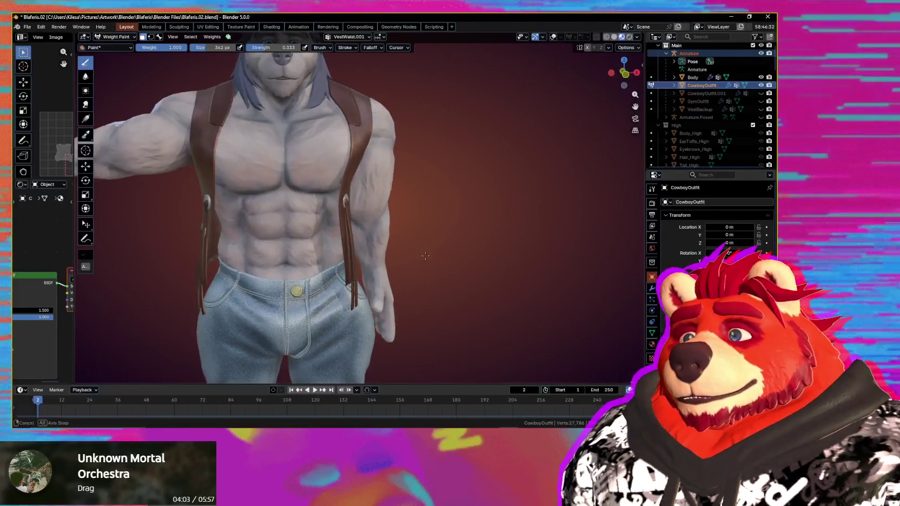
mouse_move(401, 258)
middle_mouse_down()
mouse_move(440, 242)
mouse_move(425, 243)
middle_mouse_up()
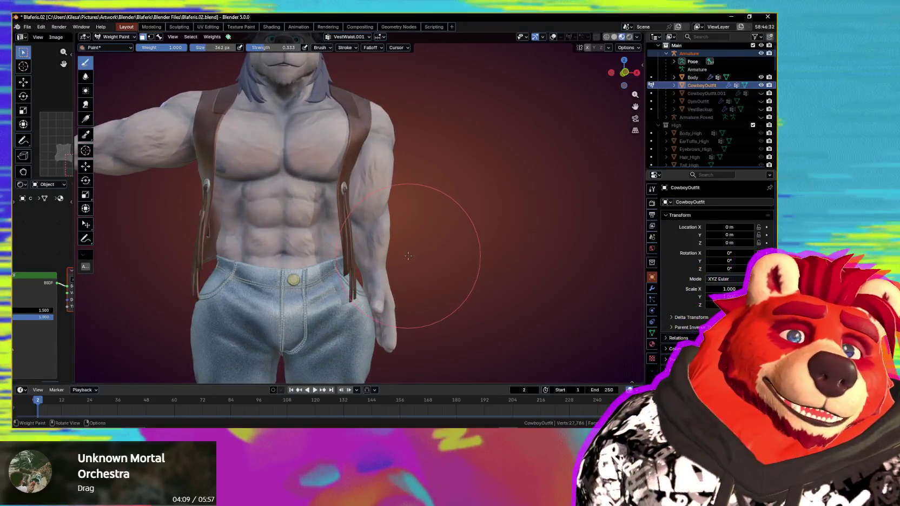
middle_click_drag(404, 269, 324, 262)
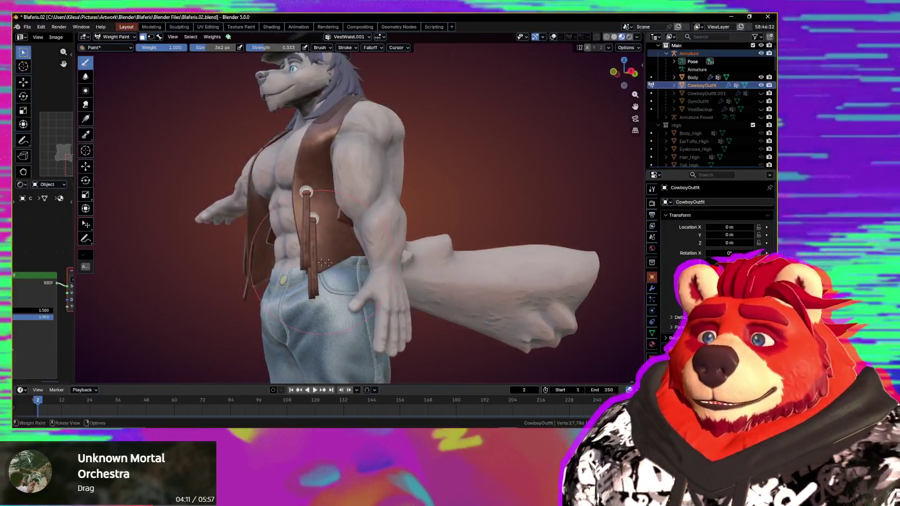
scroll(376, 232, "up", 2)
mouse_move(376, 233)
middle_mouse_down()
mouse_move(375, 273)
mouse_move(399, 267)
middle_mouse_up()
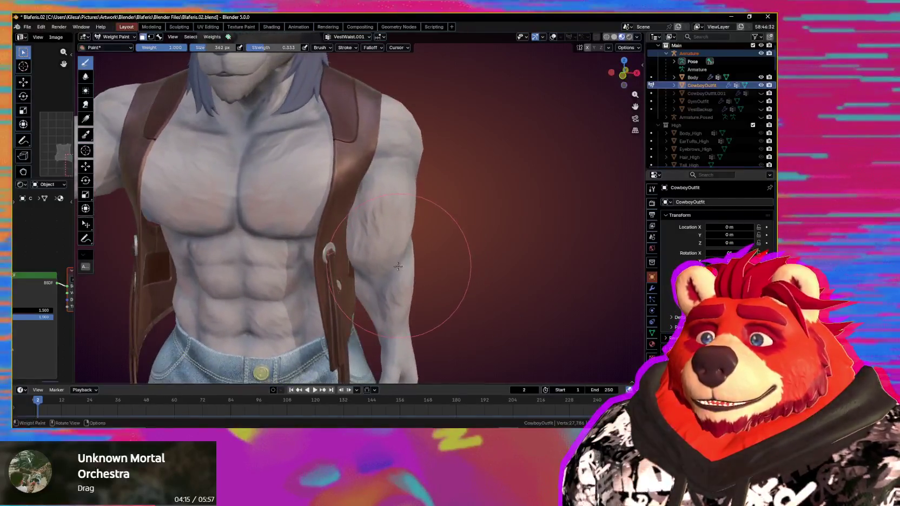
scroll(396, 240, "down", 3)
key("shift+alt+z")
mouse_move(396, 239)
middle_mouse_down()
mouse_move(402, 225)
mouse_move(364, 221)
mouse_move(414, 235)
middle_mouse_up()
- Soften the vest strap weights and rotate the chest bone to test deformation
left_click_drag(286, 200, 296, 206)
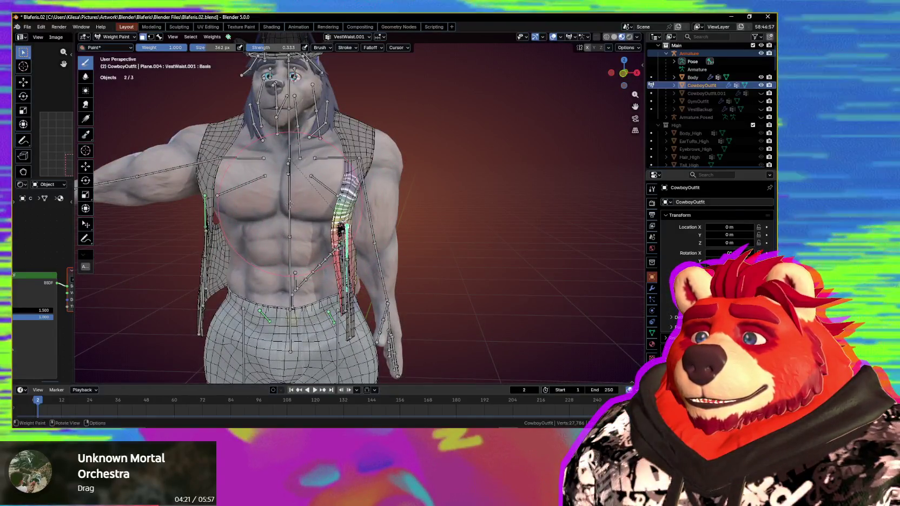
key("3")
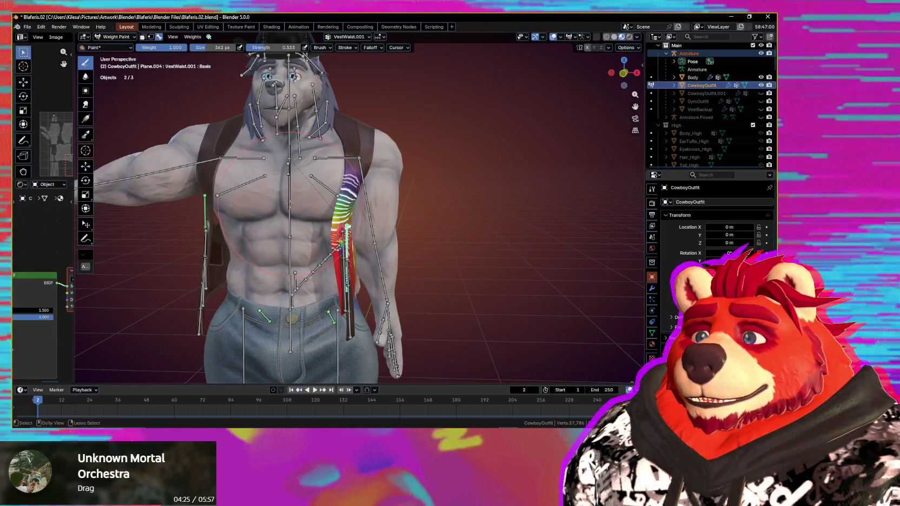
key("r")
key("r")
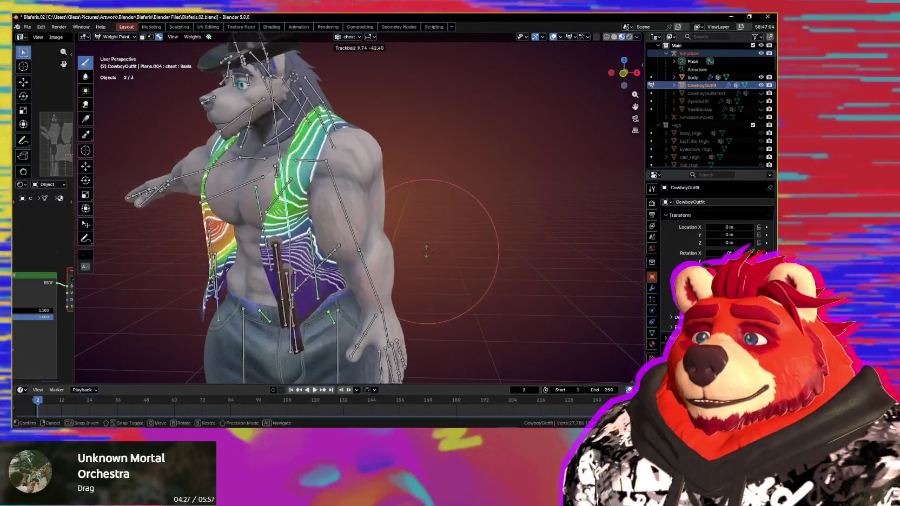
- Cancel the chest rotation and rotate shoulder.L to test how the vest deforms
right_click(335, 155)
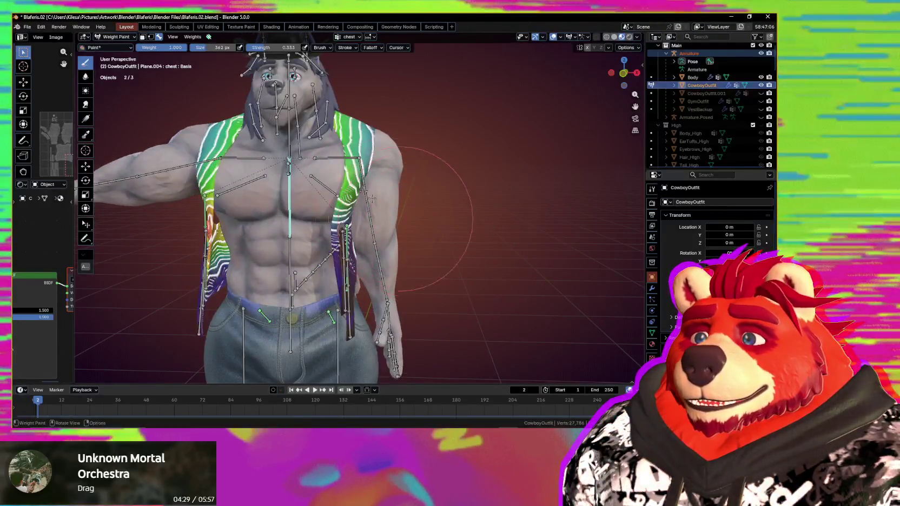
key("r")
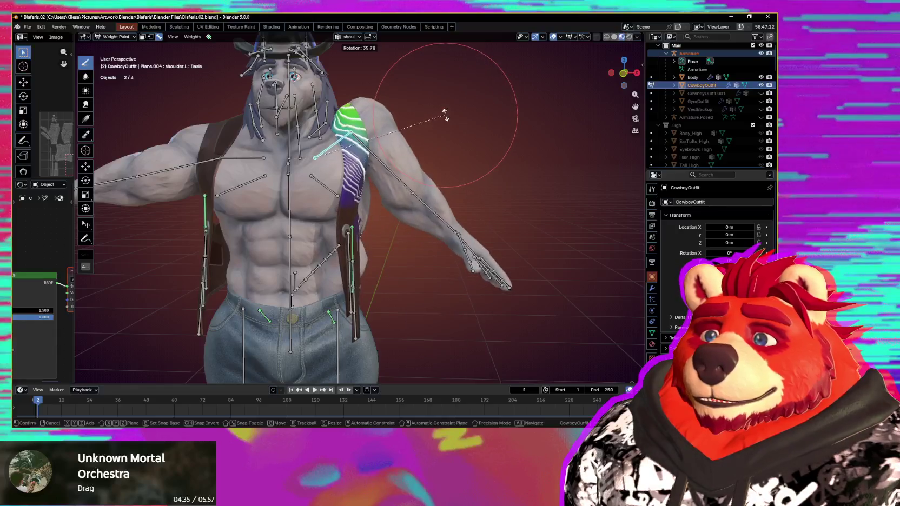
mouse_move(447, 118)
middle_mouse_down()
mouse_move(359, 248)
mouse_move(340, 213)
middle_mouse_up()
scroll(359, 247, "up", 3)
- Show VestWaist.001 weights and blend the vest's side toward lower, middle values
left_click(341, 247, "ctrl")
scroll(339, 212, "up", 4)
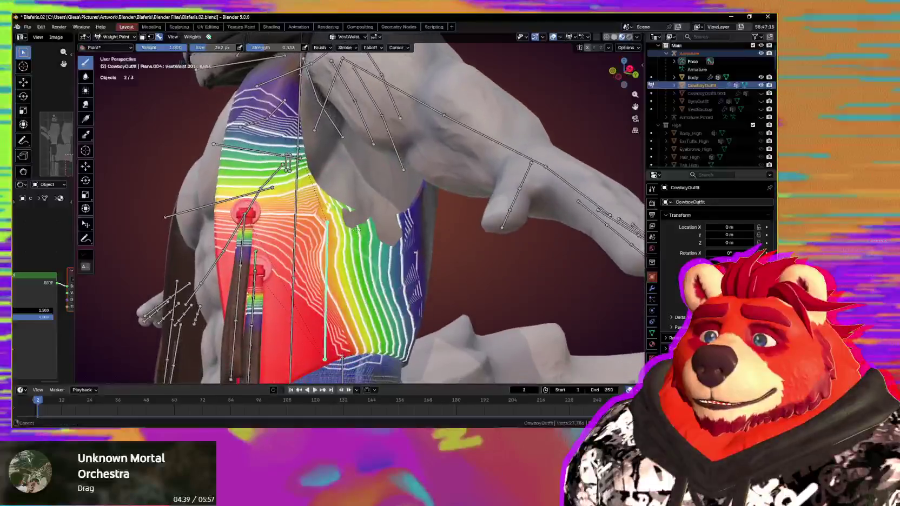
left_click_drag(340, 213, 386, 232, "ctrl")
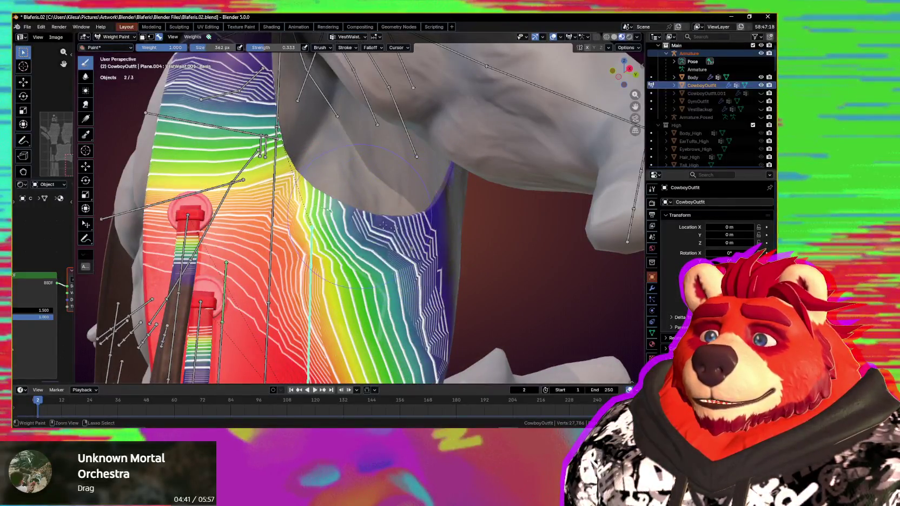
left_click_drag(371, 257, 324, 215)
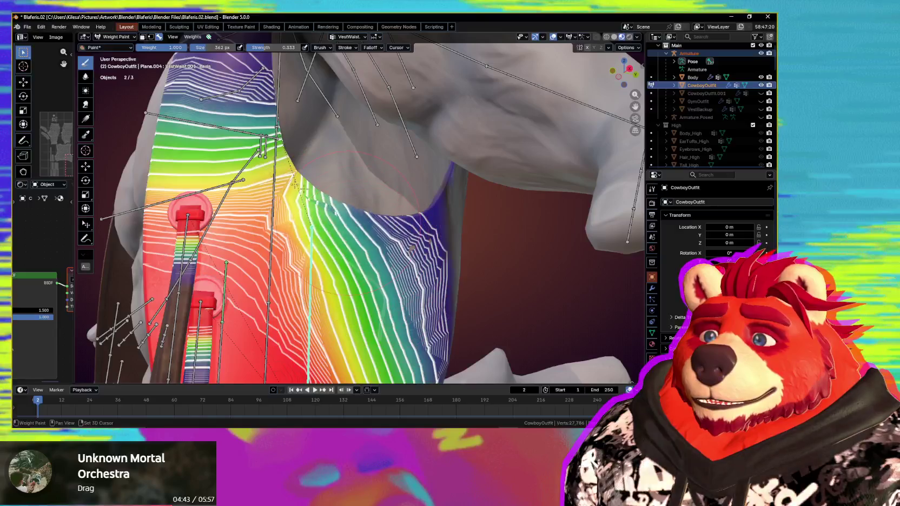
scroll(309, 204, "up", 1)
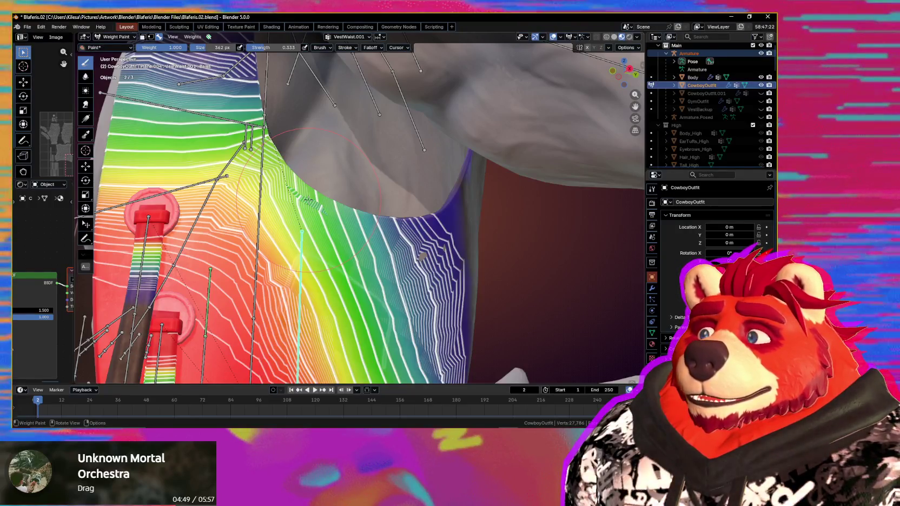
key("alt+z")
key("alt+z")
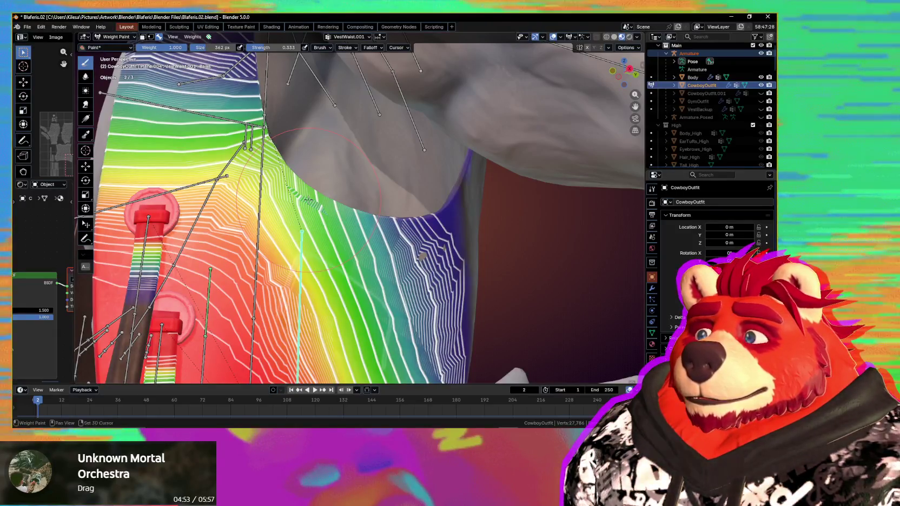
- Shrink the brush to 307 px and paint zero weight along the vest's left armhole edge
key("f")
left_click(293, 213)
middle_click_drag(292, 214, 301, 216)
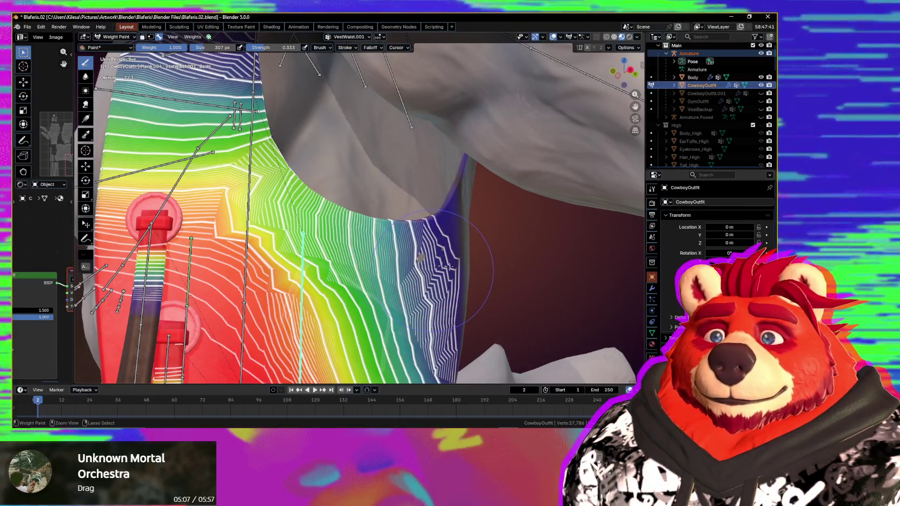
middle_click_drag(451, 261, 443, 254)
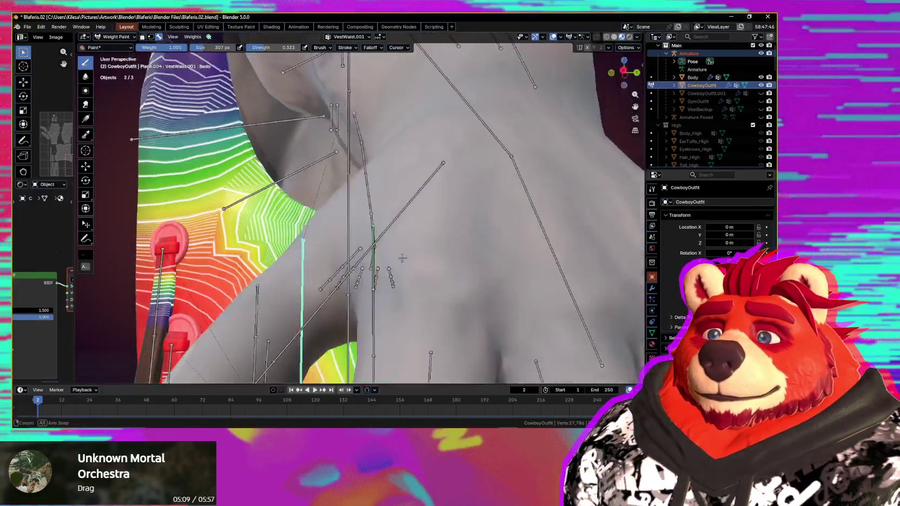
left_click_drag(430, 260, 433, 273)
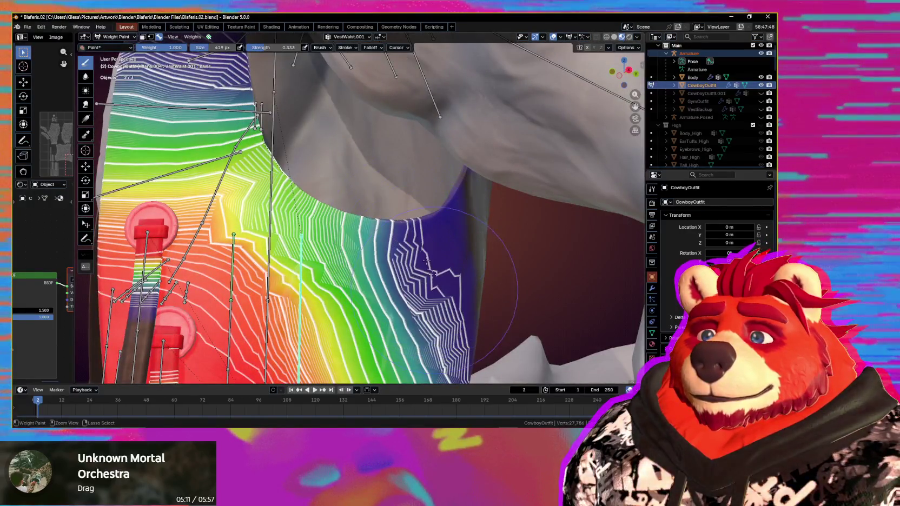
left_click_drag(397, 243, 424, 258)
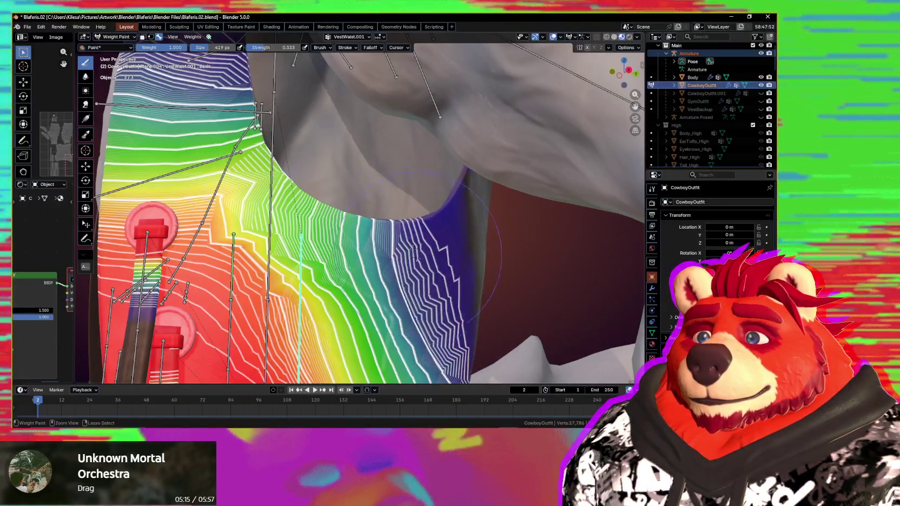
mouse_move(428, 259)
middle_mouse_down()
mouse_move(409, 225)
mouse_move(389, 227)
mouse_move(379, 276)
mouse_move(362, 297)
middle_mouse_up()
- With face masking on, paint VestWaist.001 weight along the vest's lower front edge
scroll(362, 297, "up", 4)
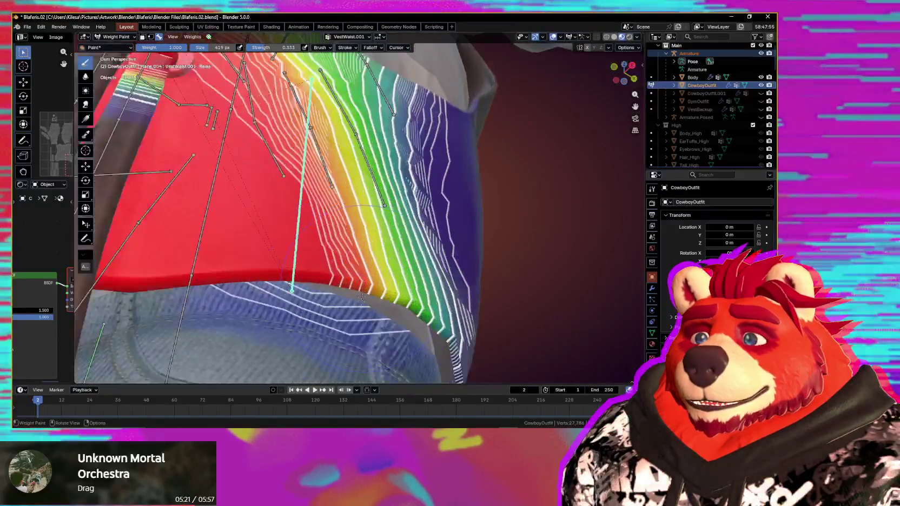
mouse_move(350, 341)
middle_mouse_down()
mouse_move(348, 316)
mouse_move(337, 312)
mouse_move(347, 294)
middle_mouse_up()
key("m")
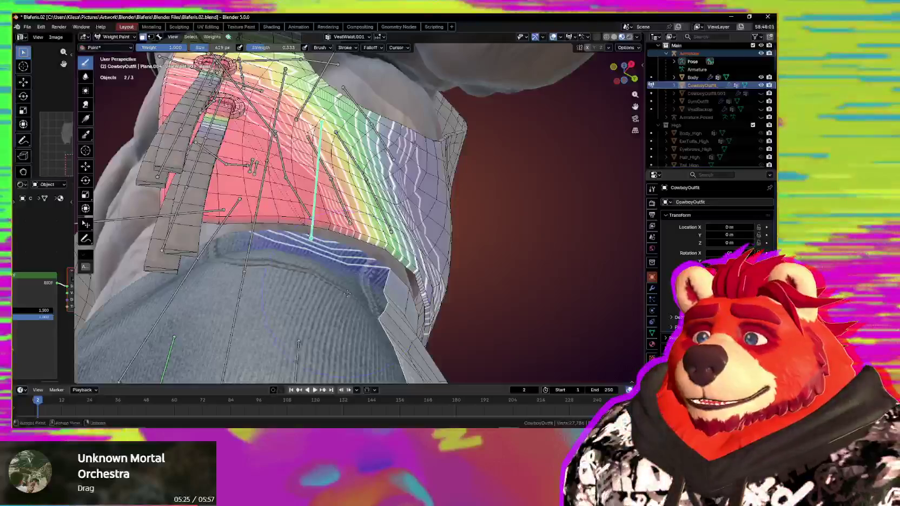
left_click_drag(410, 318, 407, 319)
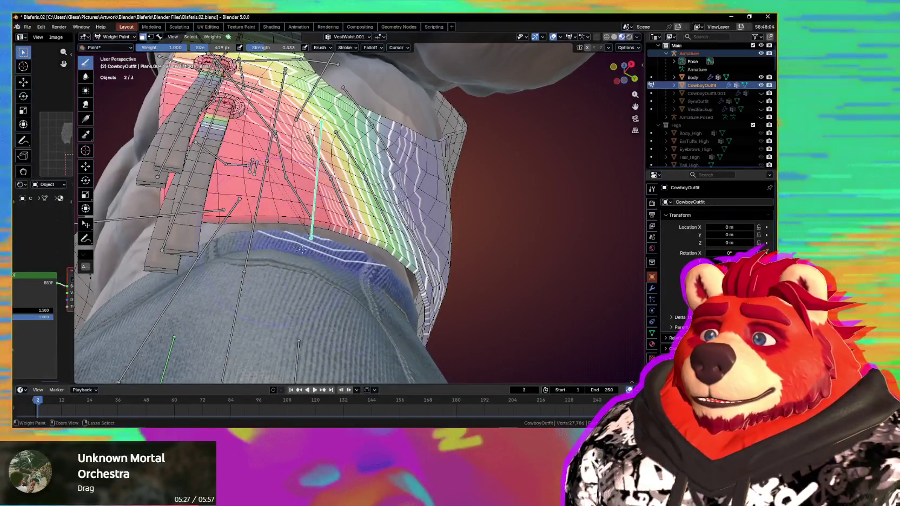
mouse_move(325, 235)
middle_mouse_down()
mouse_move(409, 308)
mouse_move(409, 288)
middle_mouse_up()
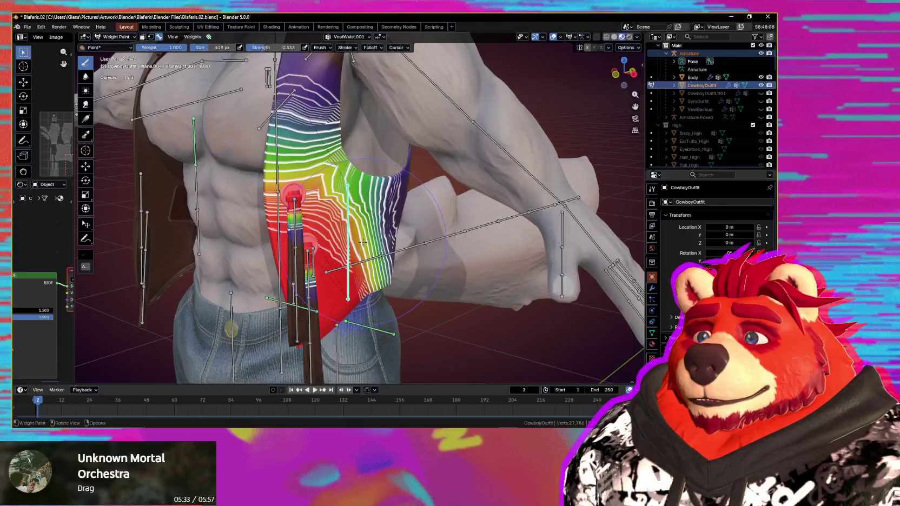
middle_click_drag(358, 230, 383, 239)
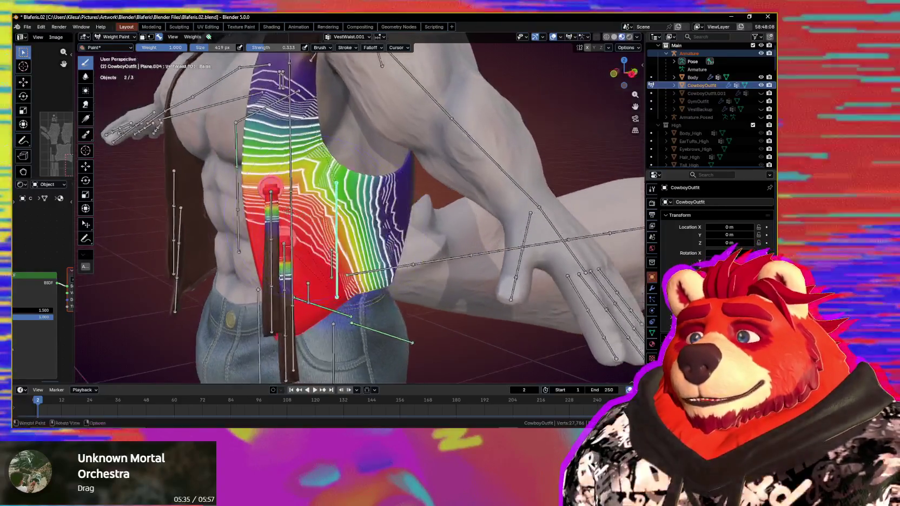
key("m")
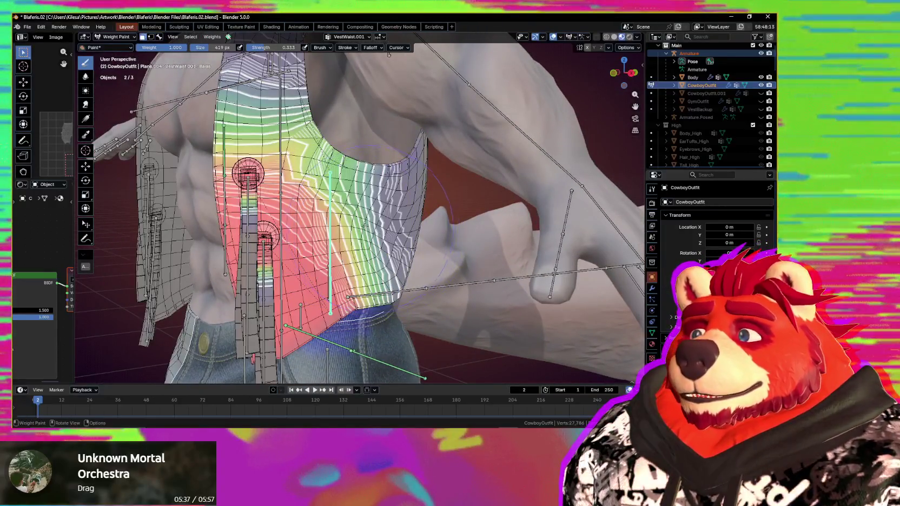
left_click_drag(344, 220, 290, 196)
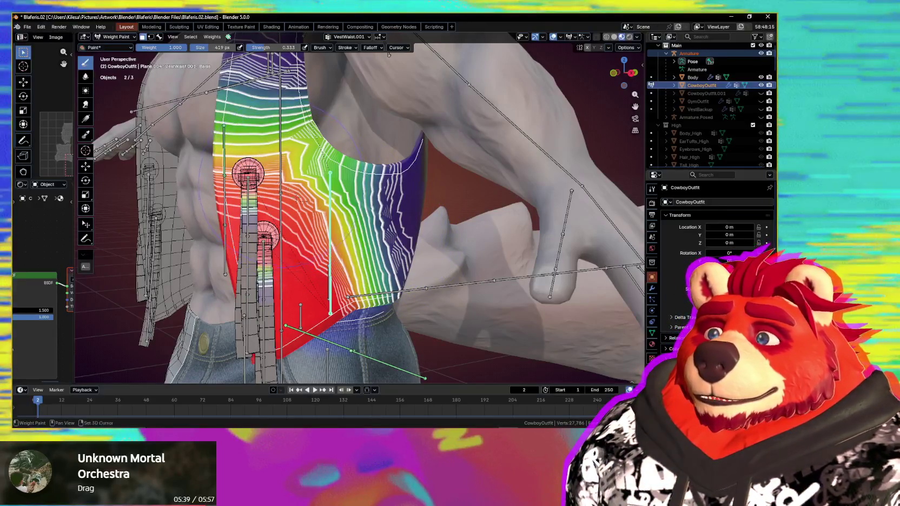
- Test the vest by rotating and moving the bone, cancel, then turn off face masking
key("r")
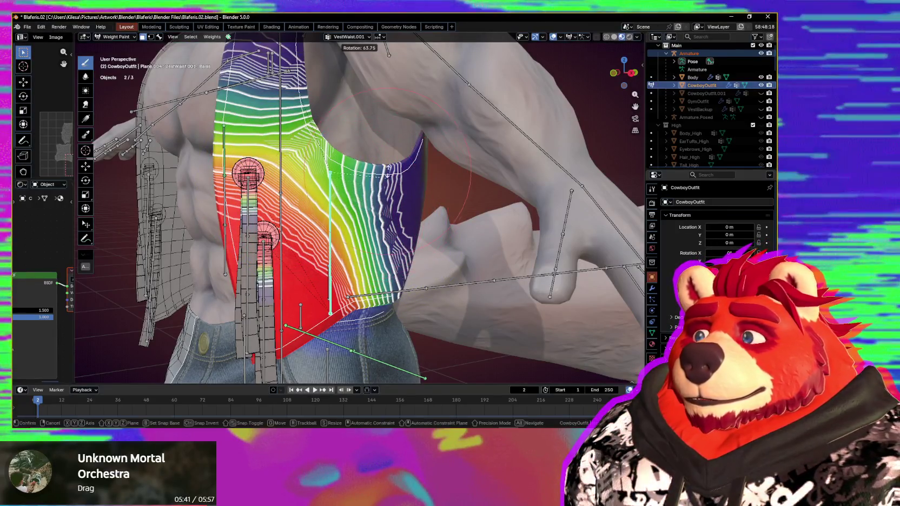
key("g")
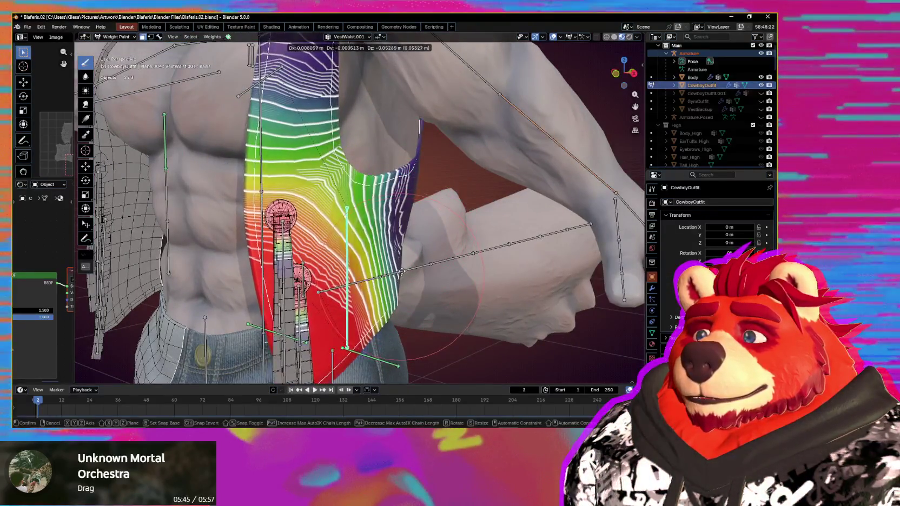
key("Escape")
scroll(297, 184, "up", 1)
scroll(297, 184, "up", 1)
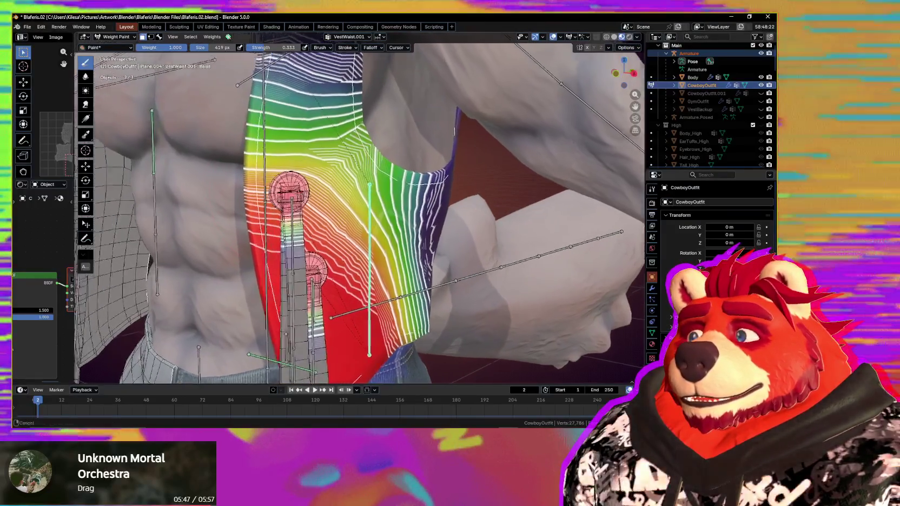
scroll(297, 185, "up", 1)
middle_click_drag(297, 185, 422, 221)
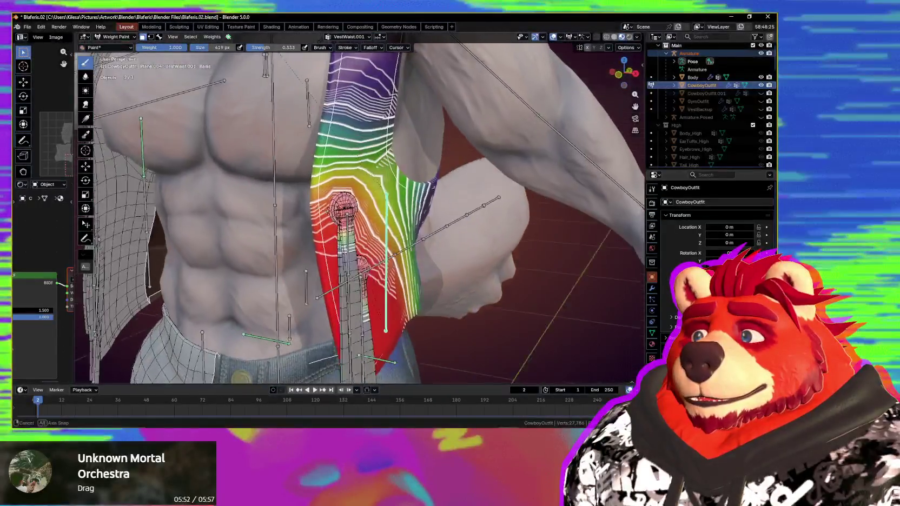
middle_click_drag(422, 221, 389, 205)
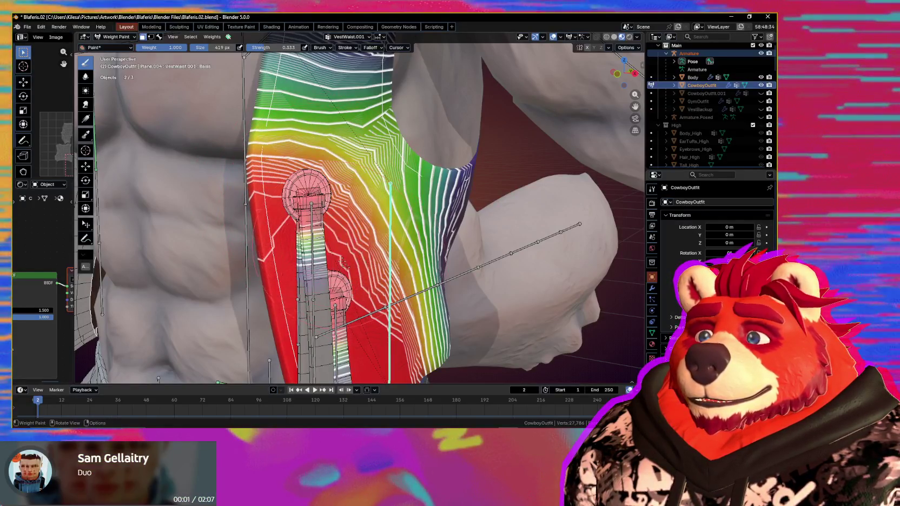
mouse_move(377, 303)
middle_mouse_down("shift")
mouse_move(338, 300)
mouse_move(353, 272)
middle_mouse_up("shift")
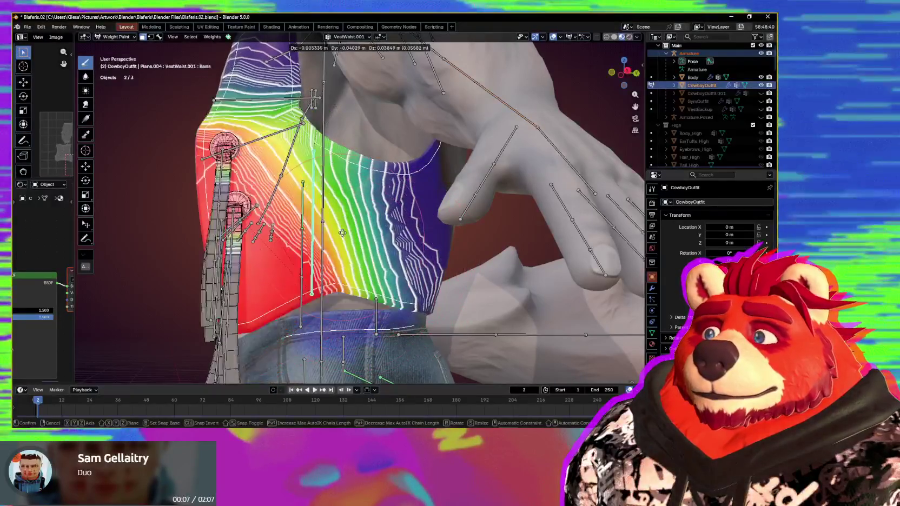
left_click(382, 243)
mouse_move(382, 243)
middle_mouse_down()
mouse_move(372, 281)
mouse_move(439, 285)
mouse_move(382, 252)
mouse_move(344, 172)
middle_mouse_up()
key("m")
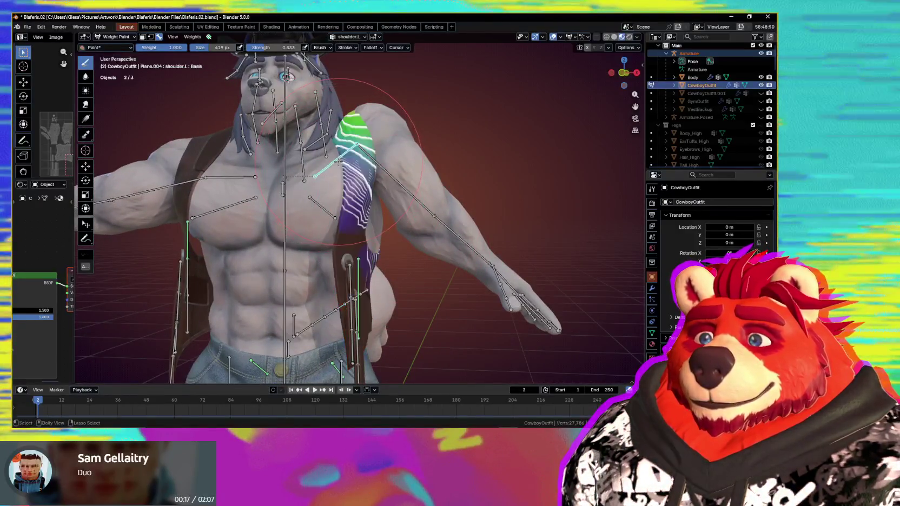
- Switch to Object Mode and select the Armature
key("a")
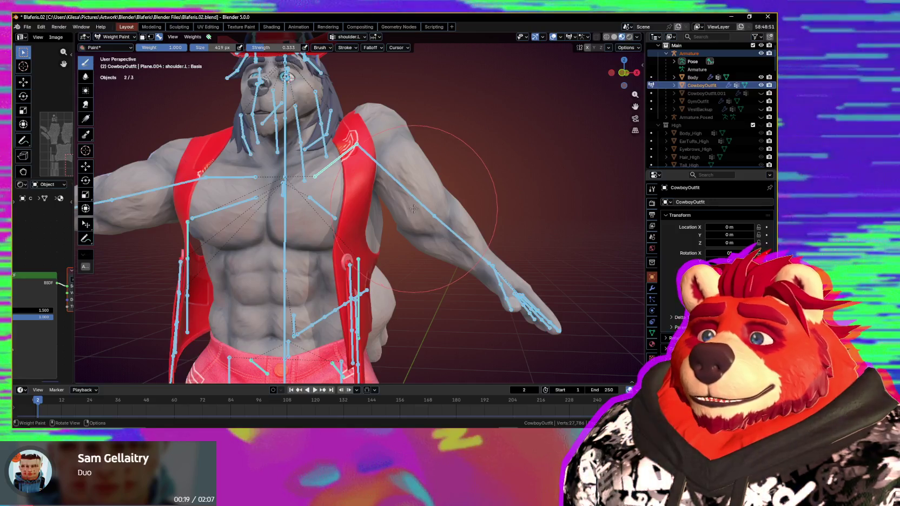
key("alt+q")
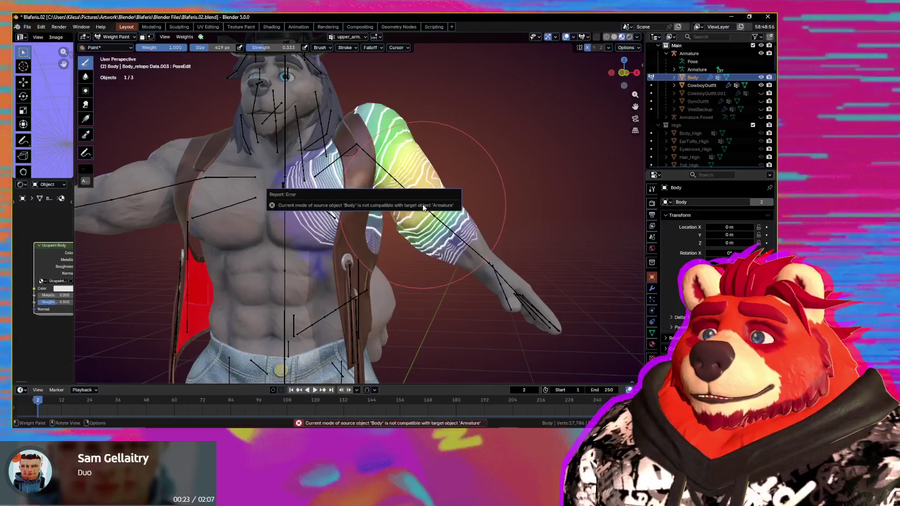
key("ctrl+Tab")
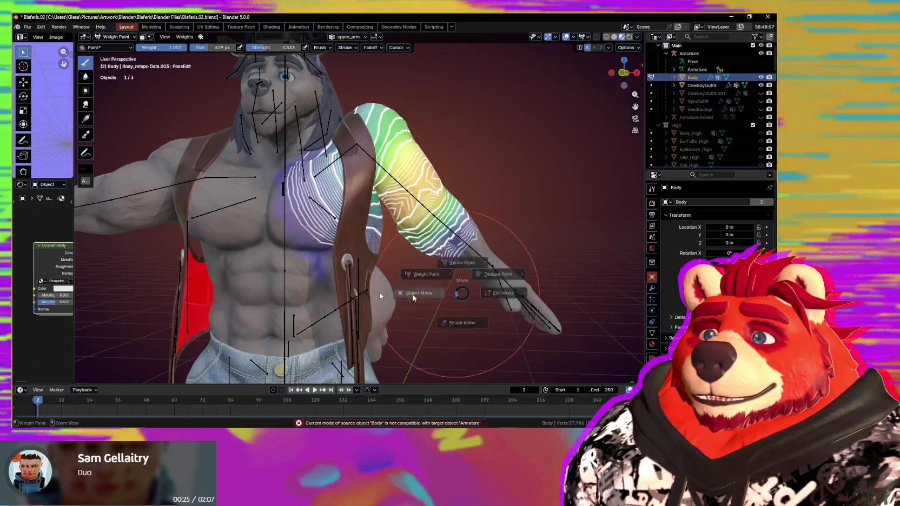
left_click(441, 228)
left_click(431, 213)
mouse_move(425, 212)
middle_mouse_down()
mouse_move(420, 191)
mouse_move(428, 208)
mouse_move(342, 259)
mouse_move(414, 240)
middle_mouse_up()
- In Pose Mode, swing upper_arm.L to test the vest, cancel, and clear its rotation with Alt+R
key("ctrl+Tab")
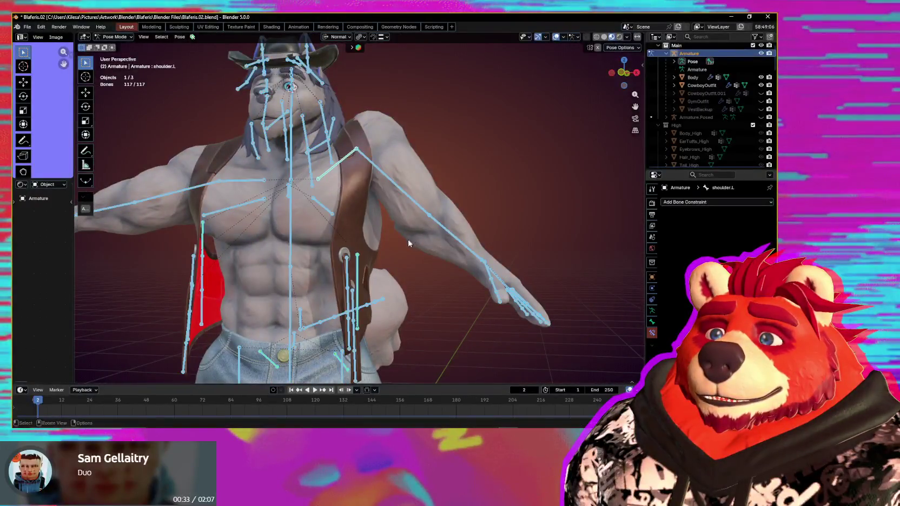
left_click(408, 196)
key("r")
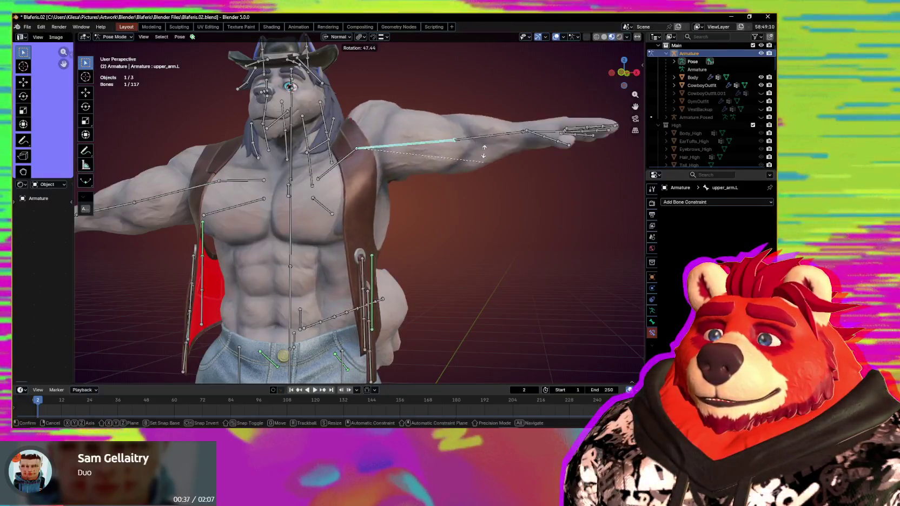
right_click(459, 244)
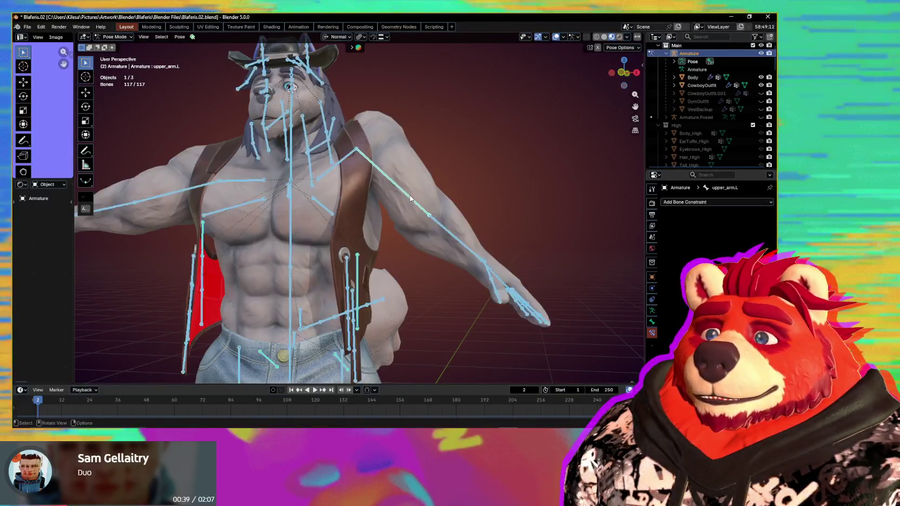
key("alt+r")
scroll(406, 205, "up", 3)
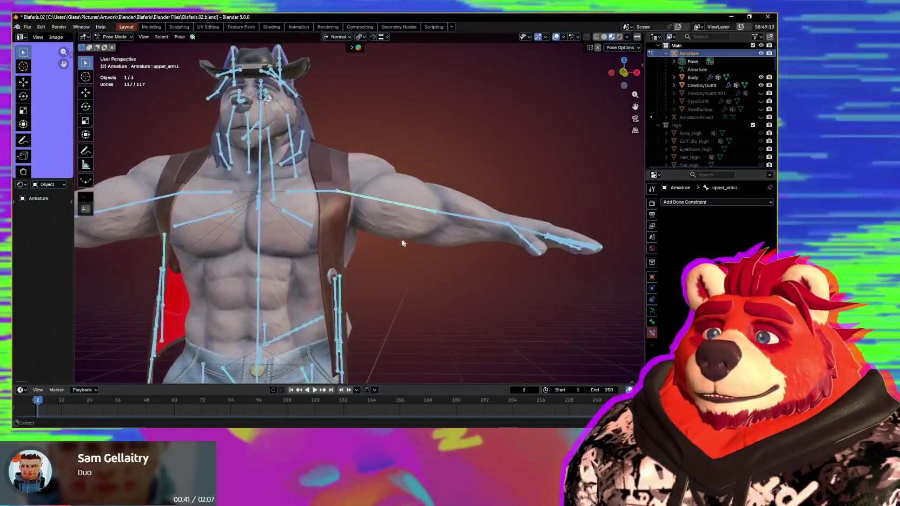
key("r")
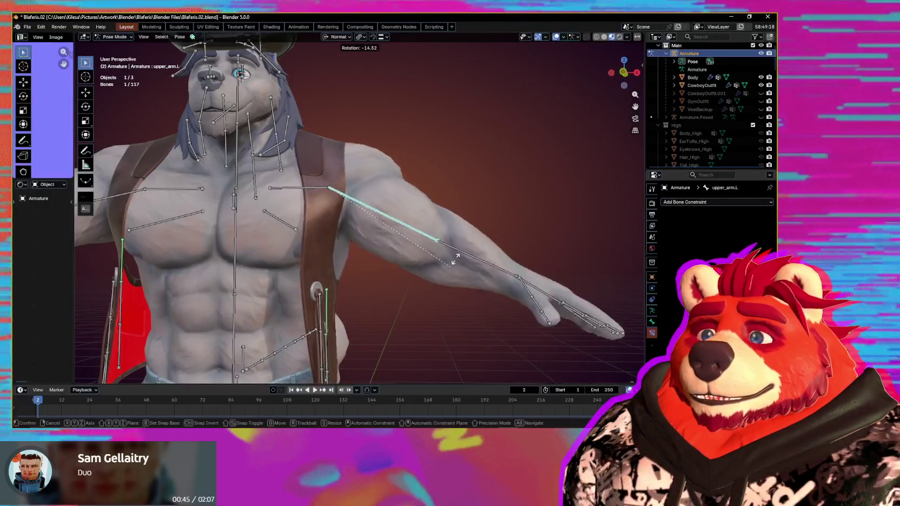
right_click(453, 244)
mouse_move(453, 245)
middle_mouse_down()
mouse_move(448, 191)
mouse_move(379, 281)
middle_mouse_up()
left_click(363, 289)
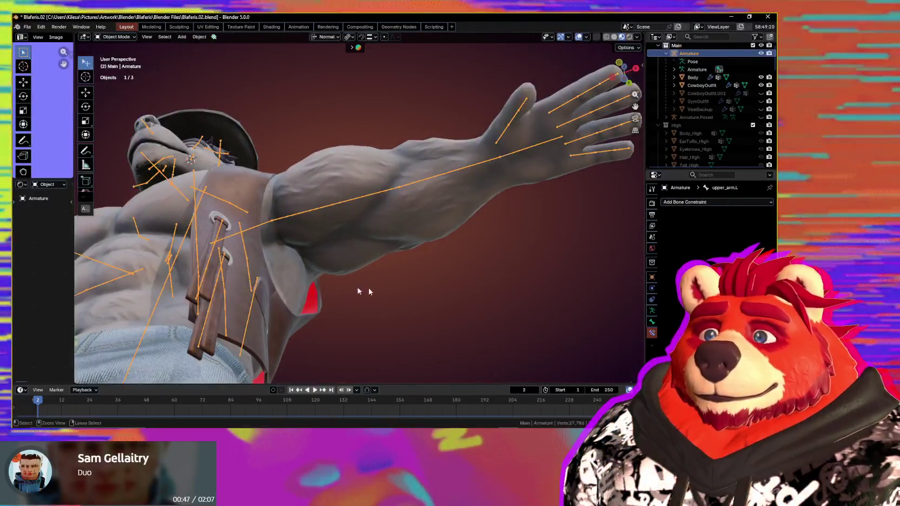
- Put the Body in Weight Paint and review chest and shoulder.L weights, brush size 335
key("ctrl+Tab")
left_click(382, 225)
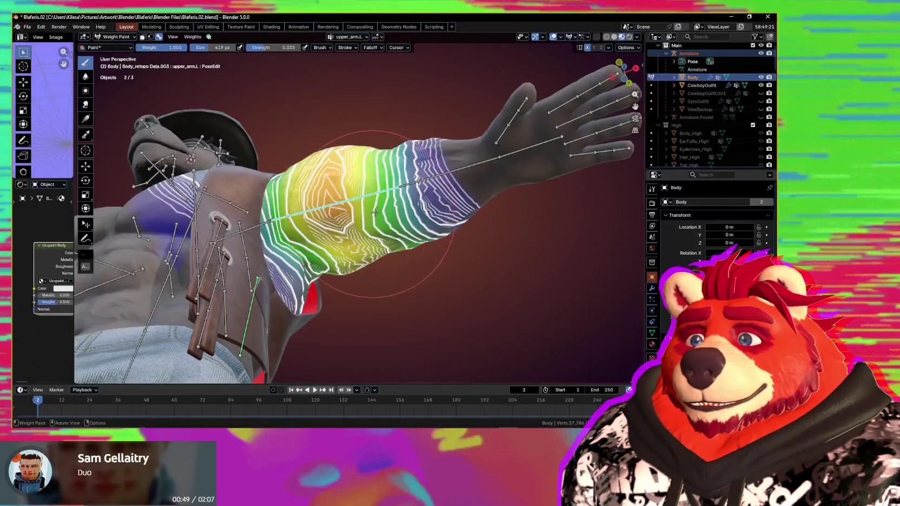
scroll(386, 203, "up", 3)
middle_click_drag(238, 230, 281, 255)
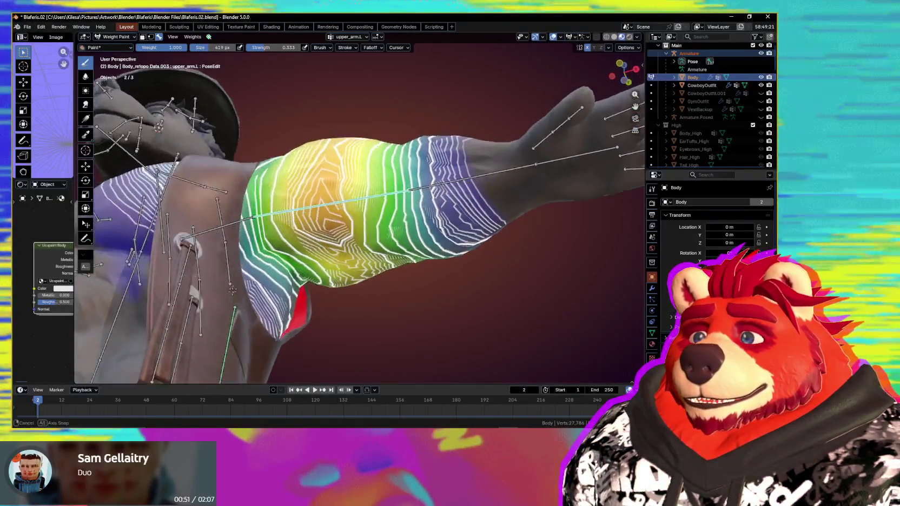
left_click(149, 271, "ctrl")
mouse_move(323, 279)
middle_mouse_down()
mouse_move(334, 231)
mouse_move(221, 237)
mouse_move(373, 233)
middle_mouse_up()
left_click(302, 239)
left_click(234, 210, "ctrl")
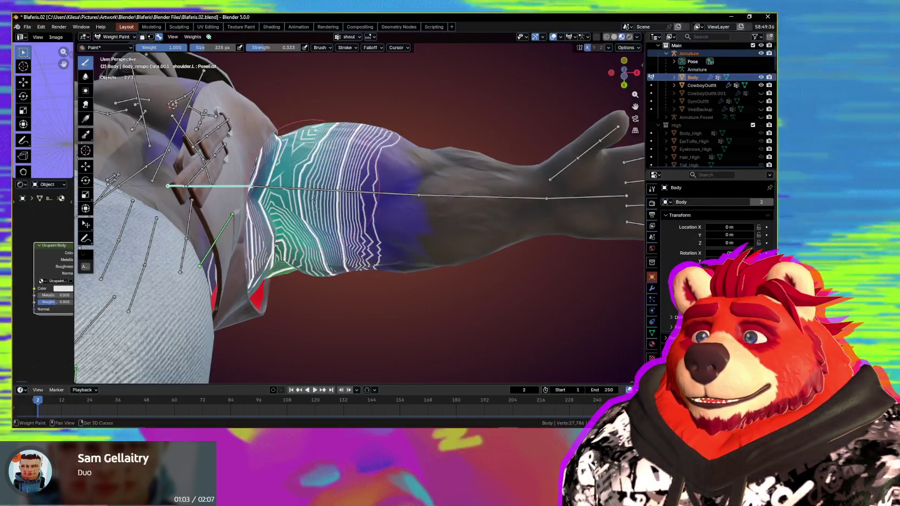
- Show upper_arm.L weights and rotate the left upper arm down alongside the torso
middle_click_drag(340, 271, 344, 279)
left_click(374, 207, "ctrl")
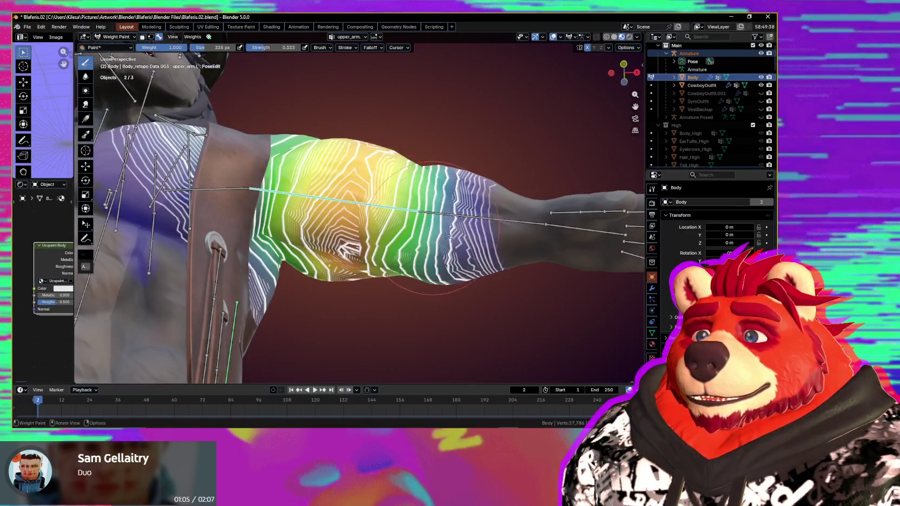
middle_click_drag(342, 241, 345, 207)
scroll(370, 209, "up", 3)
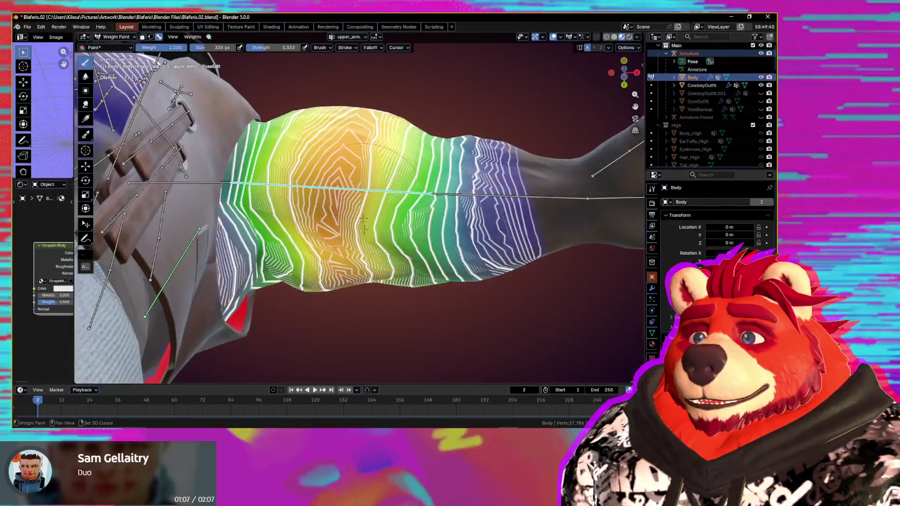
key("r")
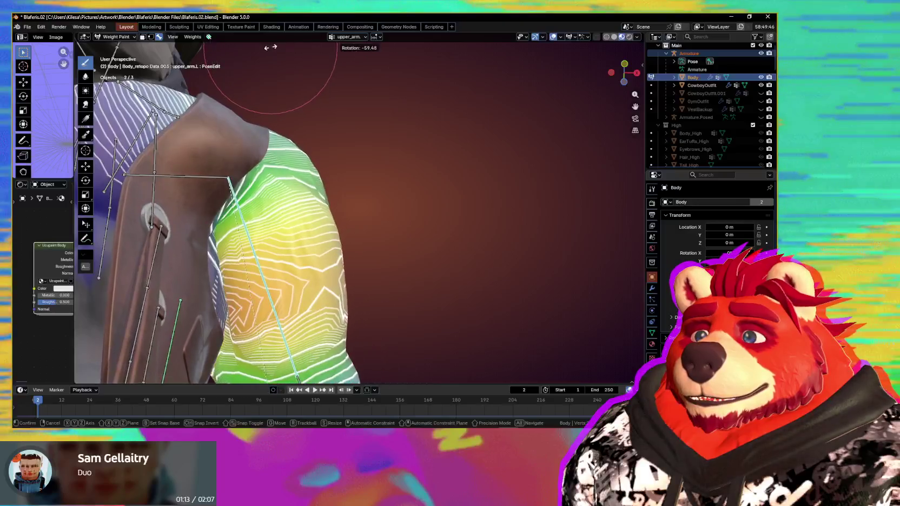
middle_click_drag(382, 288, 308, 44)
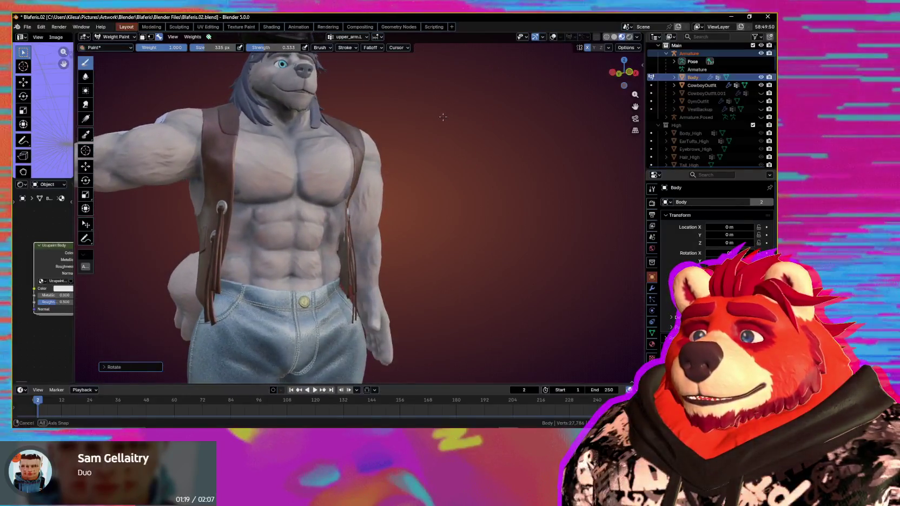
- Rotate the left upper arm to check the vest and confirm the rotation
mouse_move(418, 126)
middle_mouse_down()
mouse_move(433, 120)
mouse_move(481, 134)
mouse_move(436, 151)
middle_mouse_up()
scroll(458, 124, "up", 3)
scroll(462, 124, "up", 1)
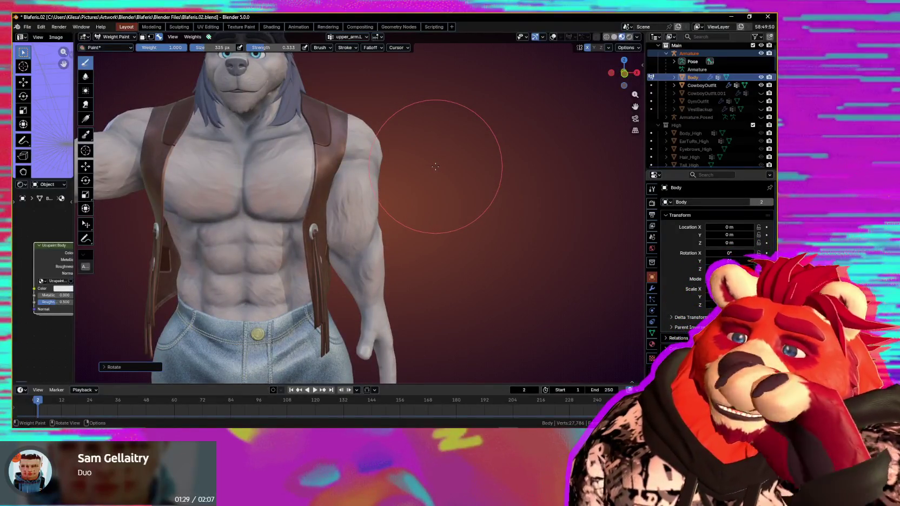
middle_click_drag(336, 179, 378, 211)
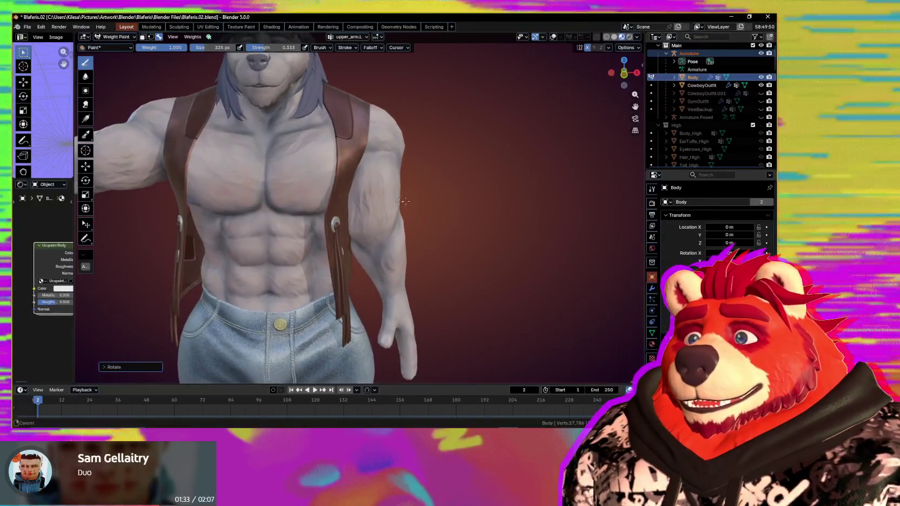
scroll(403, 206, "down", 3)
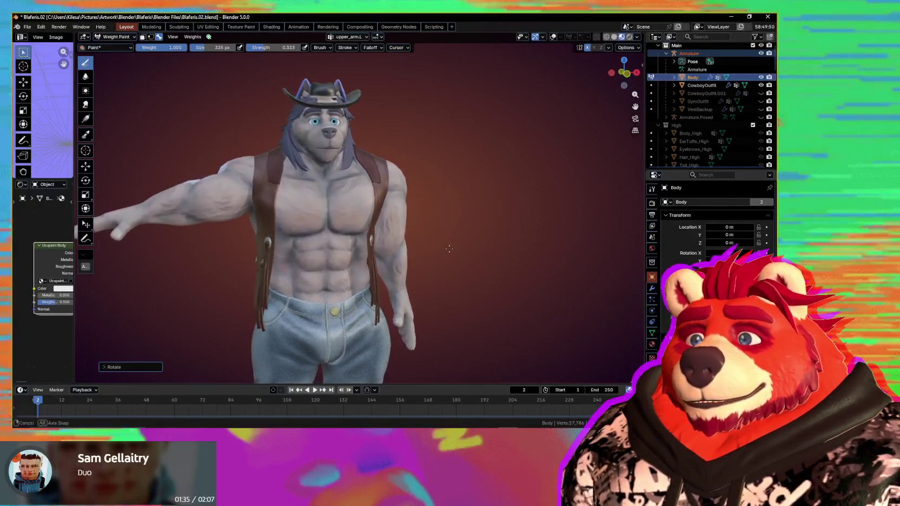
middle_click_drag(469, 244, 442, 251)
key("r")
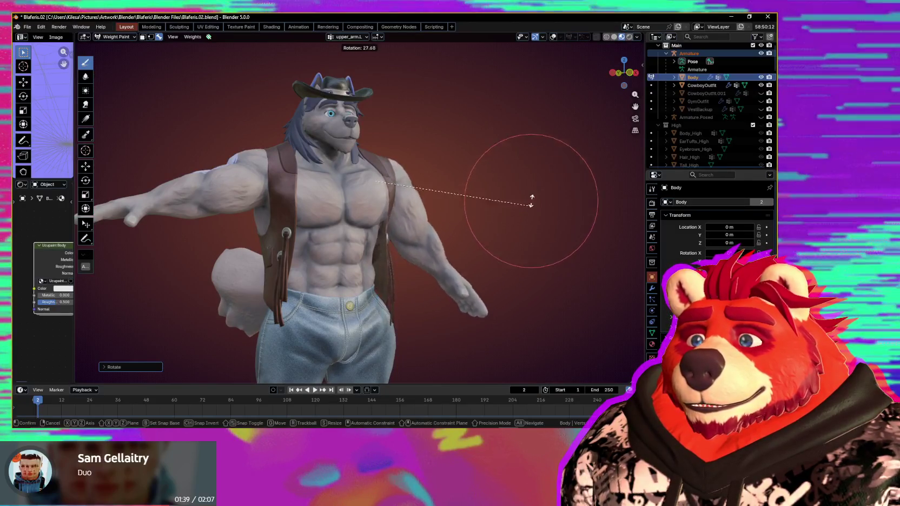
left_click(485, 266)
- Return the arm to the T-pose, restore overlays, and select the Armature in Object Mode
middle_click_drag(485, 266, 457, 266)
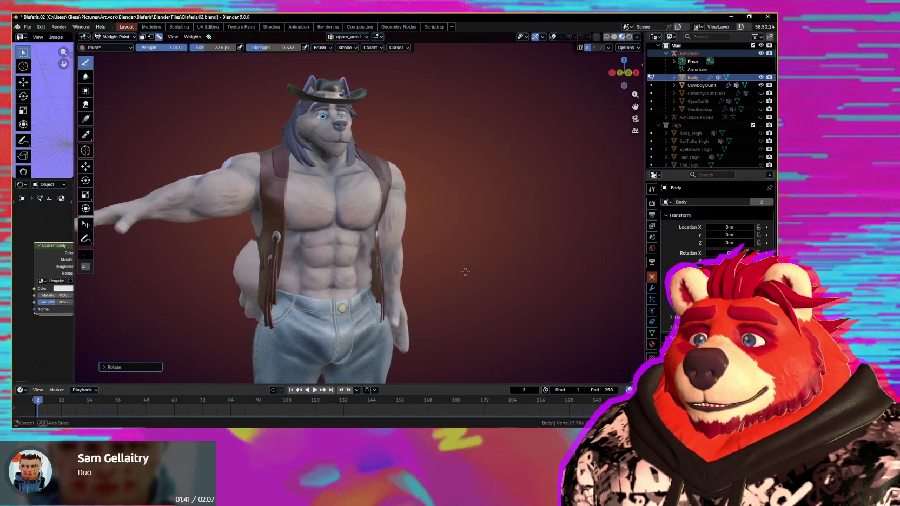
scroll(456, 266, "up", 3)
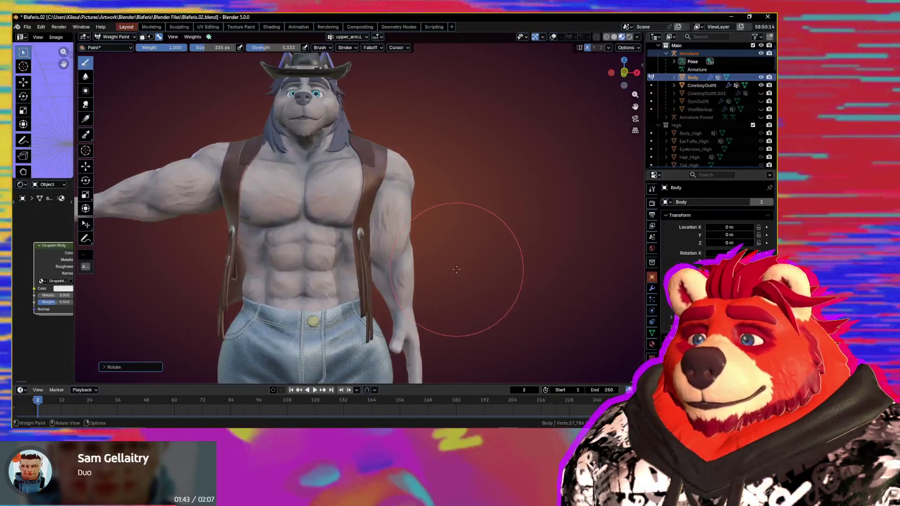
middle_click_drag(456, 266, 456, 287)
key("r")
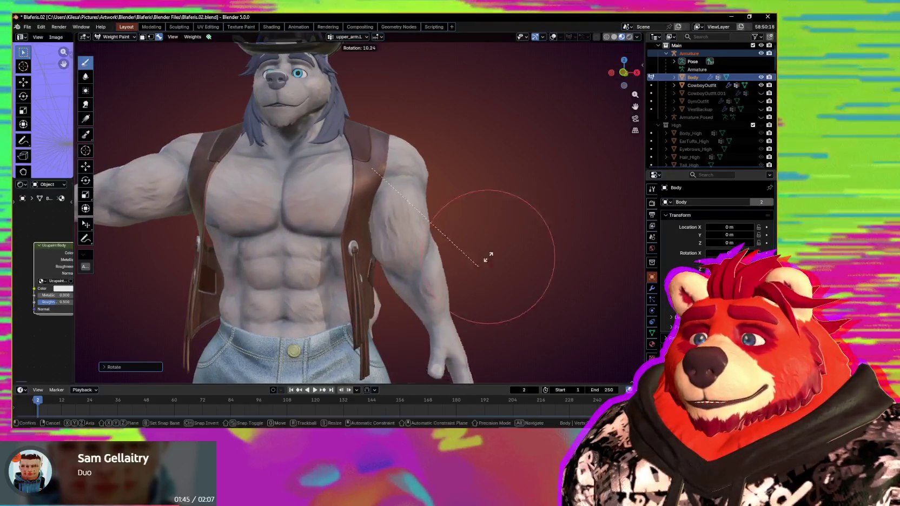
left_click(527, 168)
key("shift+alt+z")
middle_click_drag(504, 248, 392, 235)
key("ctrl+Tab")
left_click(379, 232)
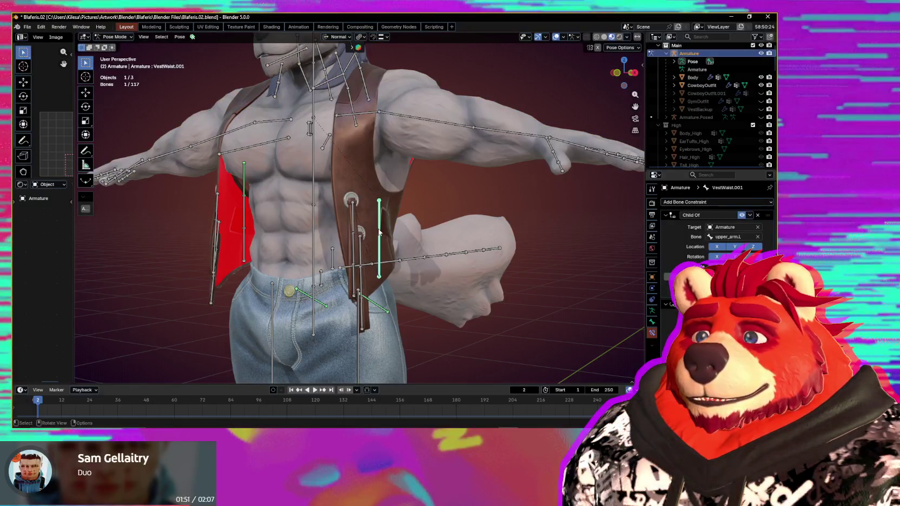
- Duplicate VestWaist.001 along global X to the torso's other side and parent the strap bones to it with Keep Offset
mouse_move(378, 229)
middle_mouse_down()
mouse_move(457, 228)
mouse_move(444, 232)
middle_mouse_up()
key("shift+d")
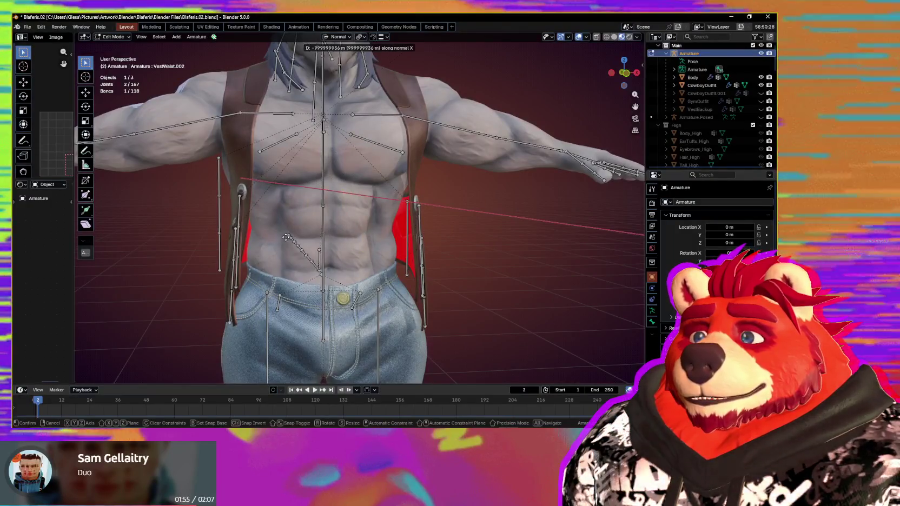
key("x")
key("x")
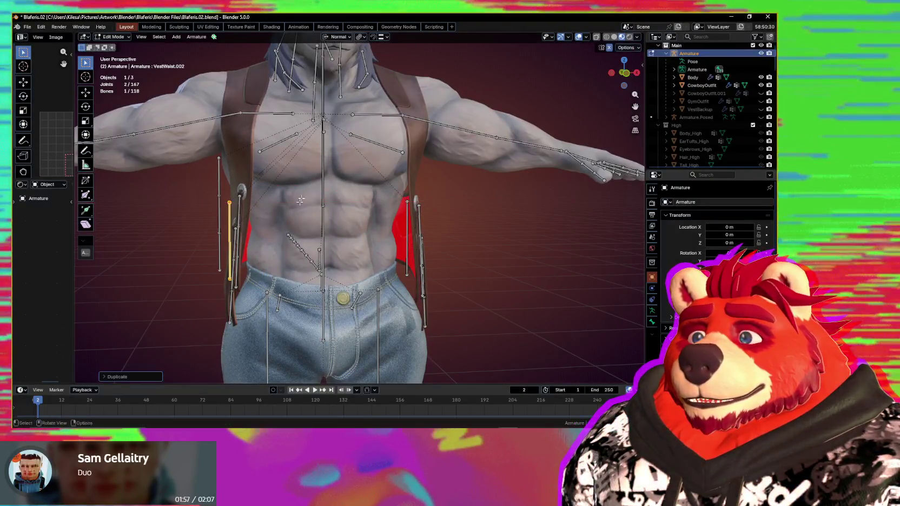
left_click(253, 137)
mouse_move(254, 136)
middle_mouse_down()
mouse_move(379, 214)
mouse_move(336, 214)
mouse_move(340, 187)
middle_mouse_up()
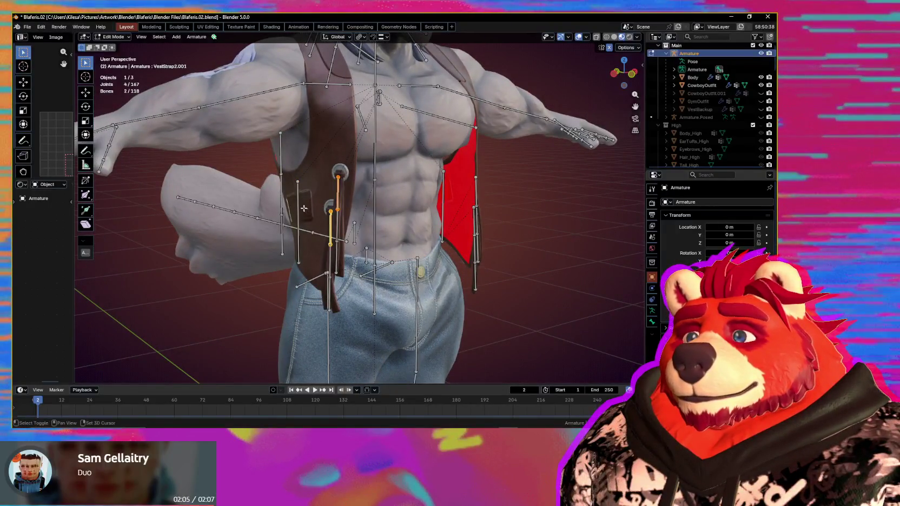
key("ctrl+p")
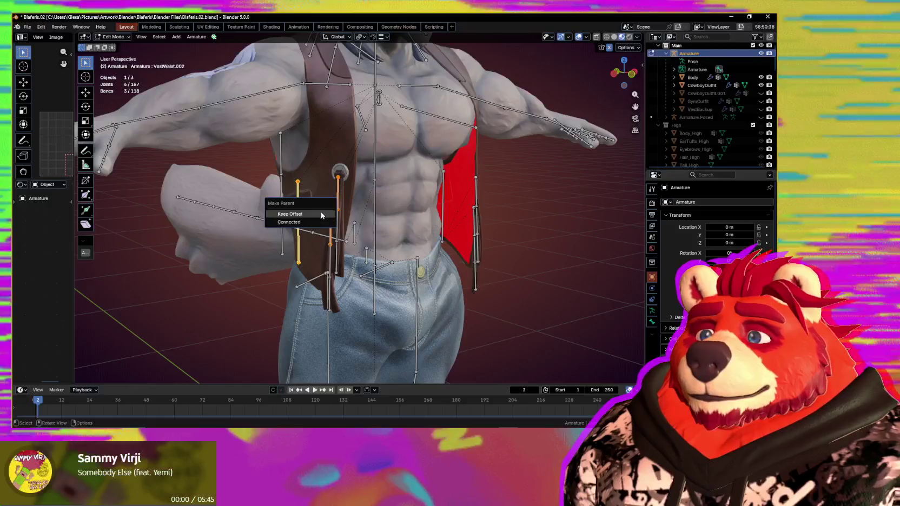
mouse_move(322, 213)
middle_mouse_down()
mouse_move(406, 272)
mouse_move(438, 255)
middle_mouse_up()
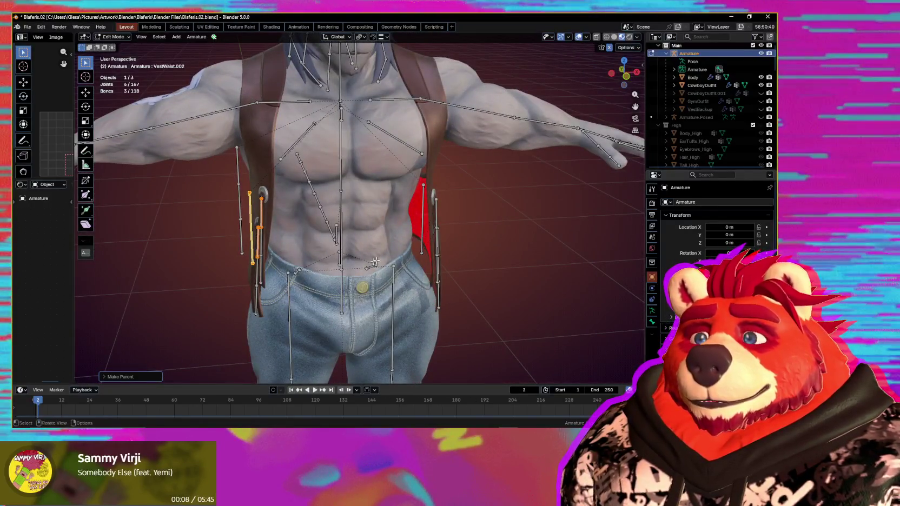
middle_click_drag(388, 320, 265, 225)
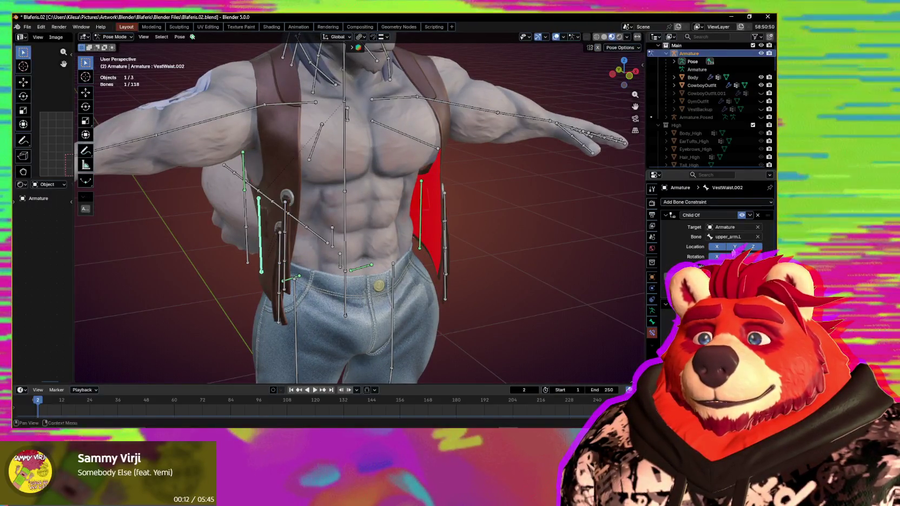
- Retarget VestWaist.002's Child Of constraint to upper_arm.R, toggle it to check, and return to Object Mode
key("BackSpace")
type("R")
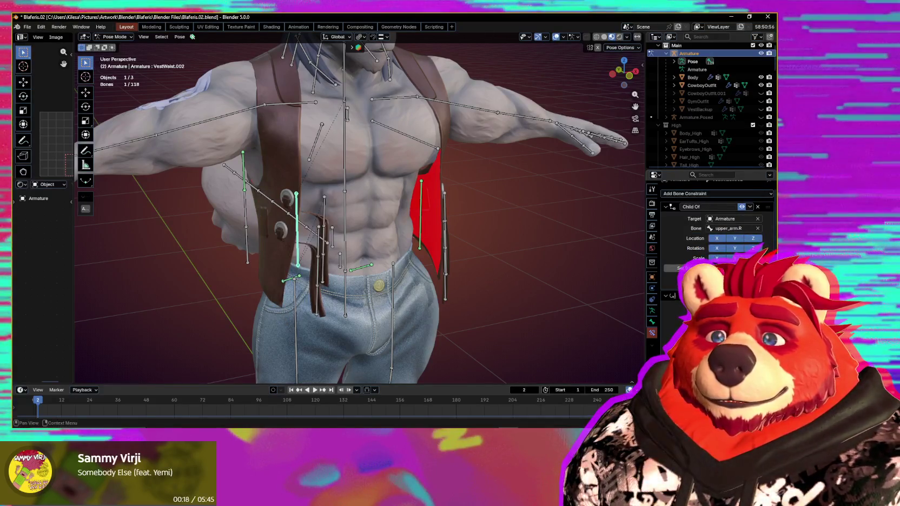
middle_click_drag(401, 266, 436, 276)
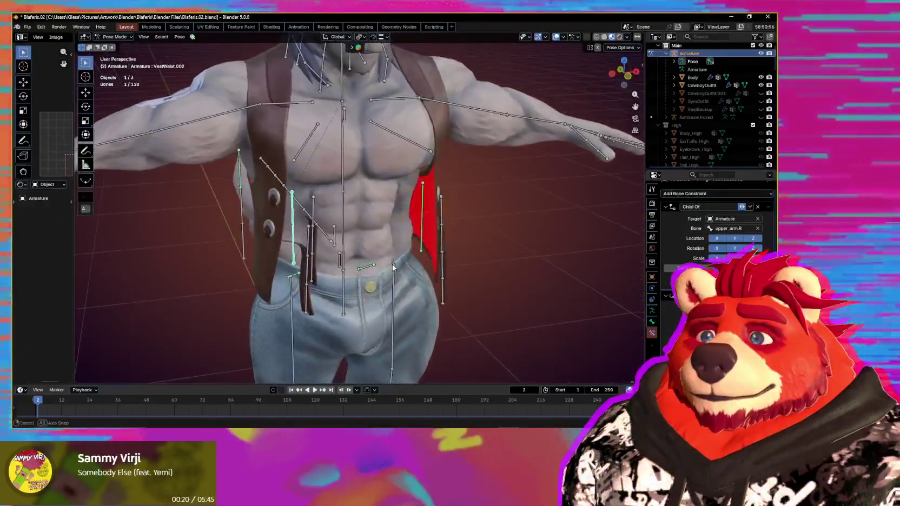
left_click(742, 207)
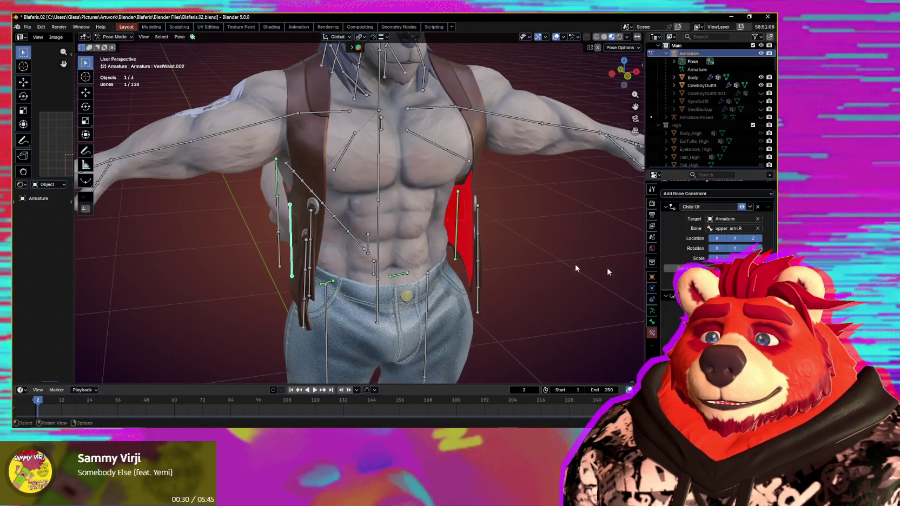
mouse_move(486, 283)
middle_mouse_down()
mouse_move(370, 255)
mouse_move(388, 275)
middle_mouse_up()
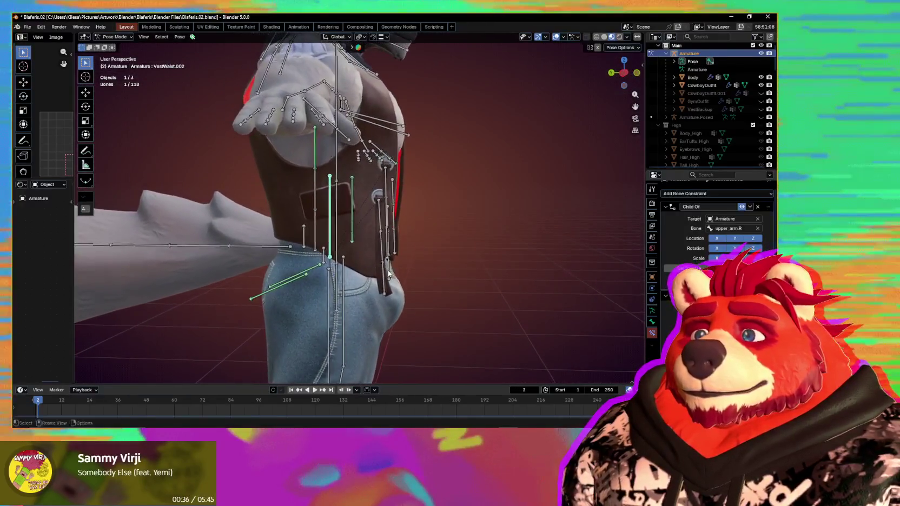
key("ctrl+z")
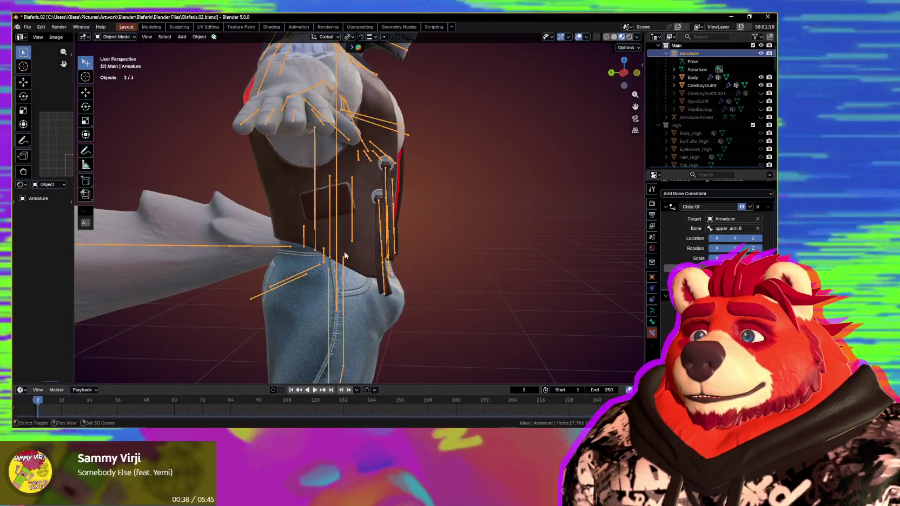
- Enter Weight Paint on the vest and restrict painting to the selected vest faces
key("ctrl+z")
key("m")
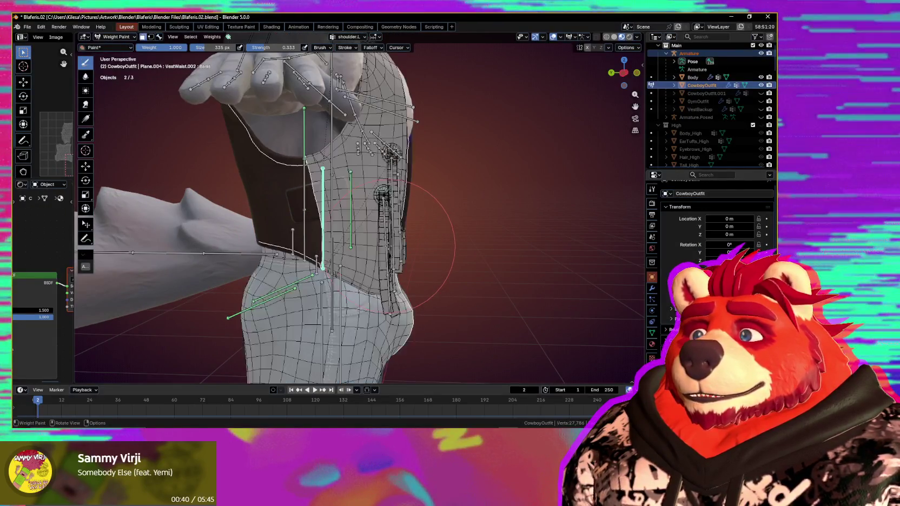
mouse_move(387, 253)
middle_mouse_down()
mouse_move(408, 240)
mouse_move(380, 245)
middle_mouse_up()
key("m")
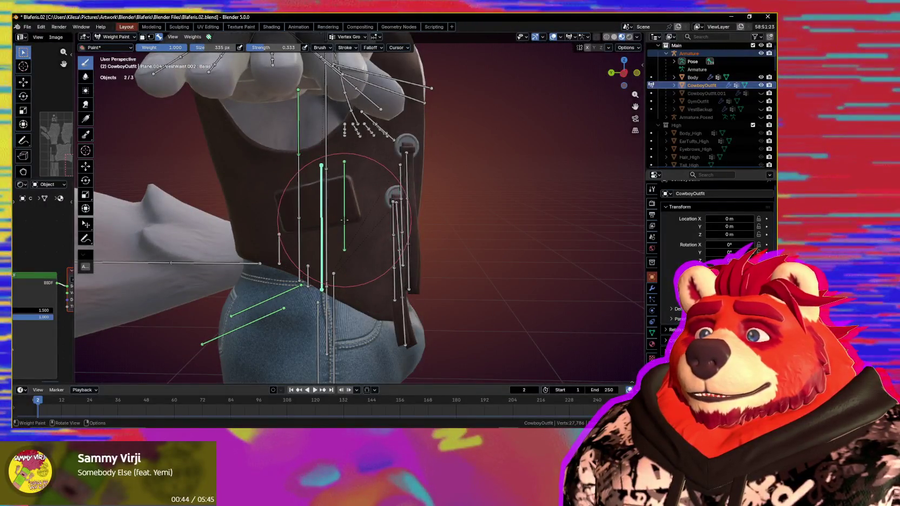
middle_click_drag(344, 220, 335, 217)
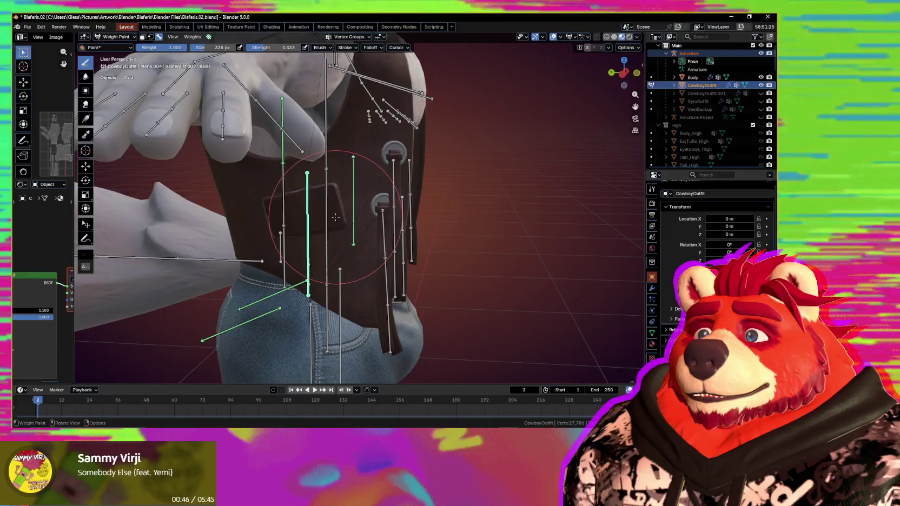
key("m")
mouse_move(329, 217)
middle_mouse_down()
mouse_move(369, 228)
mouse_move(329, 221)
middle_mouse_up()
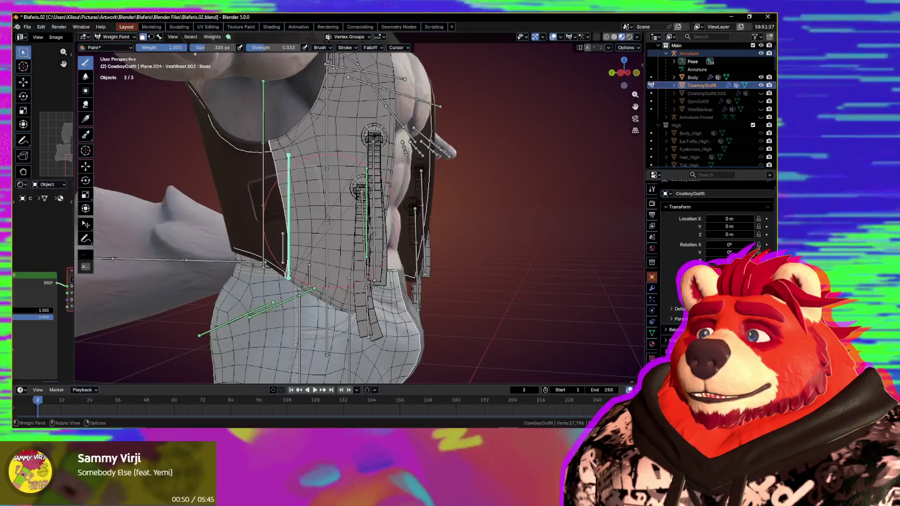
key("alt+h")
key("h")
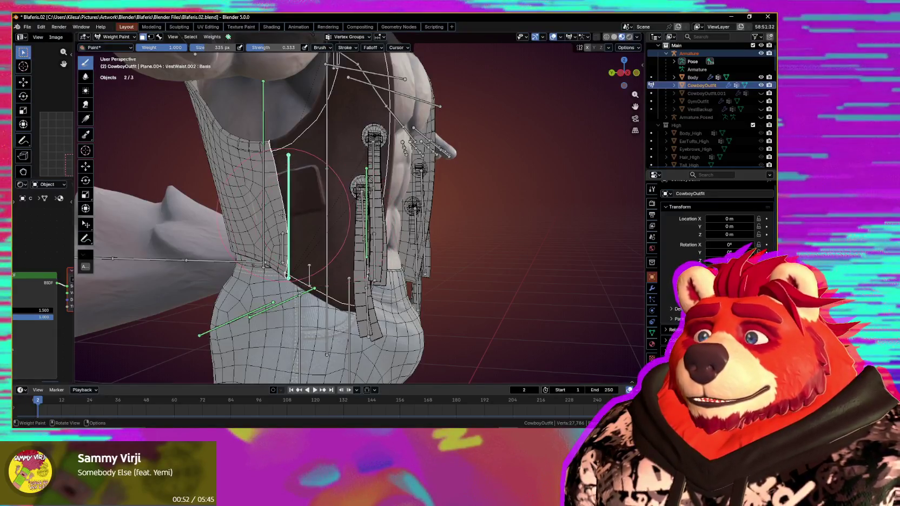
mouse_move(328, 221)
middle_mouse_down()
mouse_move(305, 220)
mouse_move(386, 266)
middle_mouse_up()
- Paint VestWaist.002 weight onto the vest's side panel at strength 0.691, spreading toward the chest
mouse_move(386, 265)
left_mouse_down()
mouse_move(383, 293)
mouse_move(391, 291)
left_mouse_up()
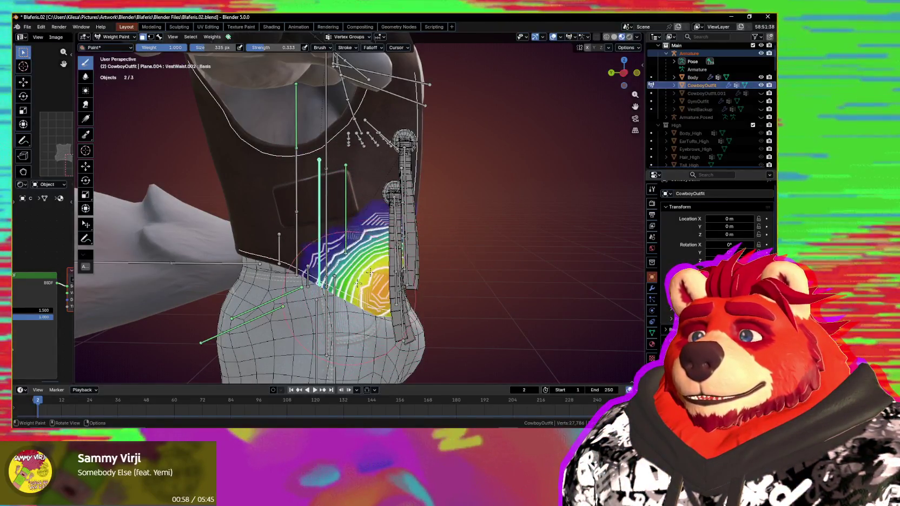
key("shift+f")
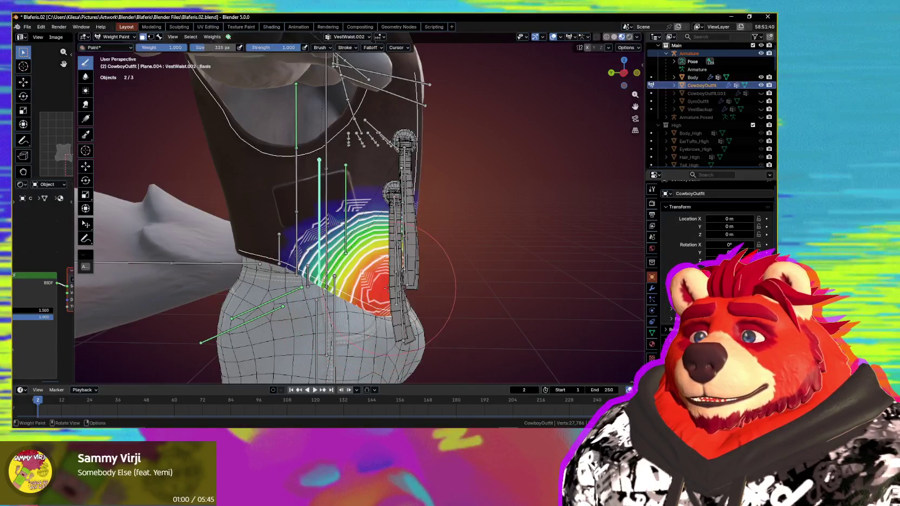
left_click(390, 288)
left_click_drag(392, 289, 376, 283)
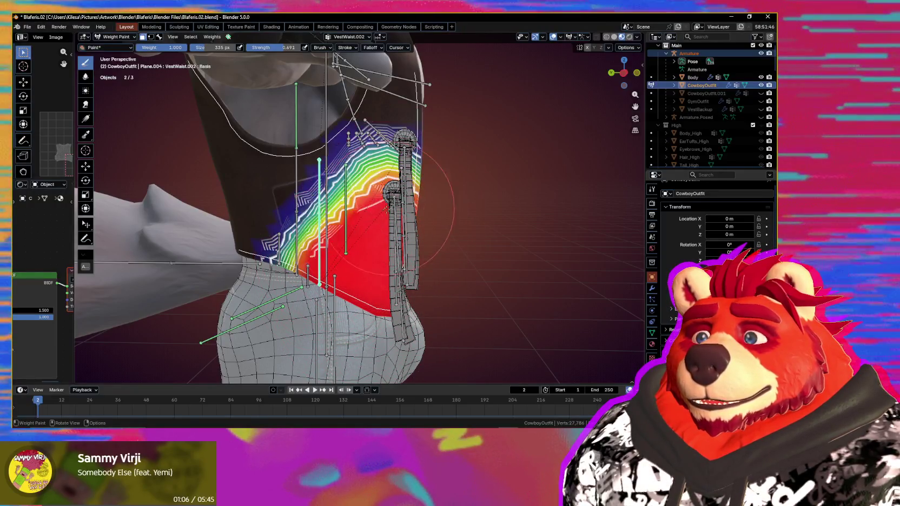
middle_click_drag(336, 245, 309, 247)
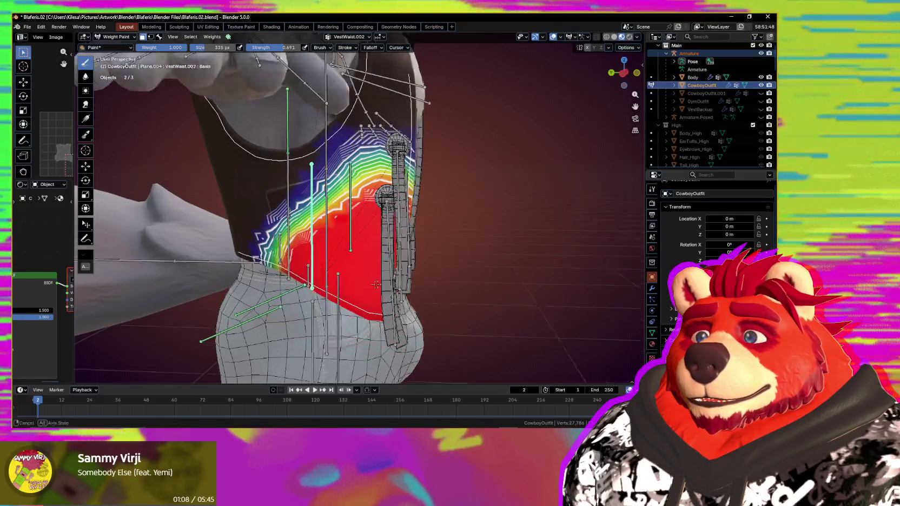
left_click_drag(308, 246, 292, 178)
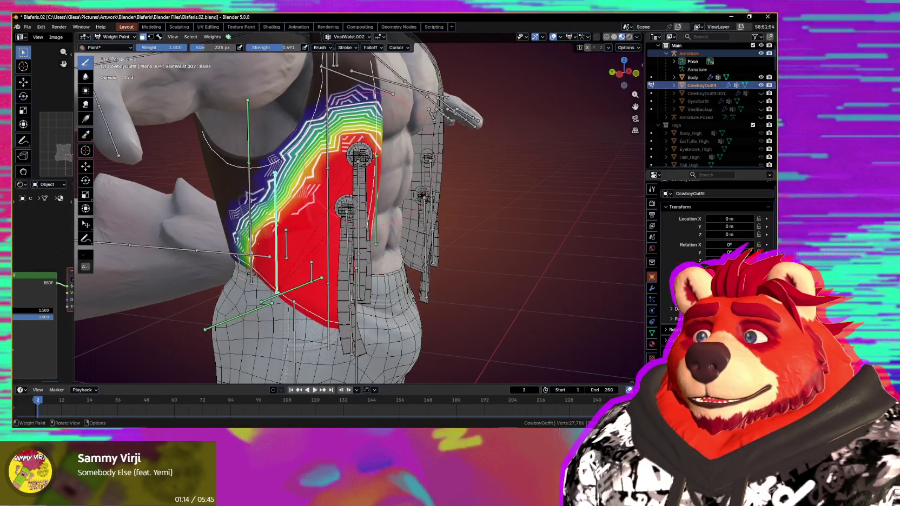
middle_click_drag(328, 142, 341, 145, "shift")
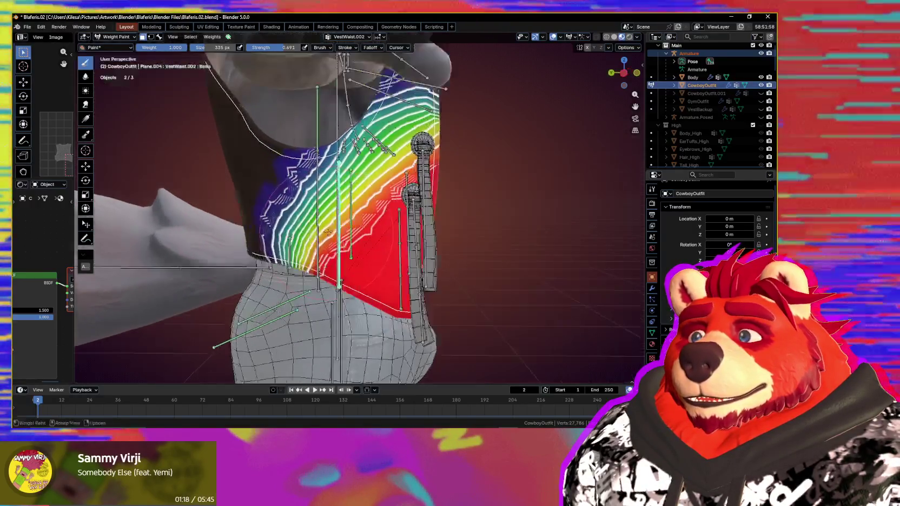
middle_click_drag(260, 247, 319, 166)
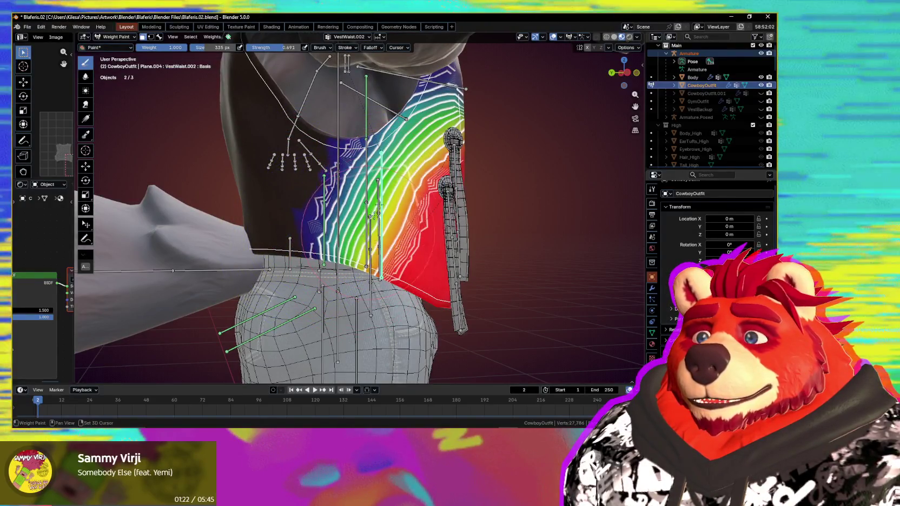
mouse_move(376, 215)
middle_mouse_down()
mouse_move(371, 160)
mouse_move(359, 199)
middle_mouse_up()
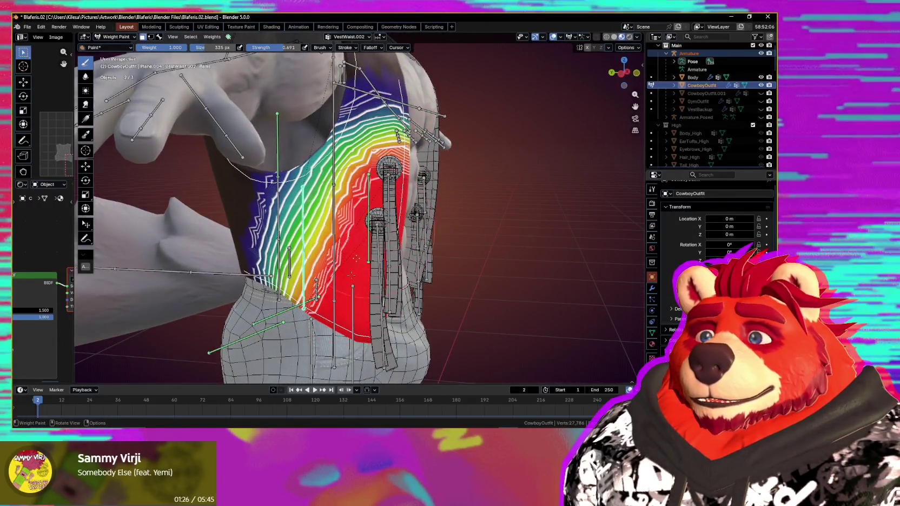
middle_click_drag(374, 233, 380, 225)
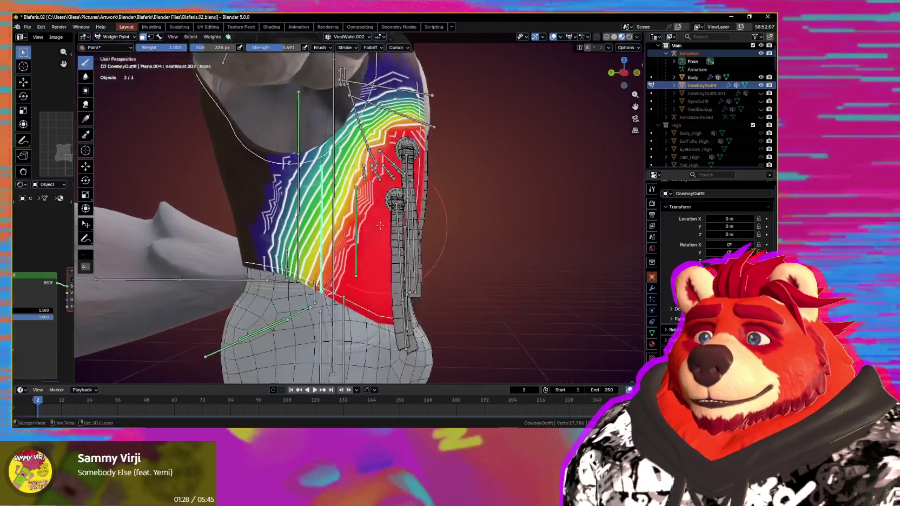
mouse_move(371, 272)
middle_mouse_down()
mouse_move(383, 278)
mouse_move(449, 245)
middle_mouse_up()
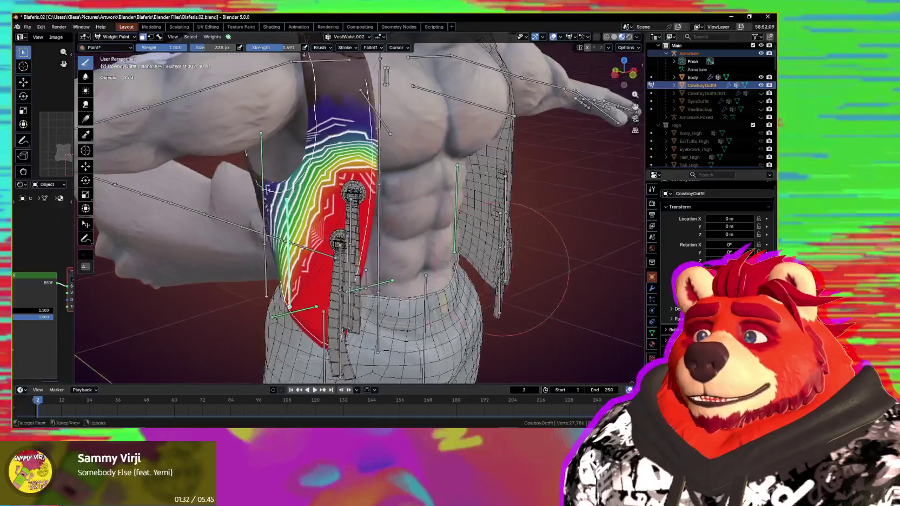
- Show the chest group on the vest and mask painting to the hanging strap's linked faces
key("m")
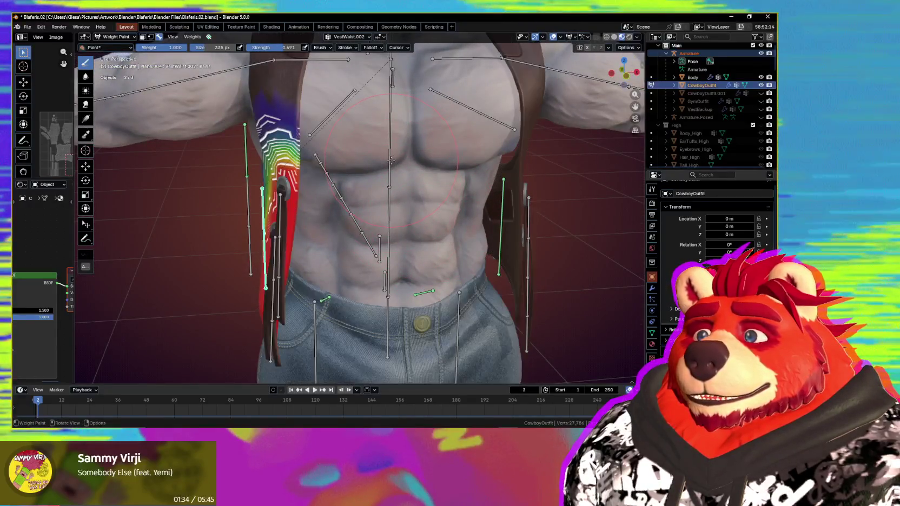
left_click(391, 154, "ctrl")
mouse_move(391, 154)
middle_mouse_down()
mouse_move(435, 184)
mouse_move(406, 205)
middle_mouse_up()
key("m")
scroll(436, 184, "up", 3)
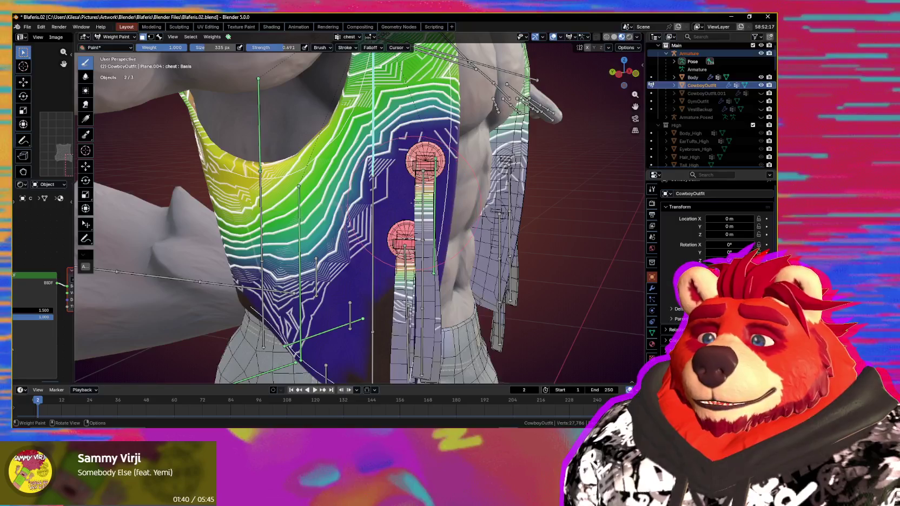
key("alt+a")
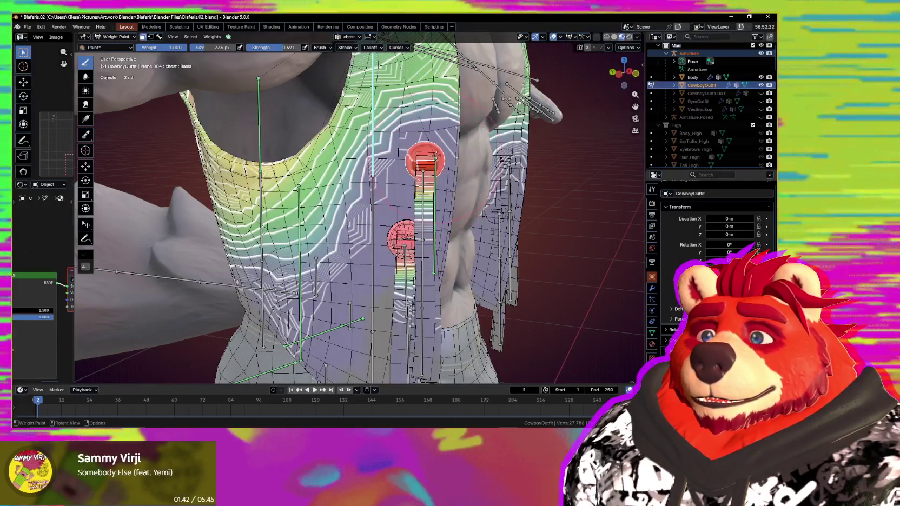
key("l")
- Paint the strap's chest weight down to zero from top to bottom, then inspect it
mouse_move(427, 201)
middle_mouse_down()
mouse_move(378, 232)
mouse_move(346, 238)
middle_mouse_up()
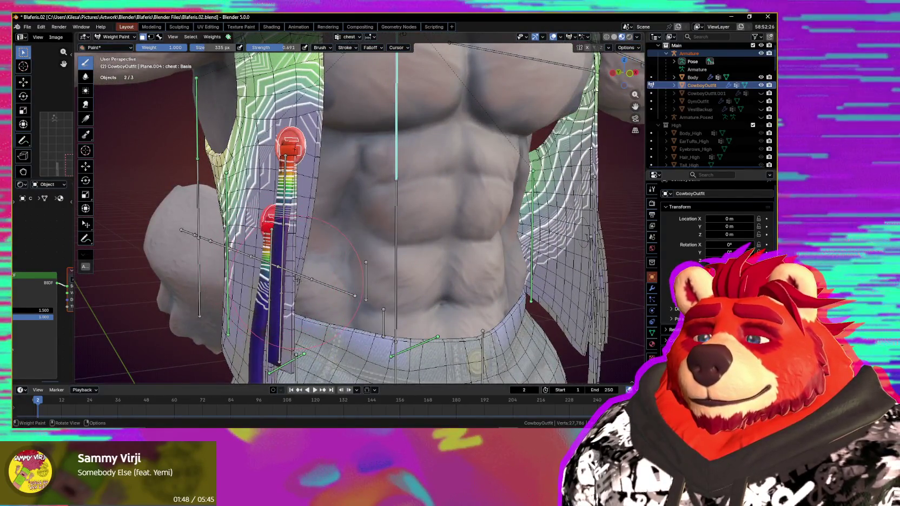
middle_click_drag(297, 280, 340, 218)
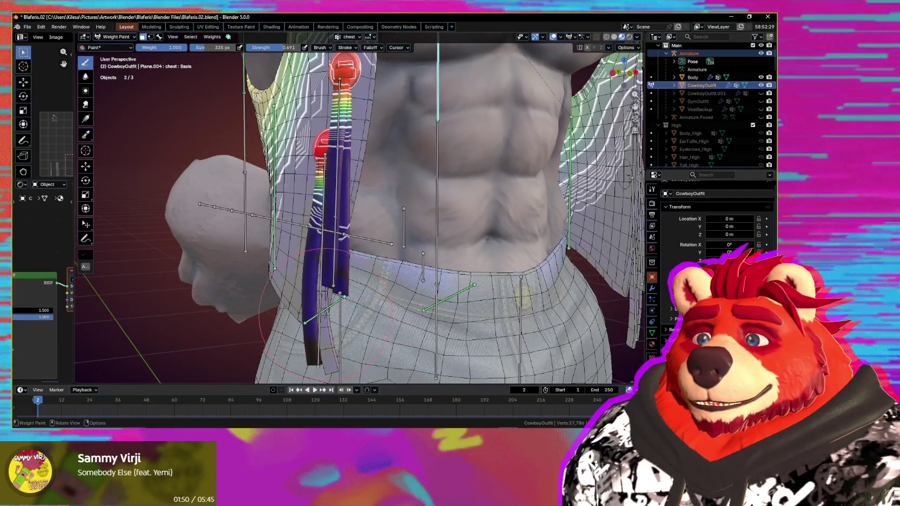
middle_click_drag(260, 269, 424, 134)
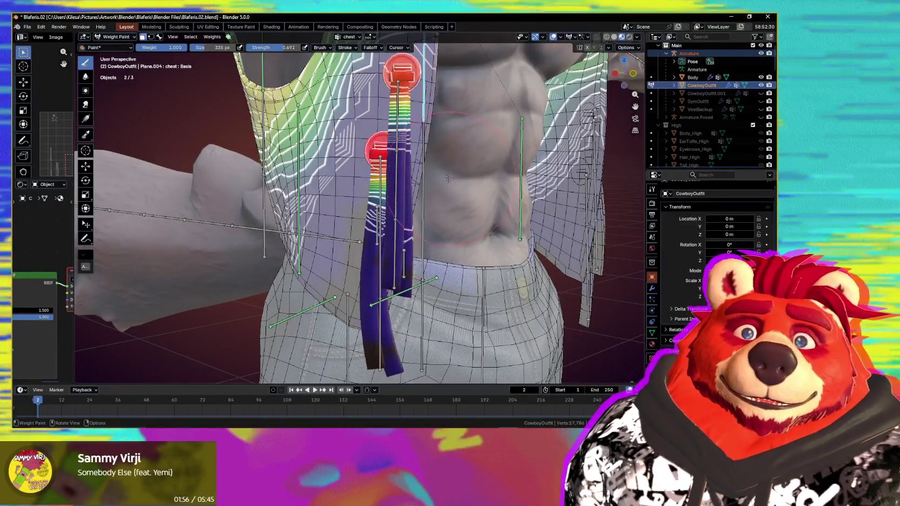
mouse_move(448, 179)
middle_mouse_down()
mouse_move(398, 186)
mouse_move(421, 219)
middle_mouse_up()
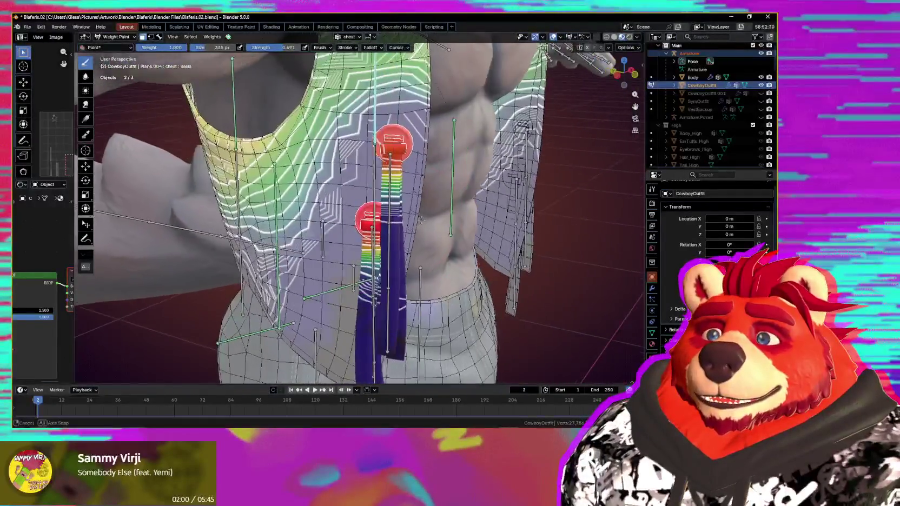
middle_click_drag(421, 219, 390, 162)
left_click_drag(394, 142, 378, 172)
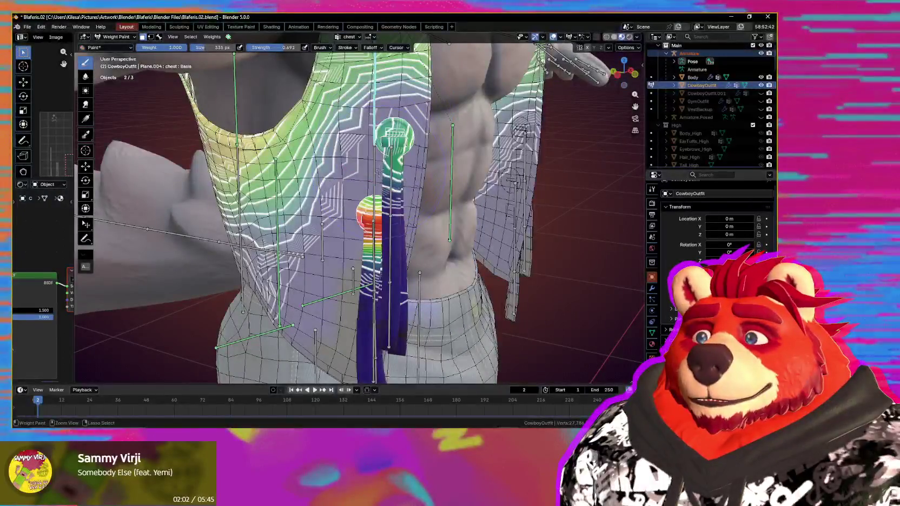
left_click_drag(376, 233, 385, 262)
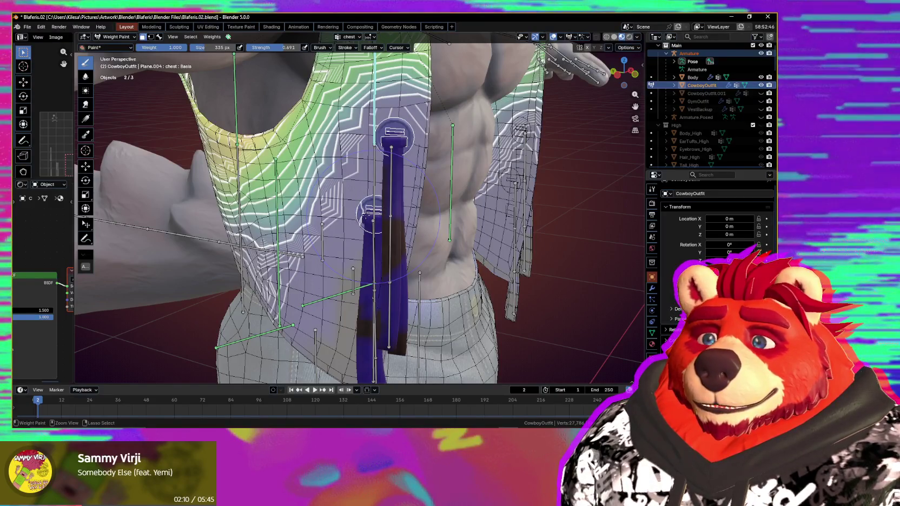
middle_click_drag(373, 216, 430, 211)
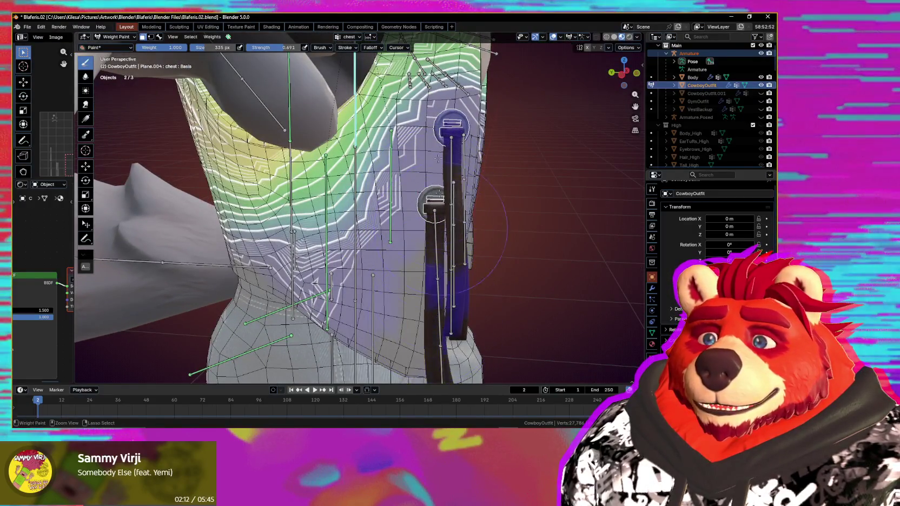
mouse_move(452, 335)
middle_mouse_down()
mouse_move(428, 270)
mouse_move(409, 265)
mouse_move(389, 227)
middle_mouse_up()
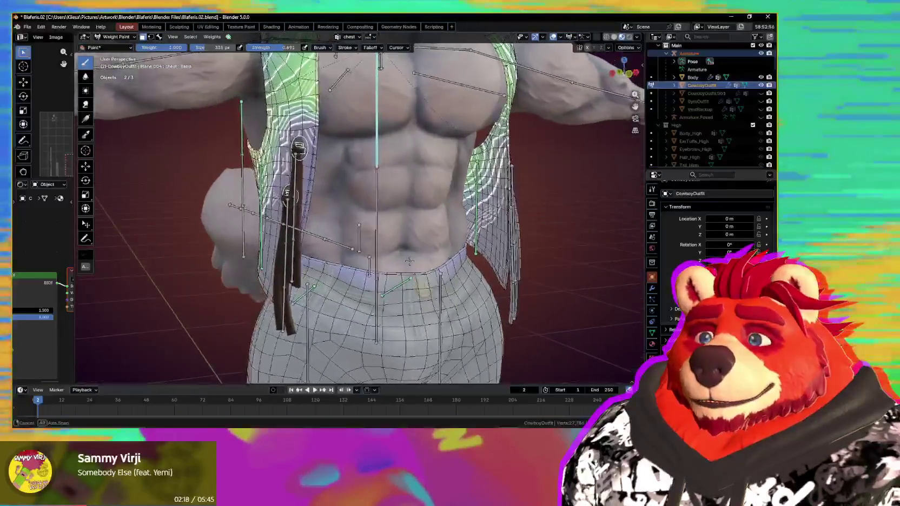
- Mask the hanging strap's faces and paint out the spine weight at the strap's top
left_click(376, 179, "ctrl")
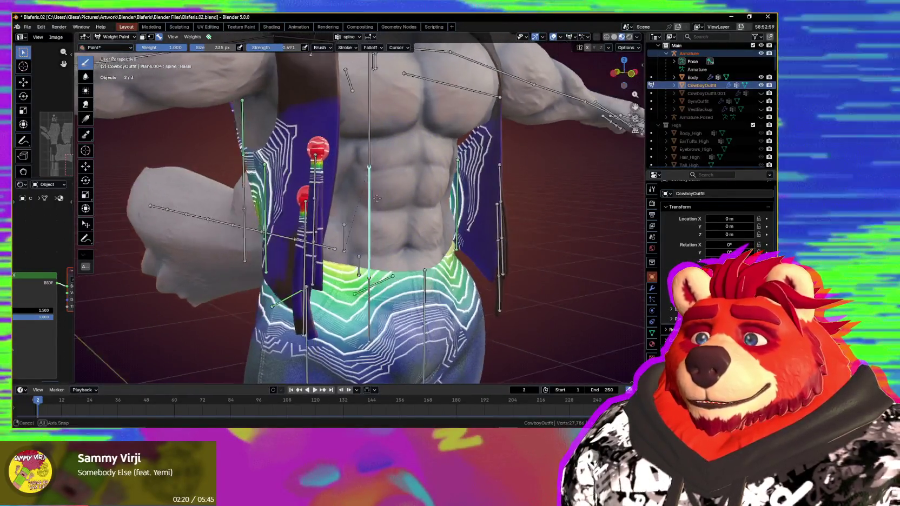
middle_click_drag(376, 179, 388, 201)
key("m")
middle_click_drag(335, 190, 346, 171)
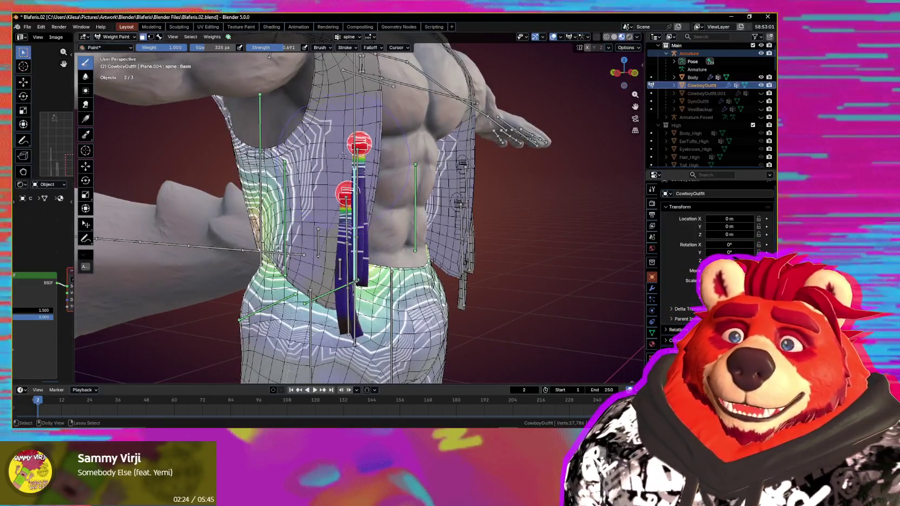
key("l")
key("alt+a")
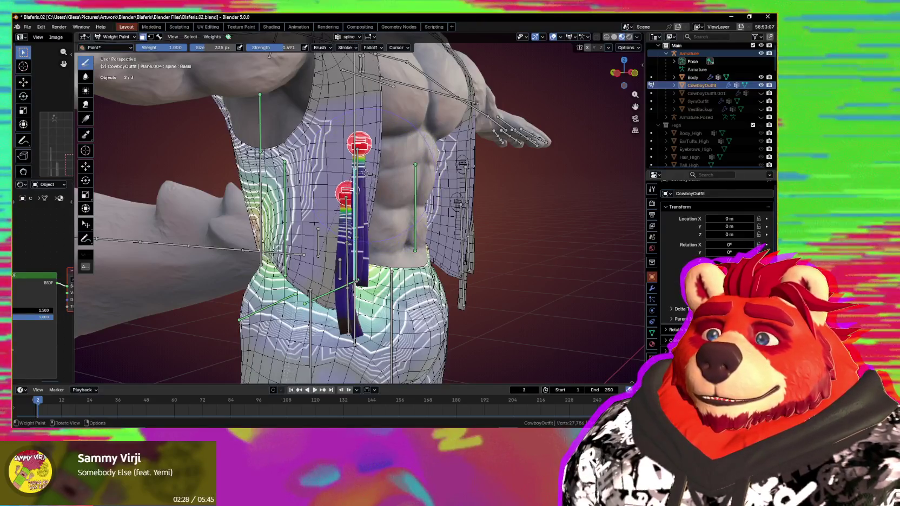
left_click_drag(359, 177, 347, 179, "ctrl")
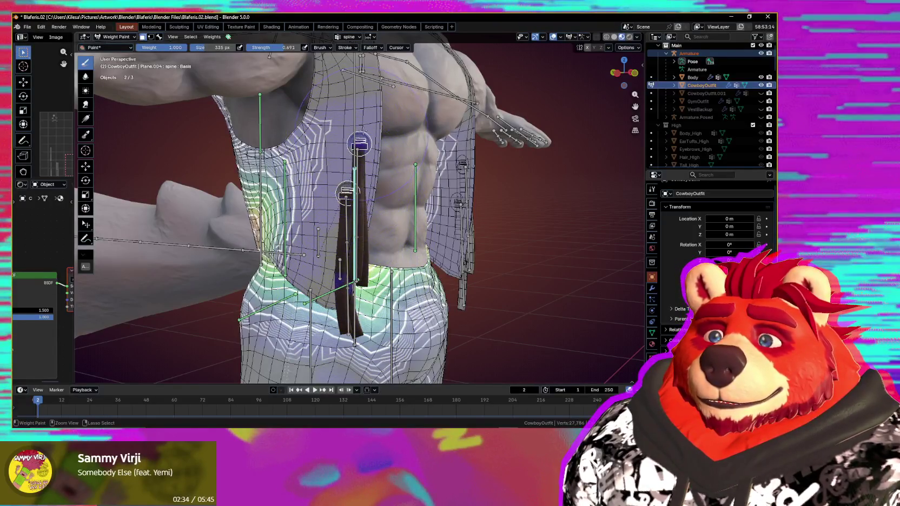
middle_click_drag(362, 233, 379, 303)
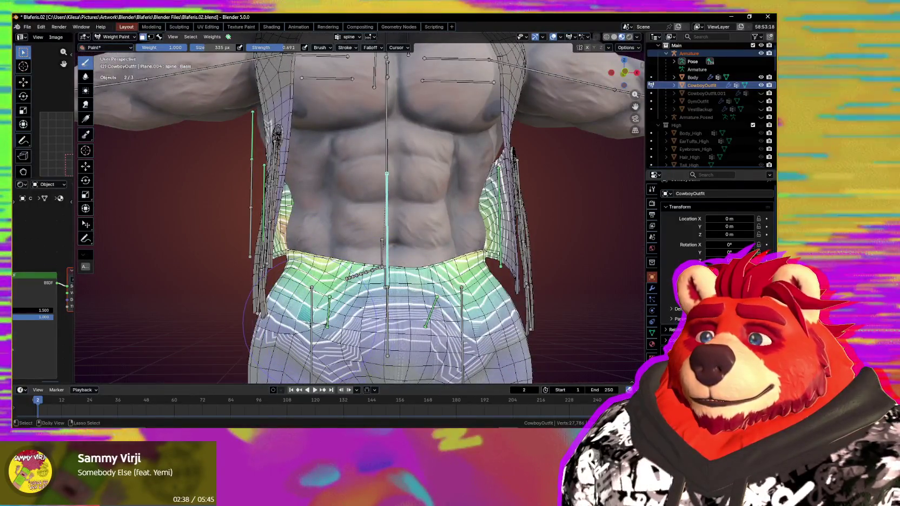
key("m")
- Inspect the vest waist and spine group weights around the hip and vest
mouse_move(311, 302)
middle_mouse_down()
mouse_move(445, 295)
mouse_move(355, 292)
middle_mouse_up()
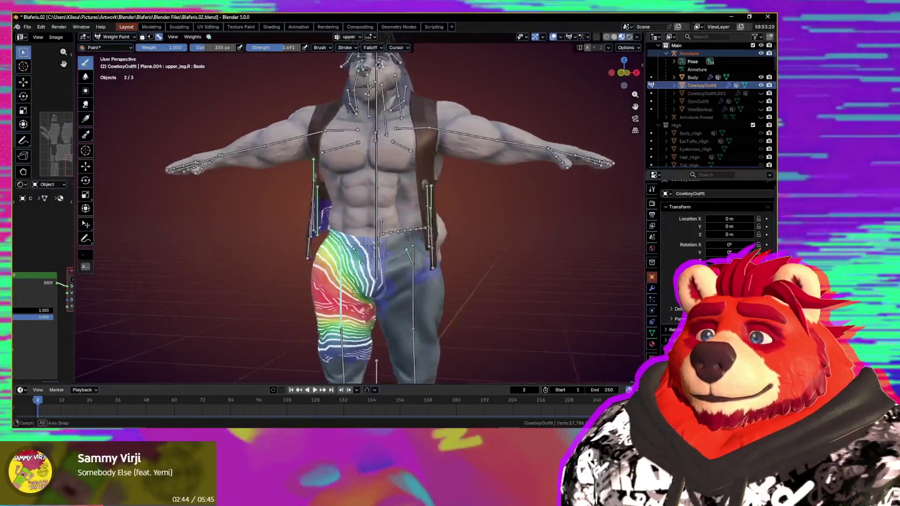
mouse_move(354, 292)
middle_mouse_down()
mouse_move(337, 245)
mouse_move(255, 246)
mouse_move(308, 215)
middle_mouse_up()
scroll(337, 245, "up", 3)
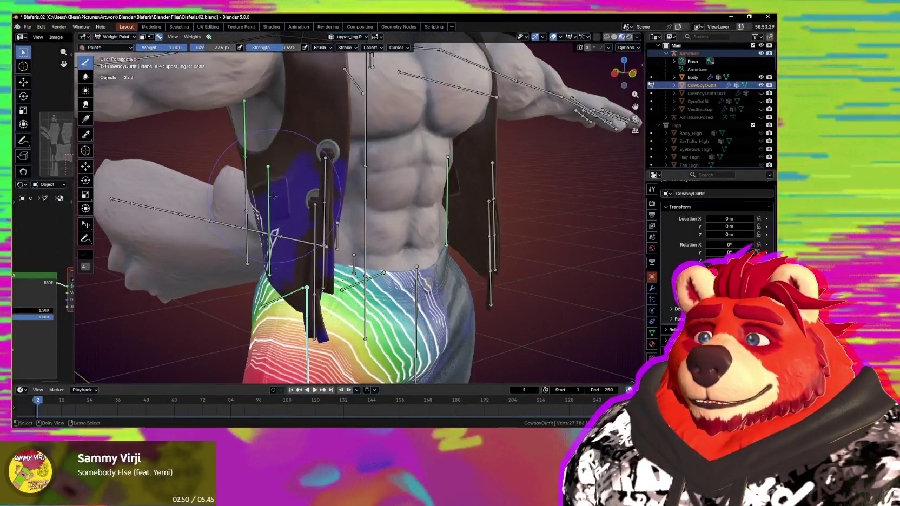
left_click(273, 196, "ctrl")
mouse_move(350, 213)
middle_mouse_down()
mouse_move(358, 215)
mouse_move(350, 218)
middle_mouse_up()
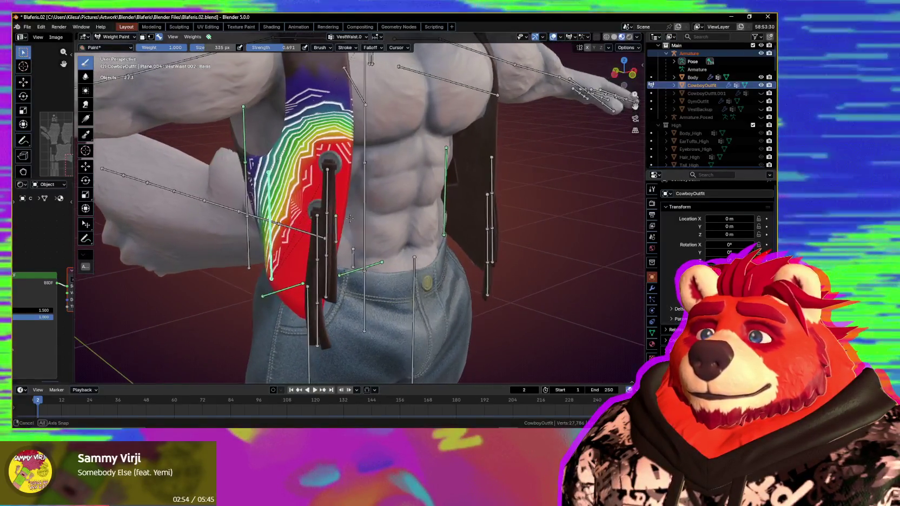
left_click(365, 149, "ctrl")
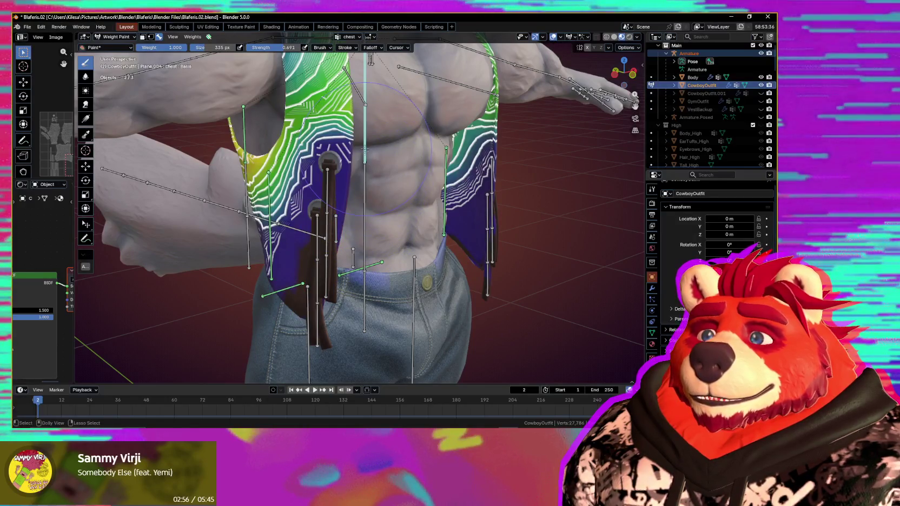
left_click(366, 187, "ctrl")
- Check the hips, VestStrap1.002 and VestStrap2.001 weights, then show VestWaist.002 with face masking on
left_click(365, 268, "ctrl")
left_click(368, 281, "ctrl")
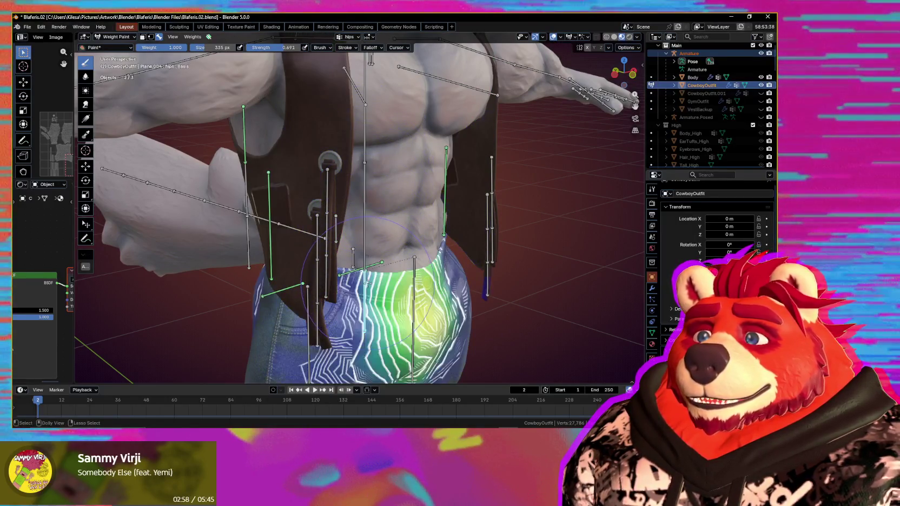
left_click(327, 206, "ctrl")
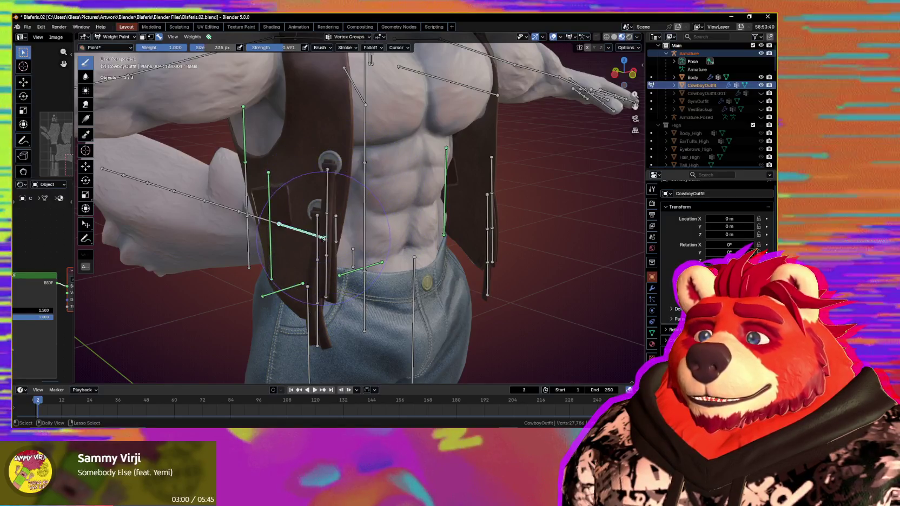
left_click(316, 261, "ctrl")
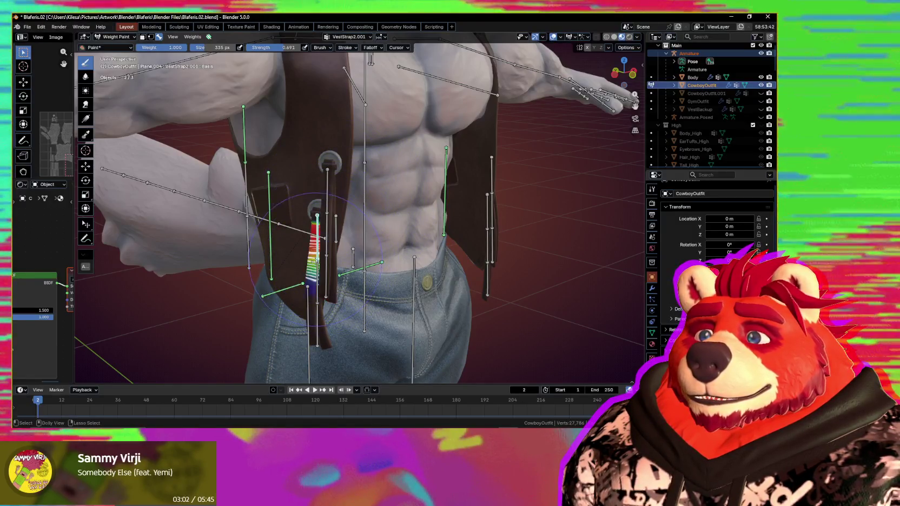
left_click(268, 203, "ctrl")
middle_click_drag(312, 221, 349, 204)
scroll(319, 210, "up", 3)
key("m")
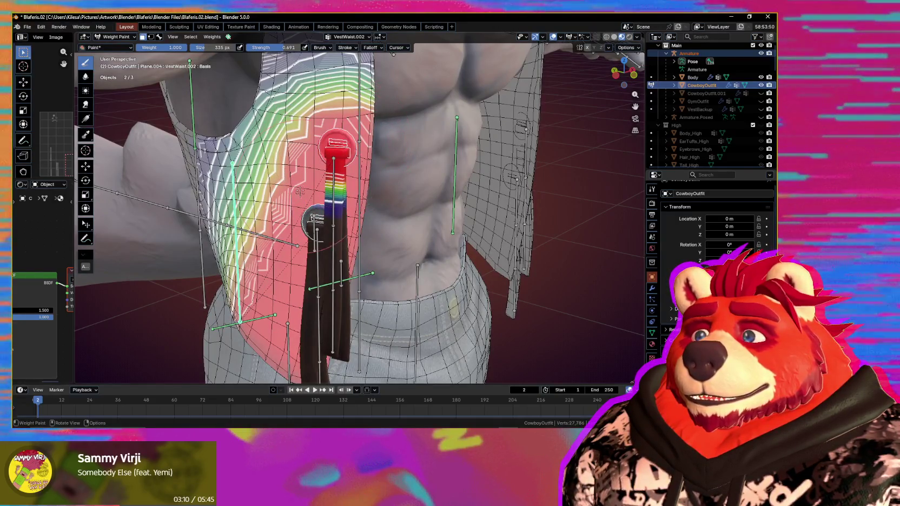
- Hide the strap faces and paint extra VestWaist.002 weight on the side panel below the buckle
mouse_move(315, 222)
middle_mouse_down()
mouse_move(400, 193)
mouse_move(357, 197)
mouse_move(362, 203)
middle_mouse_up()
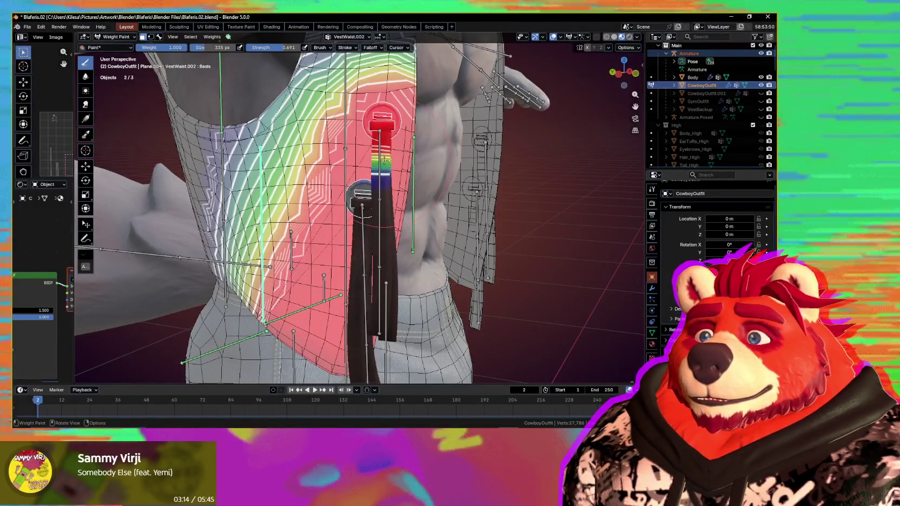
key("h")
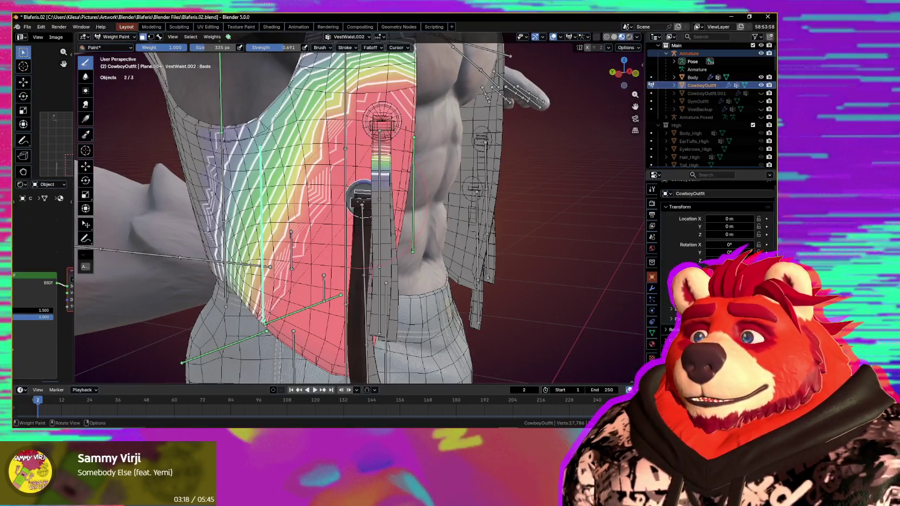
mouse_move(362, 203)
middle_mouse_down()
mouse_move(453, 205)
mouse_move(433, 221)
mouse_move(391, 233)
middle_mouse_up()
scroll(433, 221, "up", 2)
mouse_move(405, 243)
left_mouse_down()
mouse_move(421, 256)
mouse_move(382, 292)
mouse_move(403, 313)
left_mouse_up()
mouse_move(412, 184)
middle_mouse_down()
mouse_move(365, 351)
mouse_move(383, 185)
middle_mouse_up()
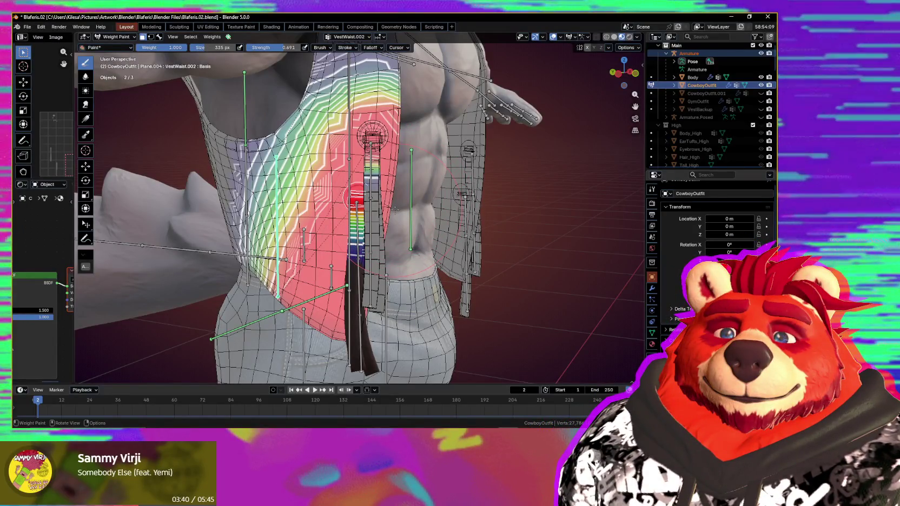
middle_click_drag(392, 217, 325, 227)
mouse_move(368, 187)
middle_mouse_down()
mouse_move(401, 184)
mouse_move(297, 166)
mouse_move(398, 171)
middle_mouse_up()
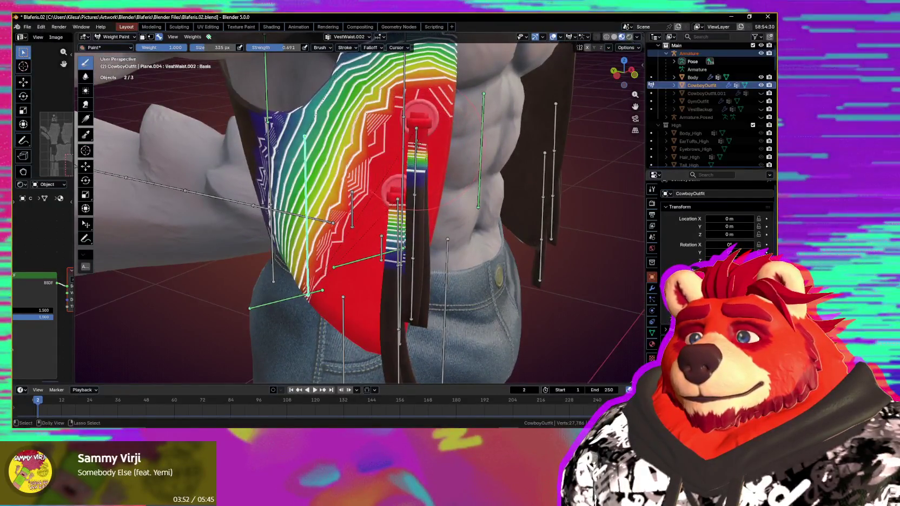
- Check the VestStrap1.001, chest and lower_arm.R weights on the vest
left_click(416, 144, "ctrl")
left_click(406, 100, "ctrl")
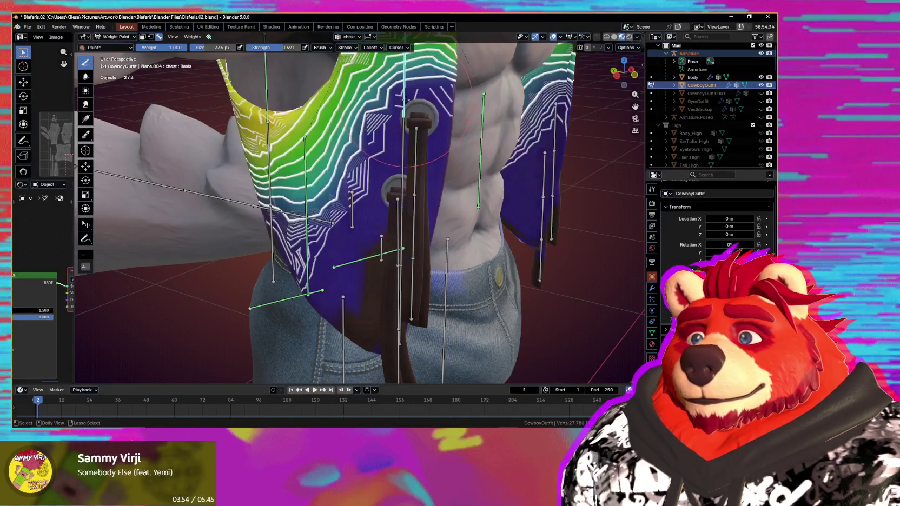
middle_click_drag(402, 145, 385, 130)
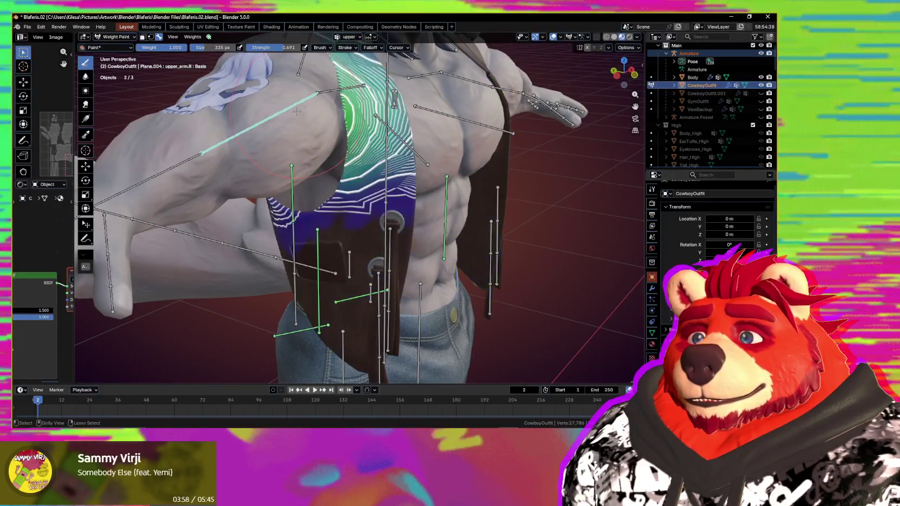
left_click(188, 160, "ctrl")
mouse_move(326, 190)
middle_mouse_down()
mouse_move(334, 213)
mouse_move(479, 218)
middle_mouse_up()
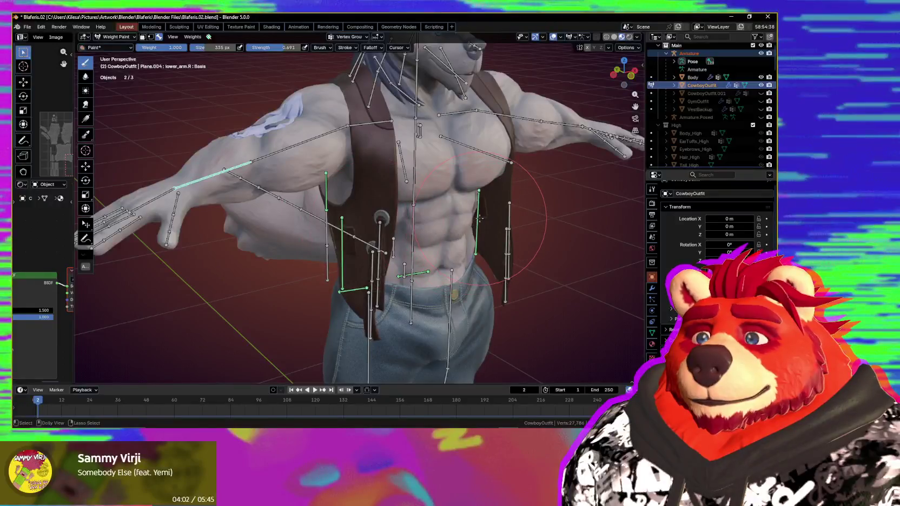
scroll(453, 223, "up", 1)
scroll(464, 195, "up", 2)
scroll(475, 167, "up", 1)
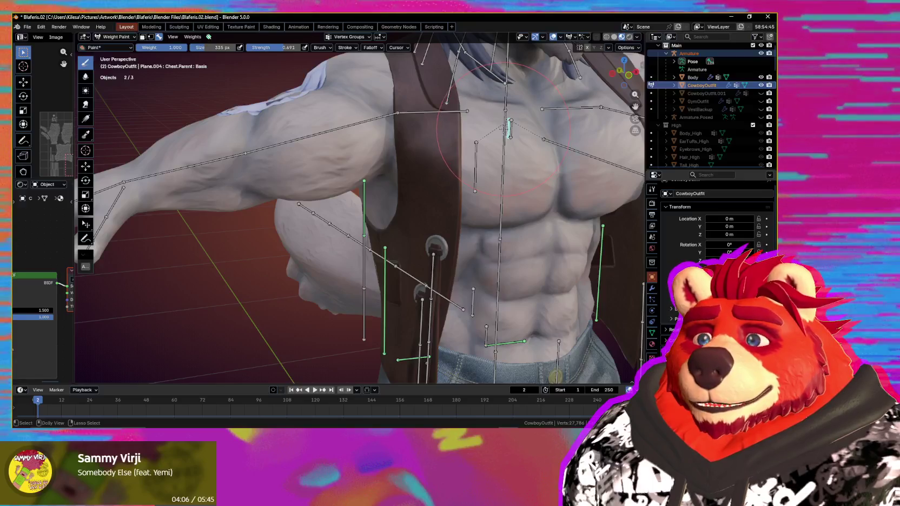
- Select the shoulder bone and give it a new rotation
left_click(433, 111, "ctrl")
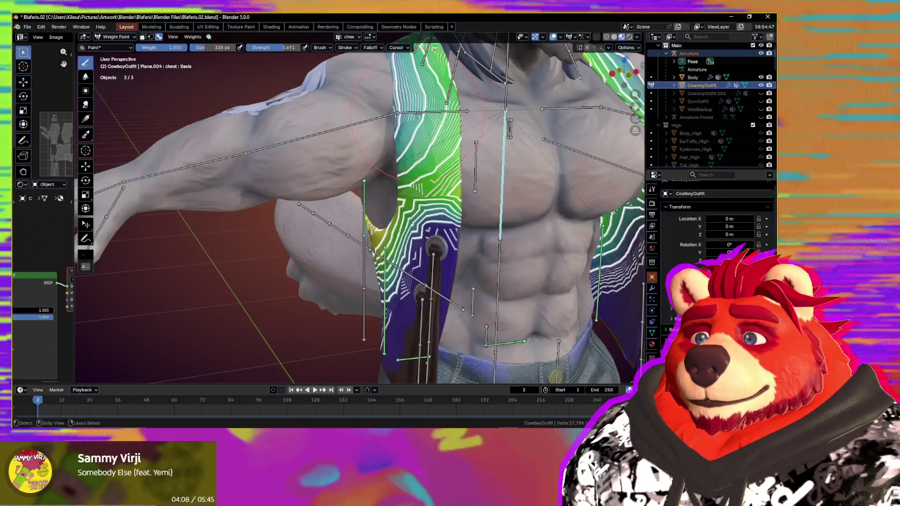
mouse_move(433, 112)
middle_mouse_down()
mouse_move(391, 99)
mouse_move(433, 162)
middle_mouse_up()
scroll(433, 162, "down", 3)
key("r")
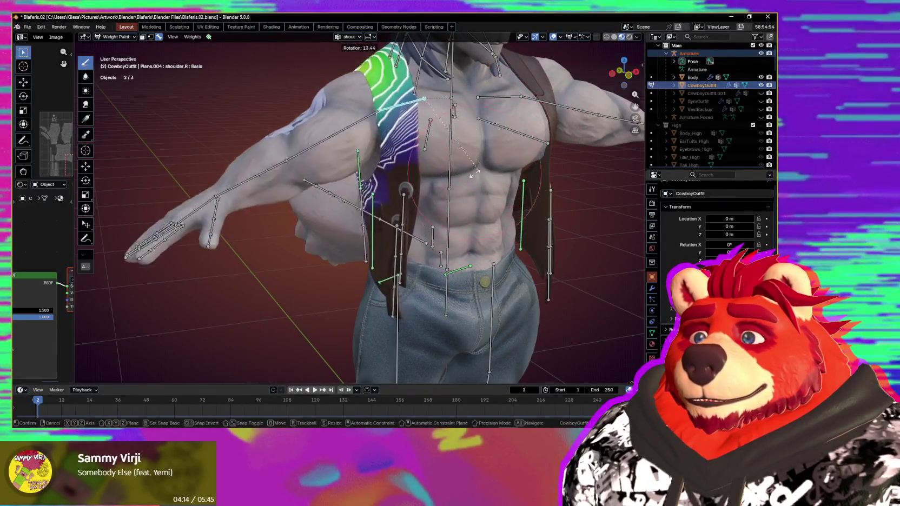
left_click(368, 149)
- Swing the upper arm down to test the vest deformation, then cancel the rotation
middle_click_drag(487, 162, 503, 130)
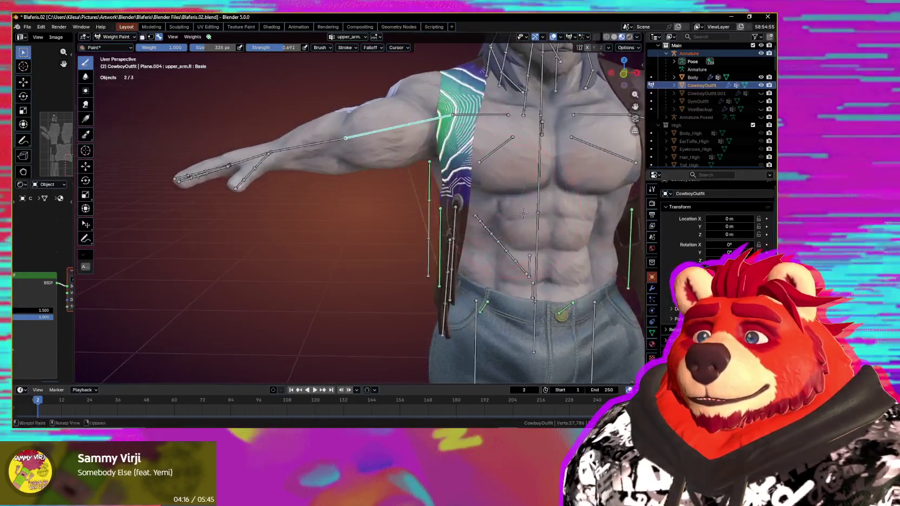
key("r")
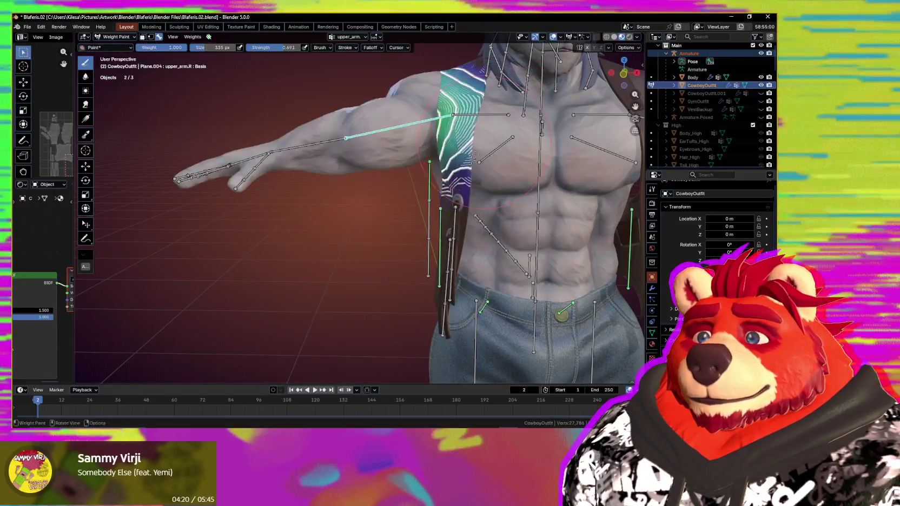
key("Escape")
mouse_move(491, 121)
middle_mouse_down()
mouse_move(421, 240)
mouse_move(382, 224)
middle_mouse_up()
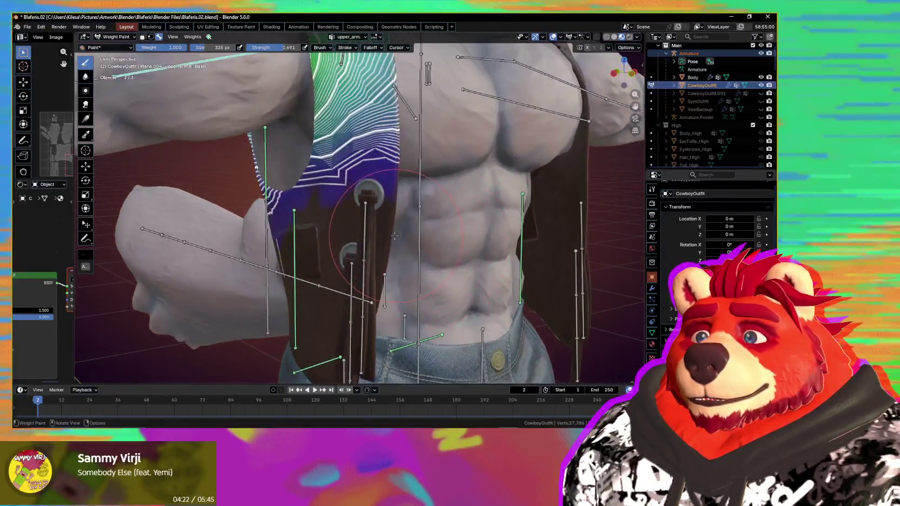
scroll(419, 192, "down", 3)
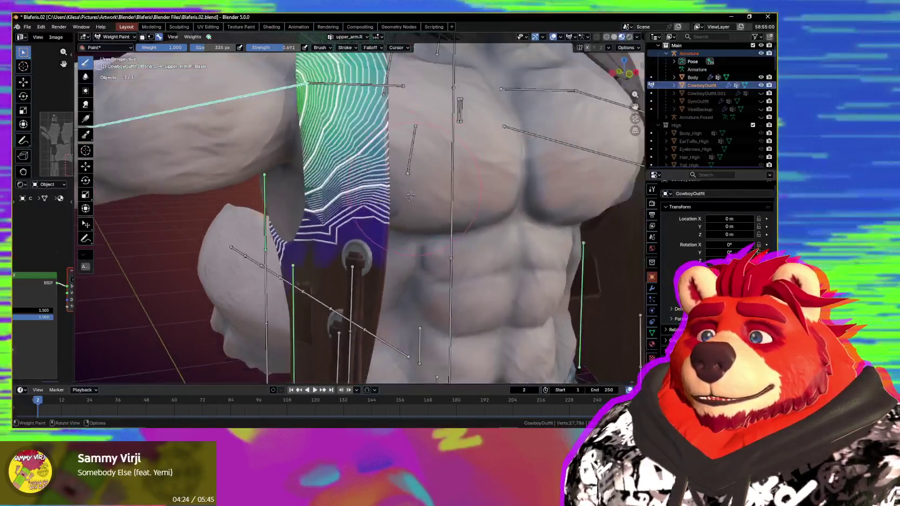
middle_click_drag(419, 192, 313, 252)
scroll(354, 193, "up", 1)
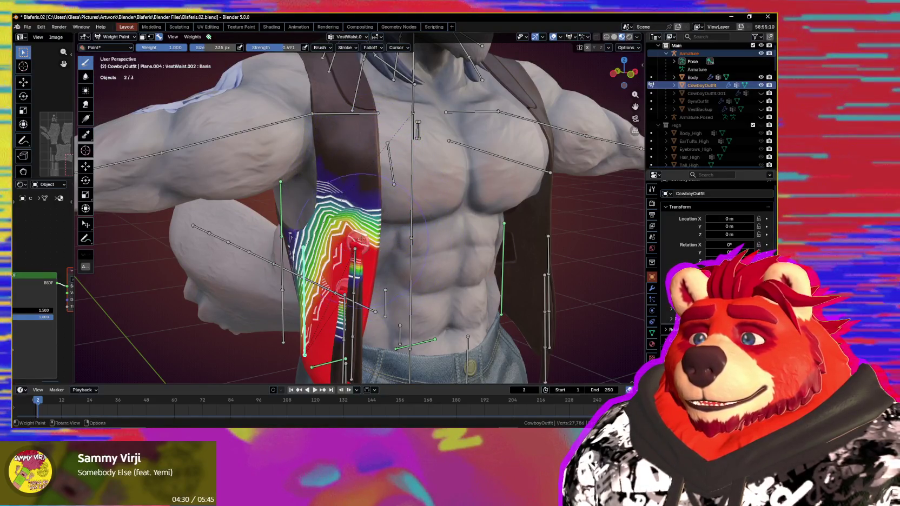
- Reduce the VestWaist.002 weight on the strap's upper part
middle_click_drag(361, 238, 377, 234)
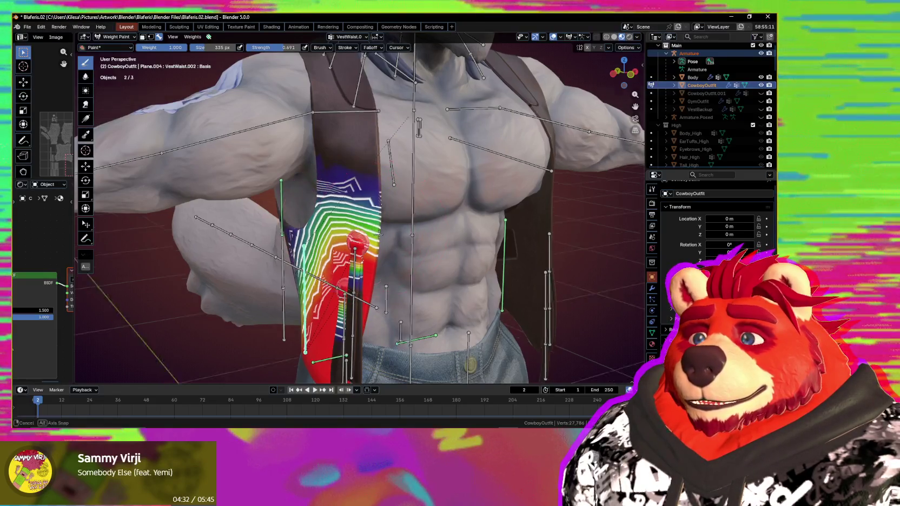
scroll(392, 259, "up", 2)
left_click_drag(406, 248, 390, 241)
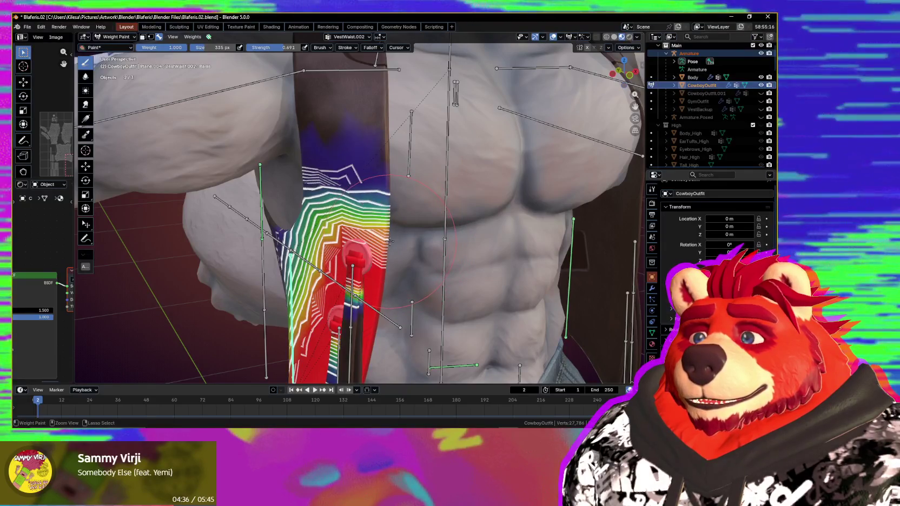
key("m")
mouse_move(427, 230)
middle_mouse_down()
mouse_move(356, 204)
mouse_move(369, 225)
middle_mouse_up()
key("m")
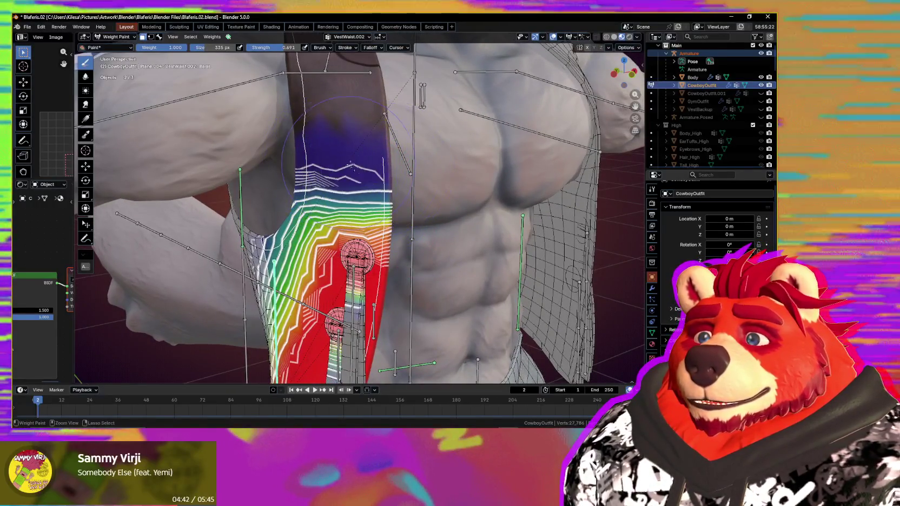
- Switch to bone selection and rotate the upper arm back to horizontal
middle_click_drag(368, 189, 423, 216)
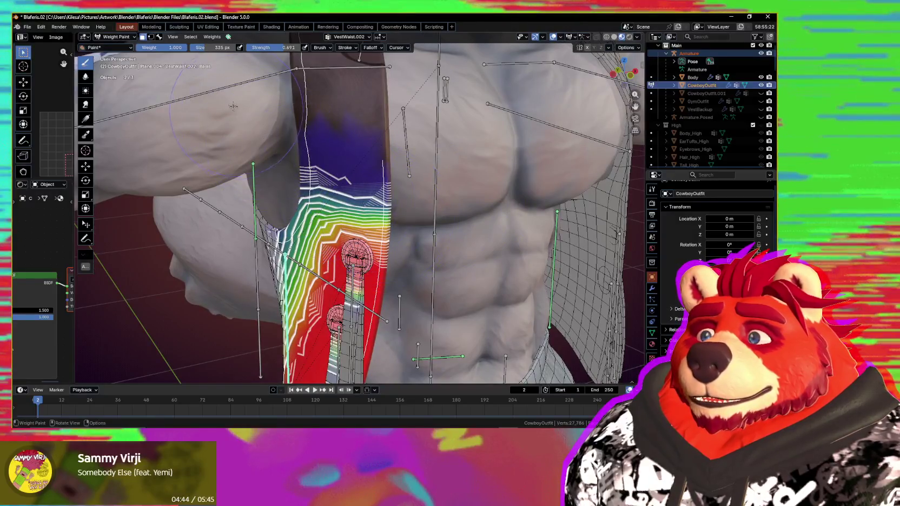
key("3")
key("r")
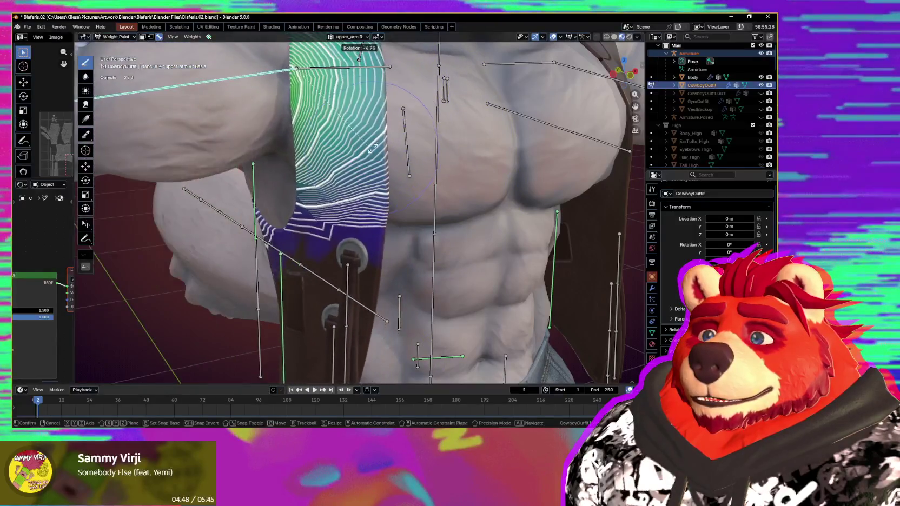
middle_click_drag(386, 73, 473, 68, "alt")
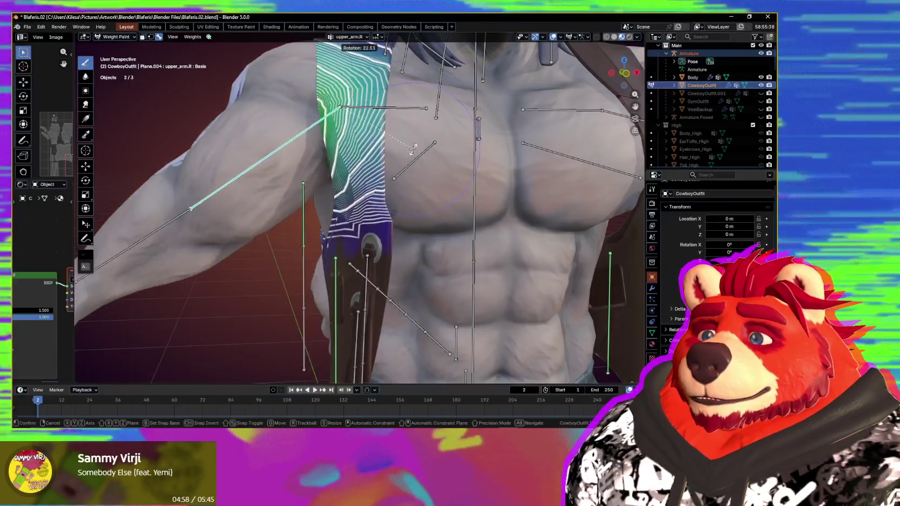
left_click(393, 201)
middle_click_drag(394, 202, 404, 199)
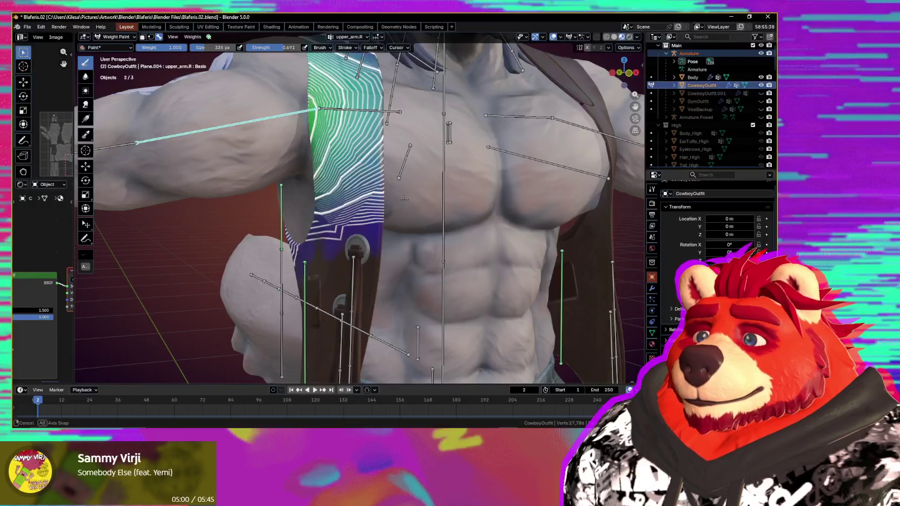
middle_click_drag(302, 270, 355, 258)
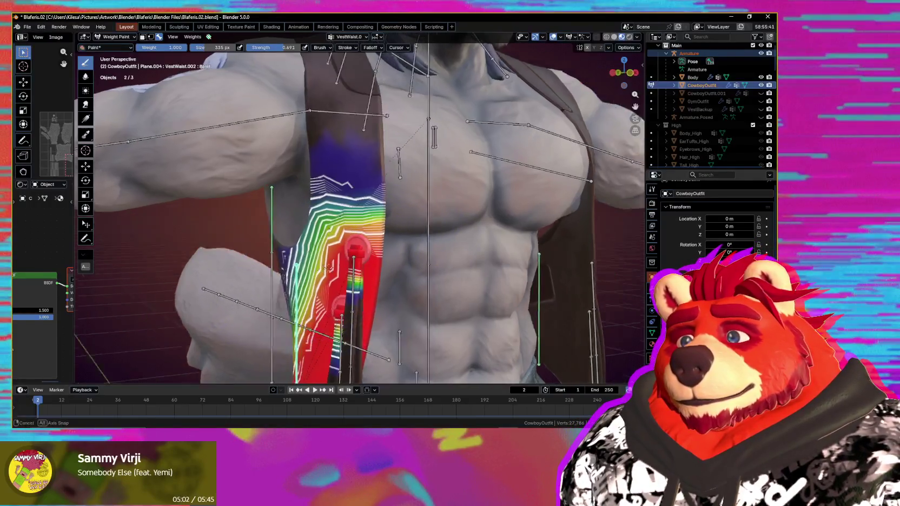
middle_click_drag(363, 212, 365, 154)
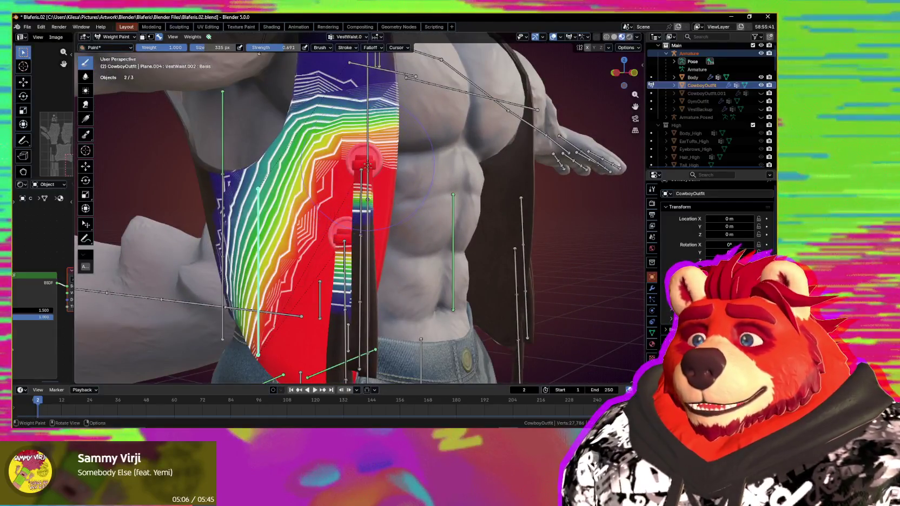
middle_click_drag(352, 184, 396, 165)
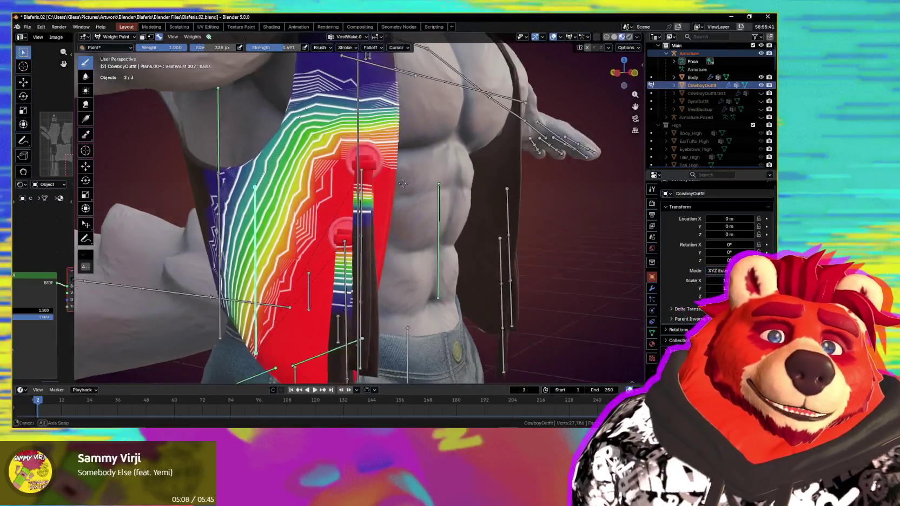
scroll(395, 165, "up", 1)
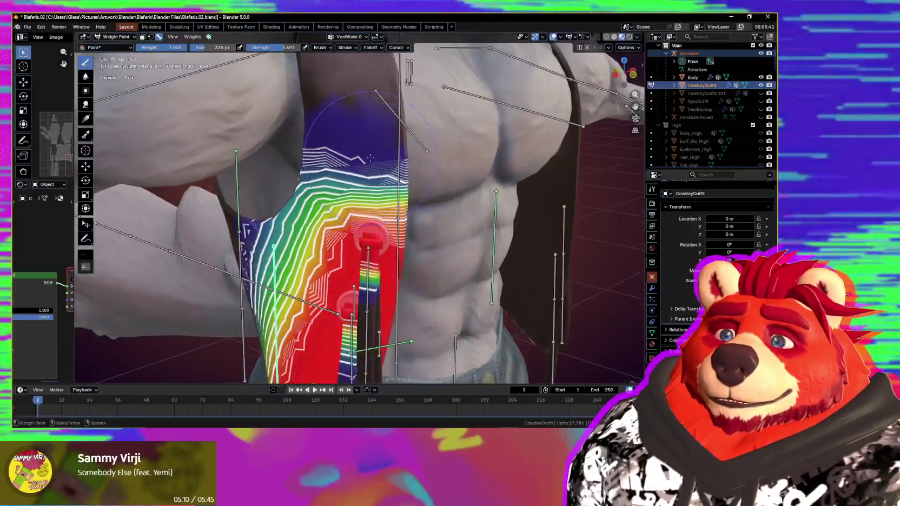
scroll(386, 150, "up", 1)
scroll(377, 135, "up", 1)
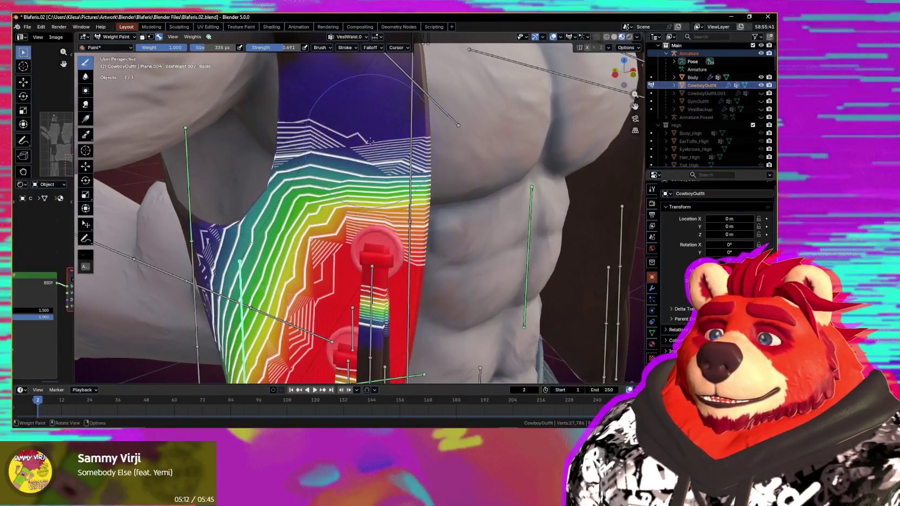
- Lower the weight near the upper chest with face masking, then test-rotate upper_arm.R and cancel
key("m")
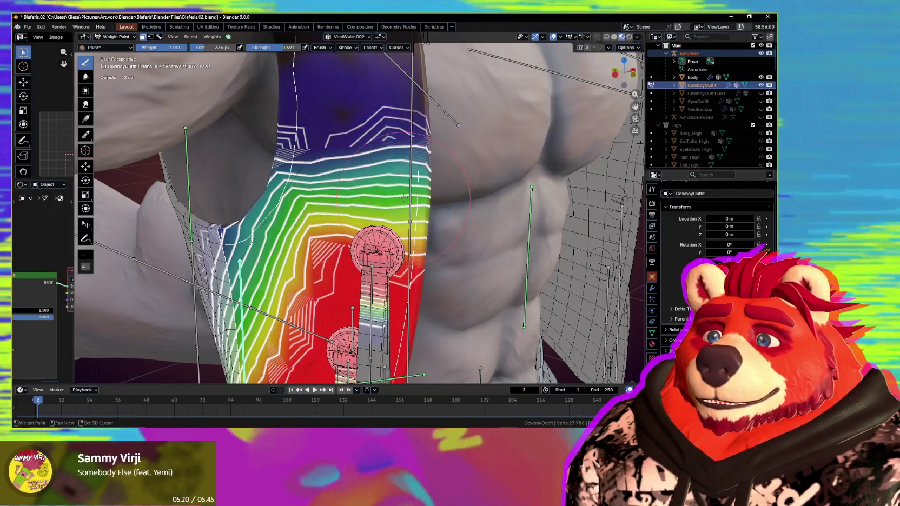
left_click_drag(379, 127, 409, 130, "ctrl")
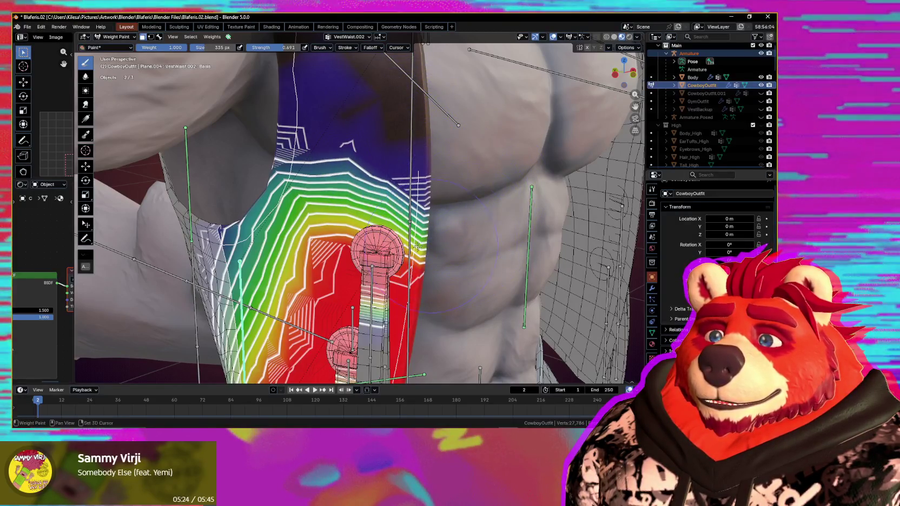
mouse_move(318, 150)
middle_mouse_down()
mouse_move(234, 88)
mouse_move(271, 135)
middle_mouse_up()
left_click(249, 126)
key("r")
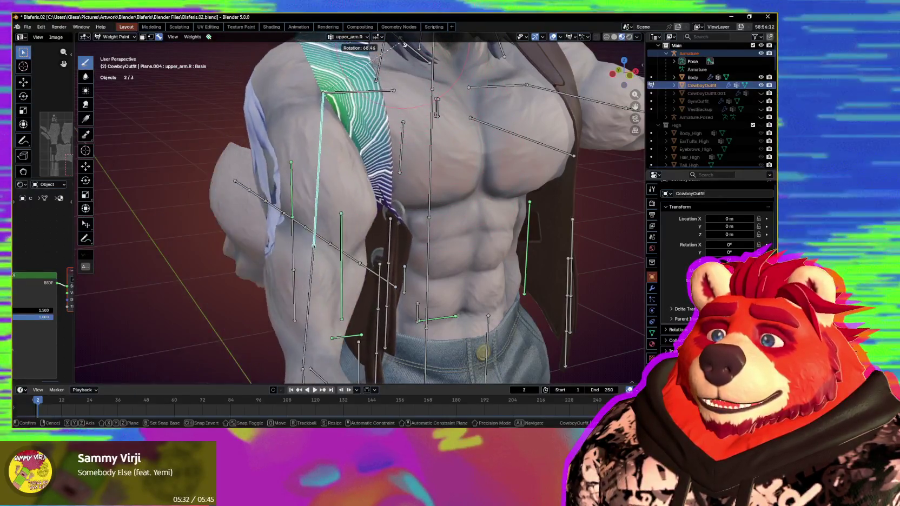
key("Escape")
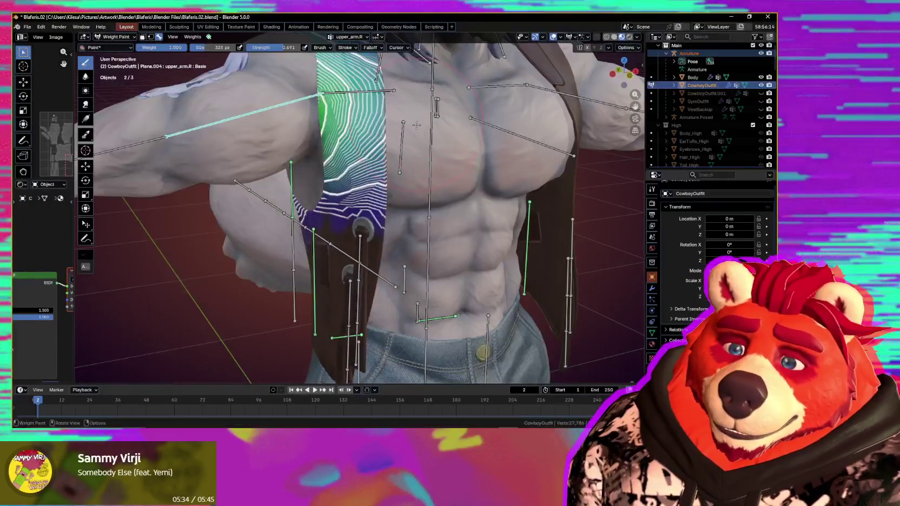
- Leave Weight Paint so the outfit returns to Object Mode
middle_click_drag(403, 136, 399, 156)
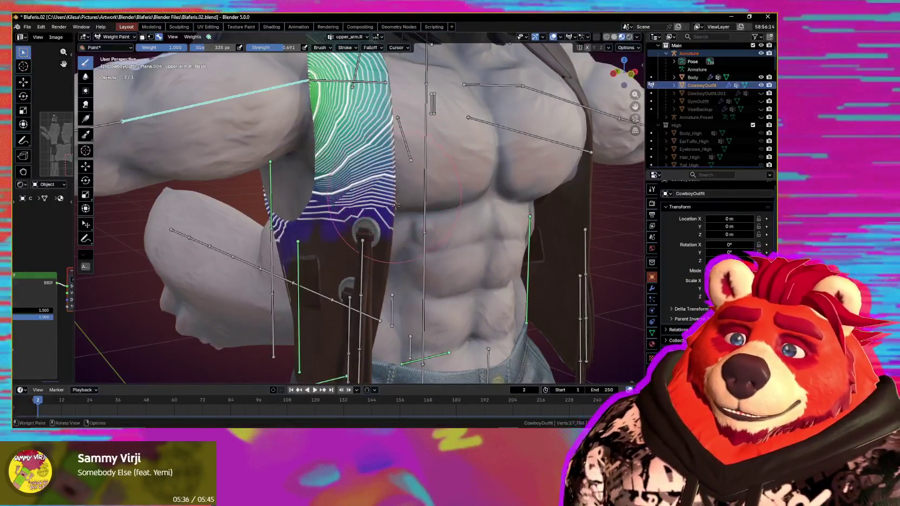
middle_click_drag(396, 204, 420, 223)
key("ctrl+Tab")
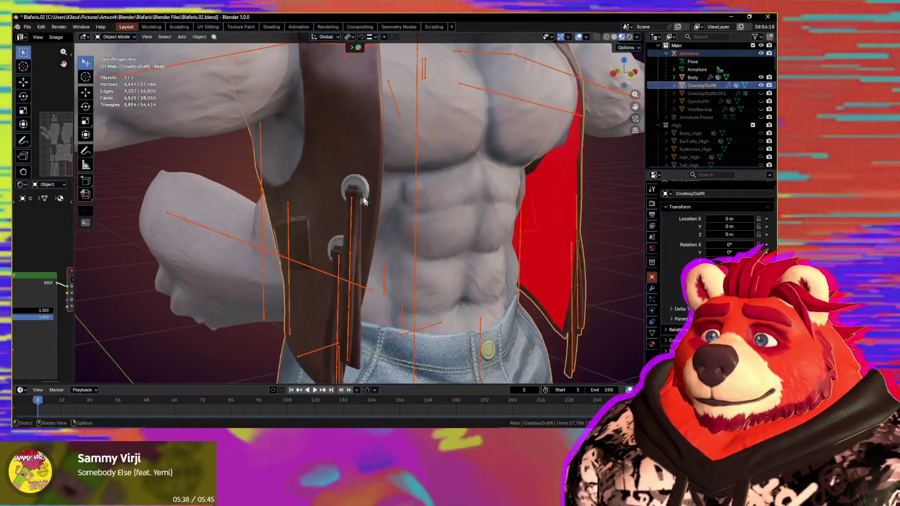
- Switch from the body mesh to editing the CowboyOutfit vest mesh
key("Tab")
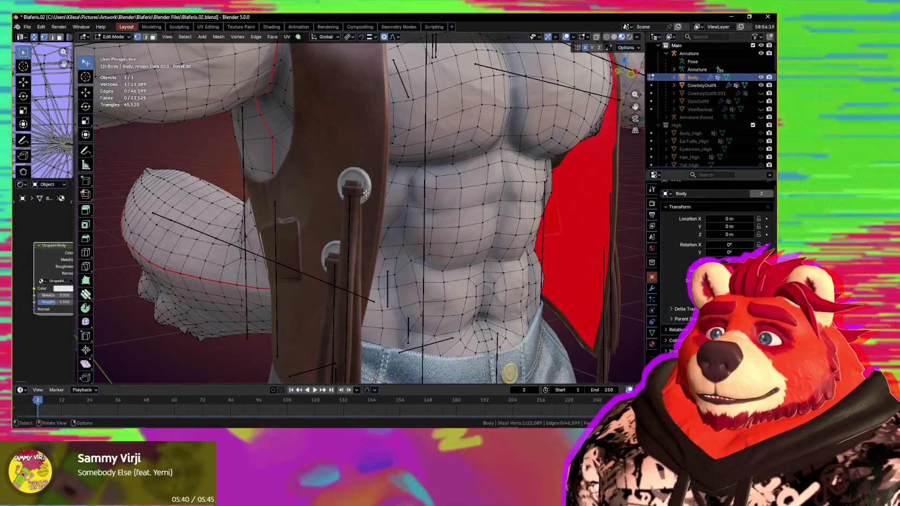
key("Tab")
left_click(368, 190)
key("Tab")
scroll(367, 184, "up", 2)
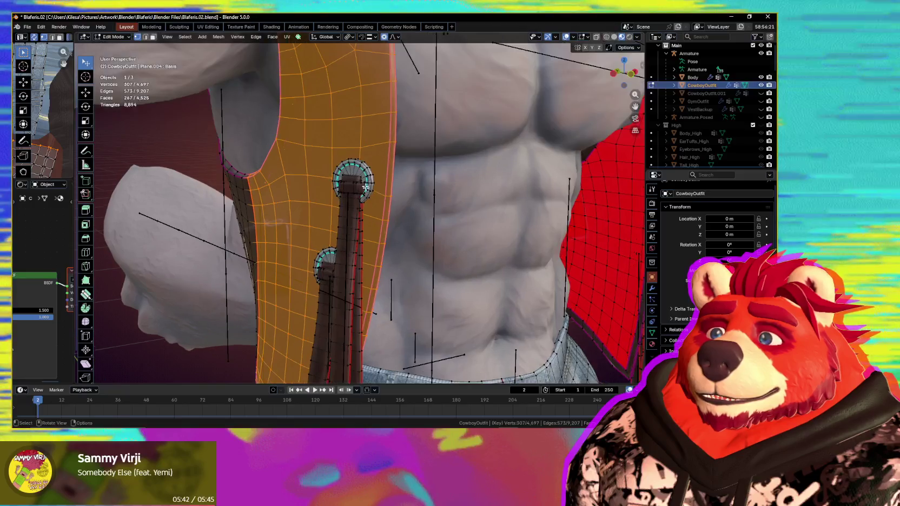
- Select the round ring with its linked strap geometry and nudge it to a new position
left_click(361, 184)
key("l")
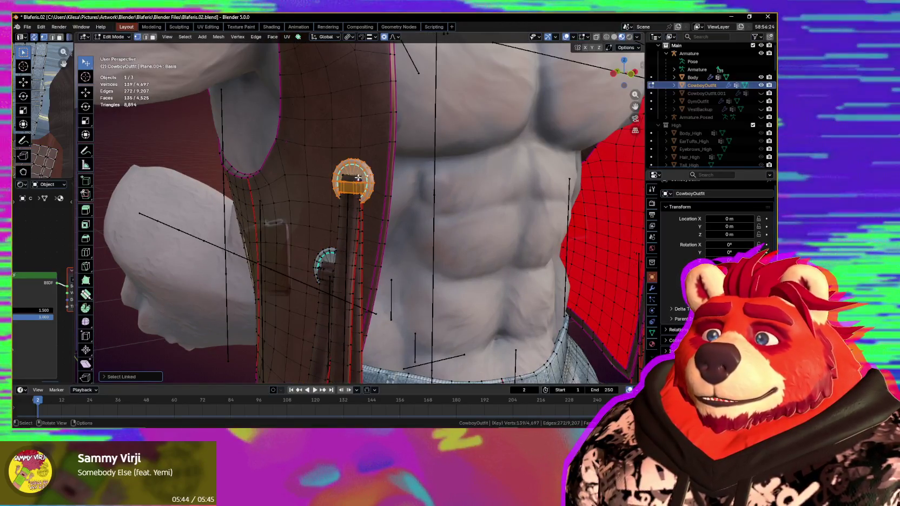
mouse_move(359, 213)
middle_mouse_down()
mouse_move(311, 201)
mouse_move(301, 221)
mouse_move(313, 223)
middle_mouse_up()
key("g")
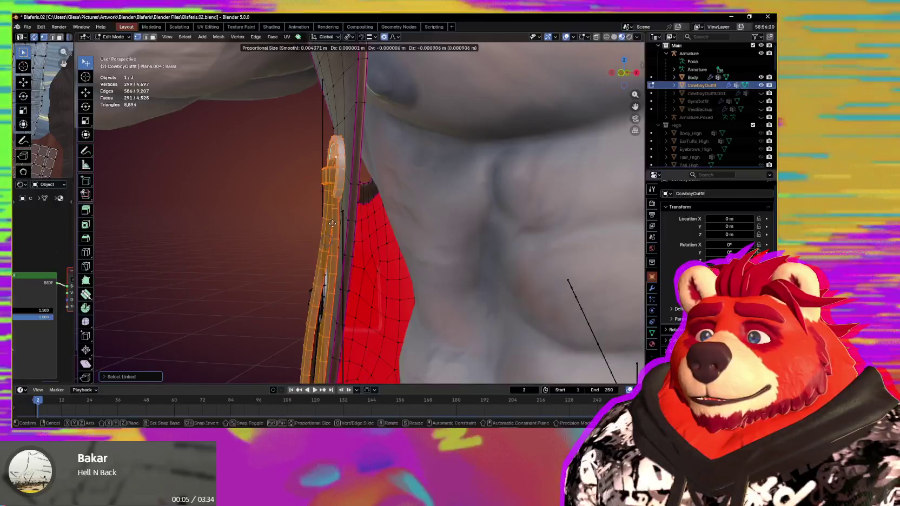
left_click(332, 242)
mouse_move(332, 242)
middle_mouse_down()
mouse_move(406, 241)
mouse_move(347, 253)
mouse_move(372, 239)
middle_mouse_up()
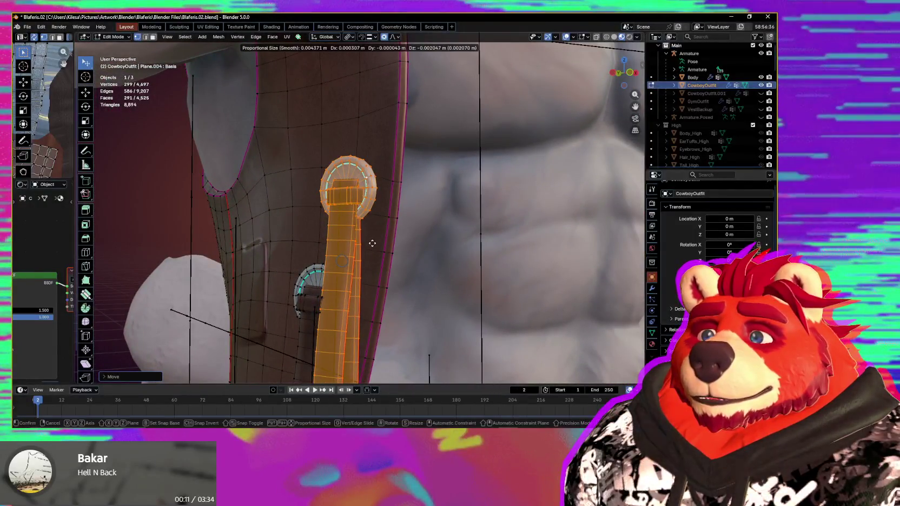
scroll(373, 244, "down", 3)
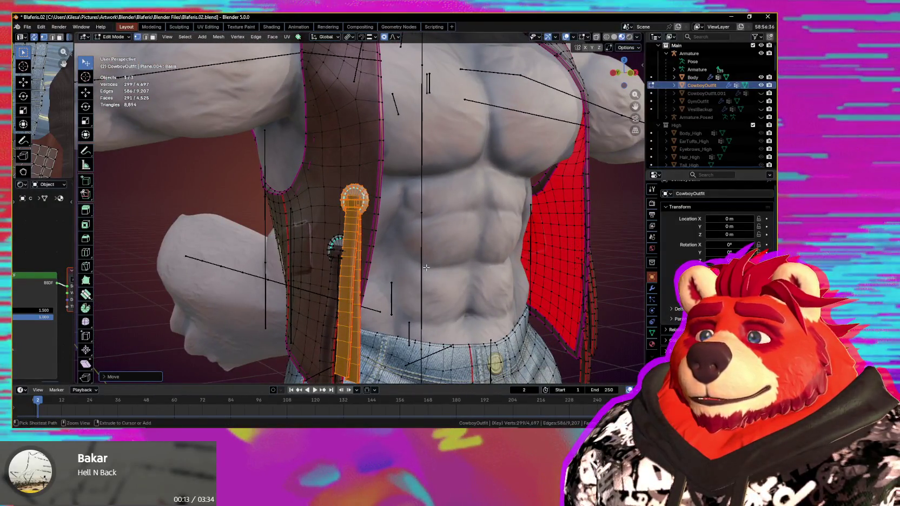
- Return to Object Mode, select the armature plus CowboyOutfit, and re-enter Weight Paint
key("Tab")
left_click(264, 199)
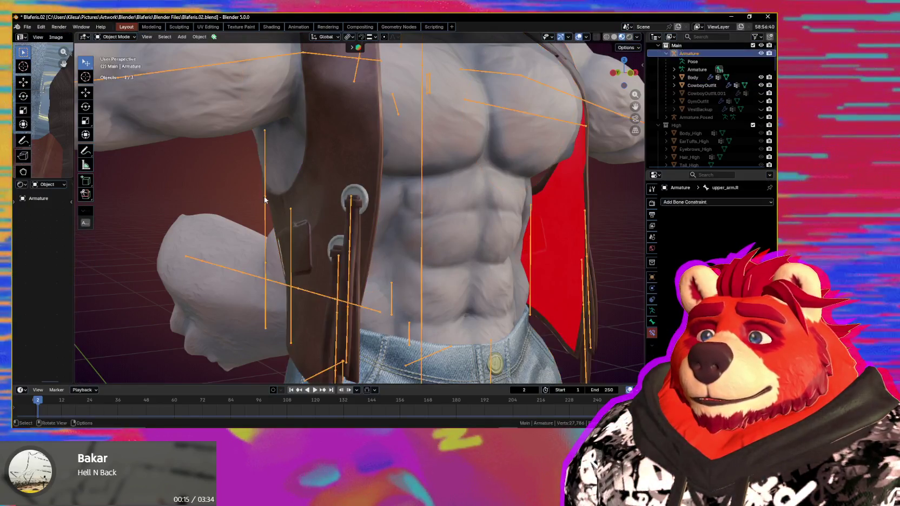
left_click(332, 155, "shift")
key("ctrl+Tab")
mouse_move(332, 154)
middle_mouse_down()
mouse_move(386, 204)
mouse_move(343, 218)
mouse_move(368, 200)
middle_mouse_up()
- Paint full VestWaist.002 weight over the vest's side and front with face masking
left_click(255, 221, "ctrl")
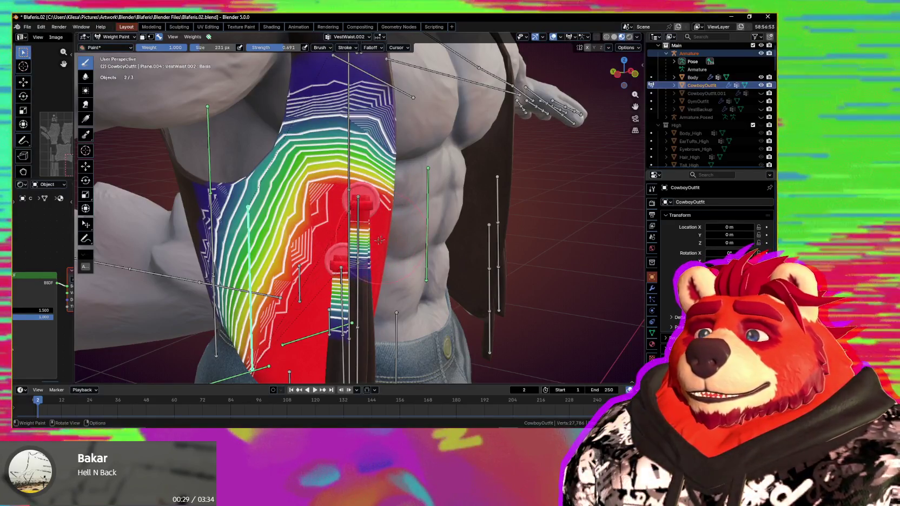
middle_click_drag(380, 240, 374, 205)
key("m")
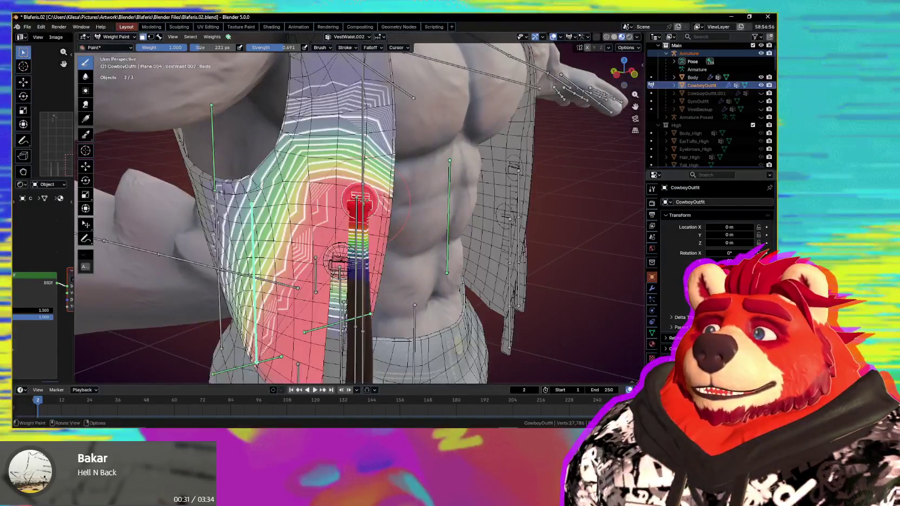
left_click_drag(360, 202, 335, 168)
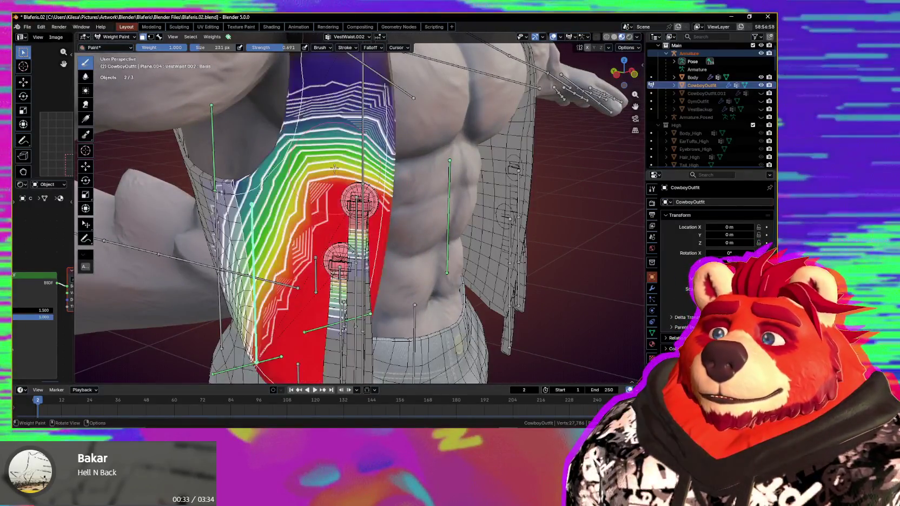
- Test-rotate the right upper arm downward, then cancel and undo
mouse_move(360, 176)
middle_mouse_down()
mouse_move(371, 134)
mouse_move(231, 113)
middle_mouse_up()
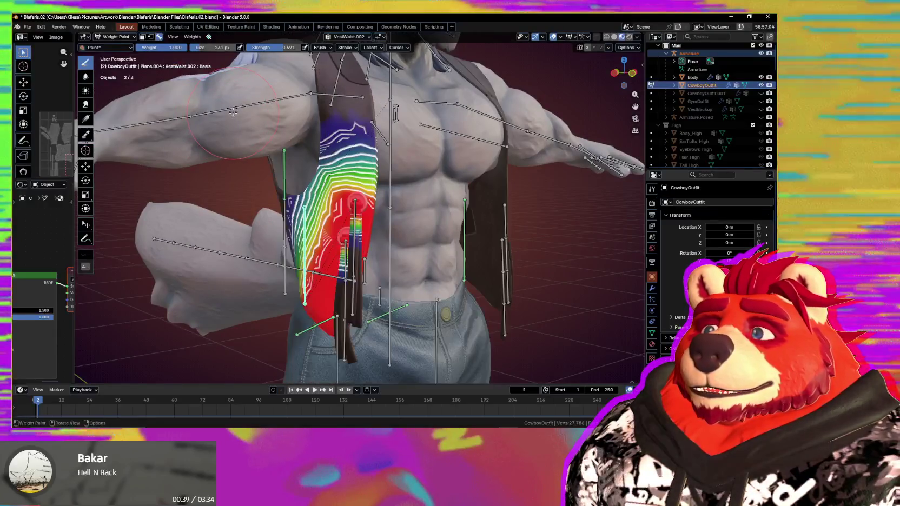
left_click(231, 113, "ctrl")
scroll(231, 113, "up", 3)
key("r")
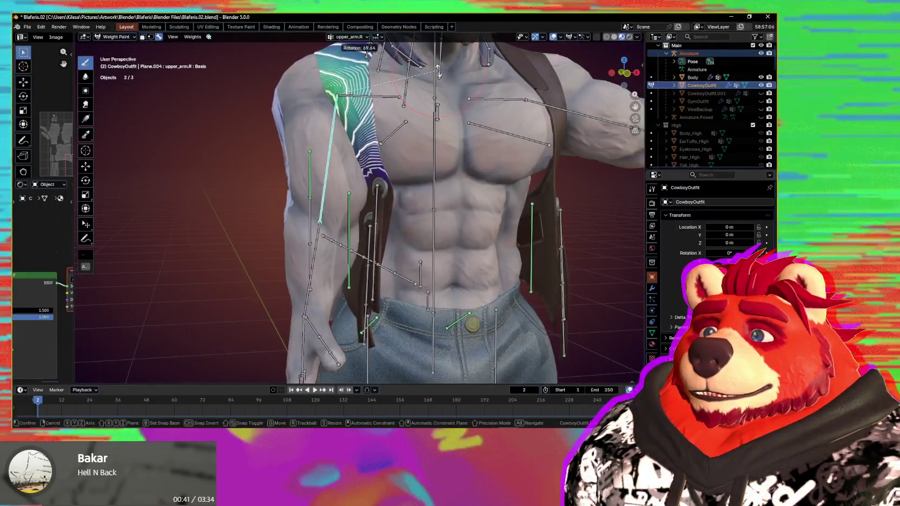
key("Escape")
key("ctrl+z")
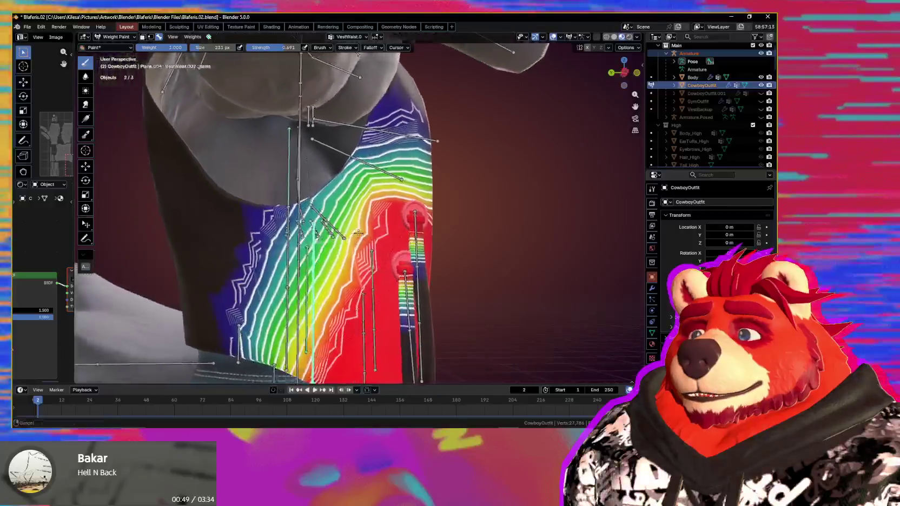
- Smooth the VestWaist.002 gradient down the vest and near its upper-left edge
middle_click_drag(442, 64, 296, 185)
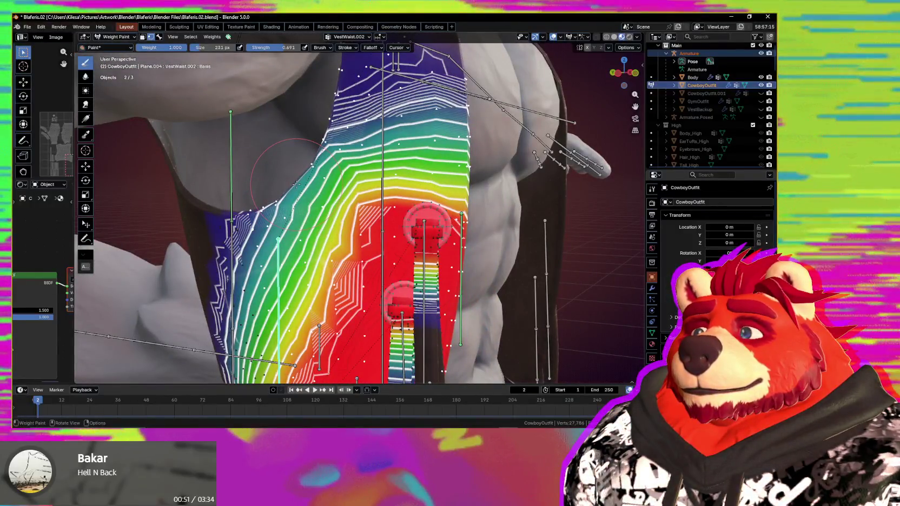
key("m")
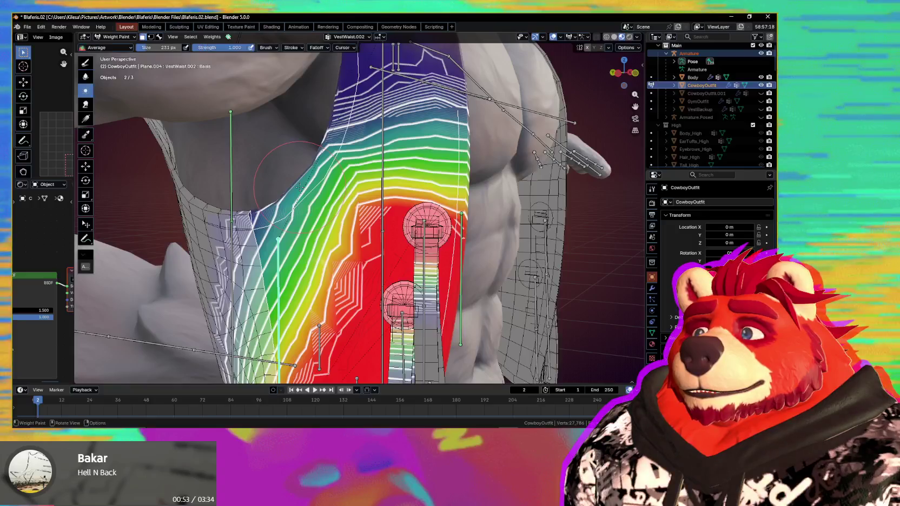
left_click_drag(330, 174, 241, 238)
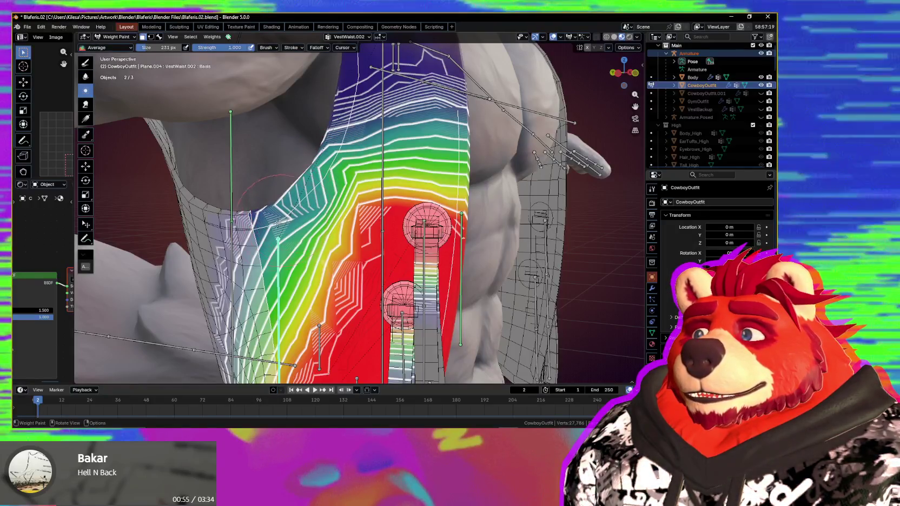
middle_click_drag(239, 242, 284, 201)
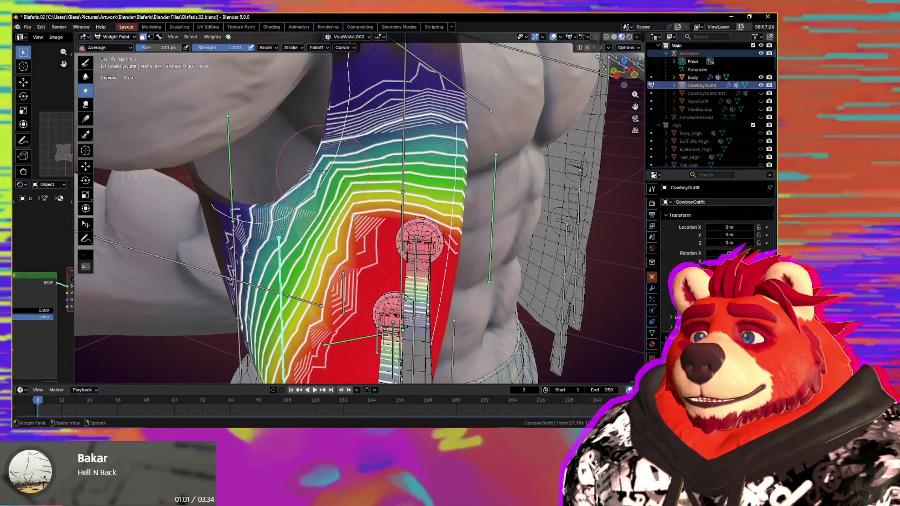
left_click_drag(272, 225, 252, 230)
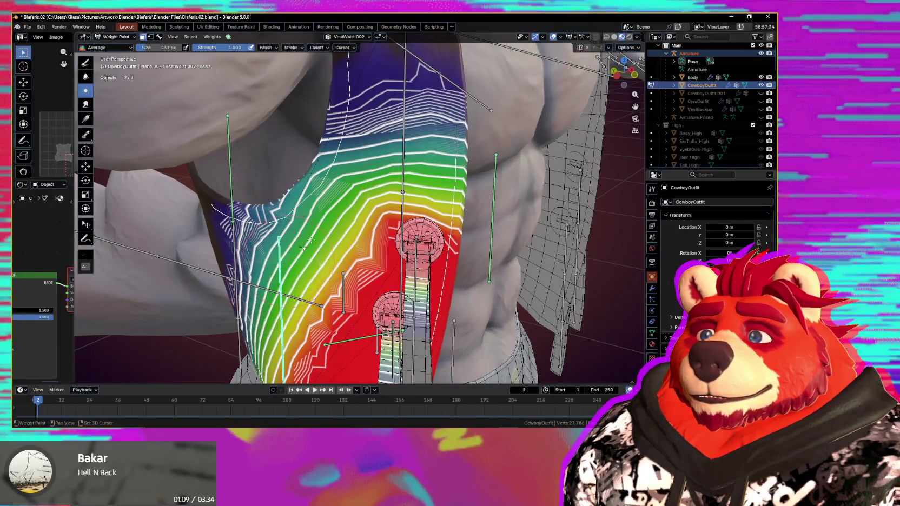
mouse_move(352, 188)
middle_mouse_down()
mouse_move(323, 188)
mouse_move(281, 157)
middle_mouse_up()
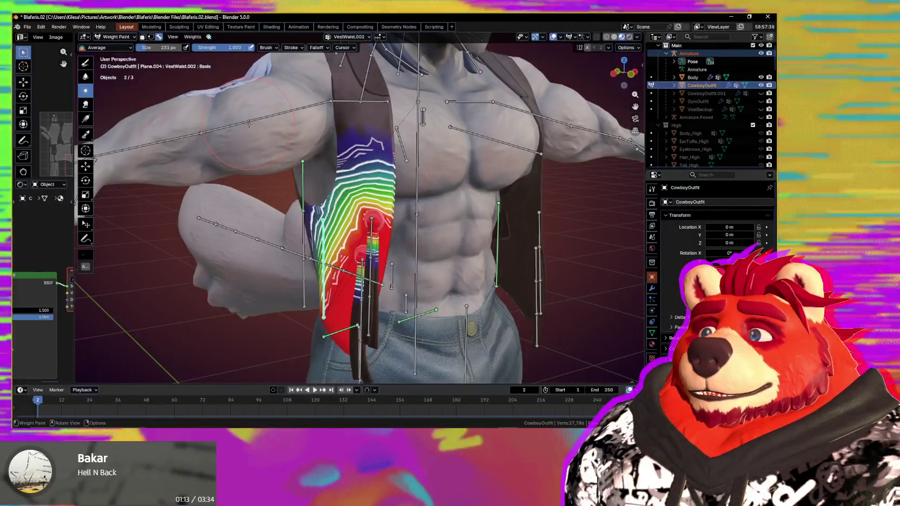
- Rotate the right upper arm down into a lowered pose
left_click(249, 119, "ctrl")
middle_click_drag(249, 120, 324, 136)
key("r")
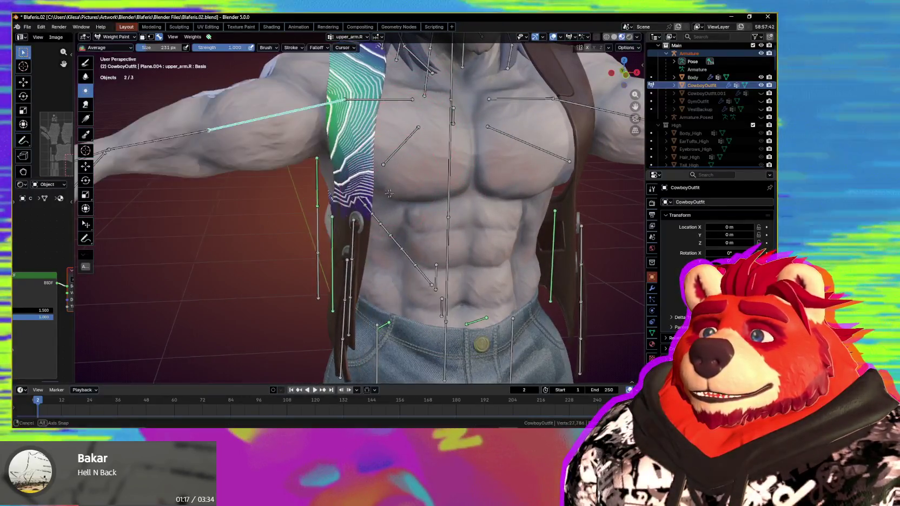
left_click(410, 190)
scroll(410, 189, "up", 4)
middle_click_drag(411, 189, 394, 149)
- Turn off the face mask and give the Chest.R bone a new rotation
key("m")
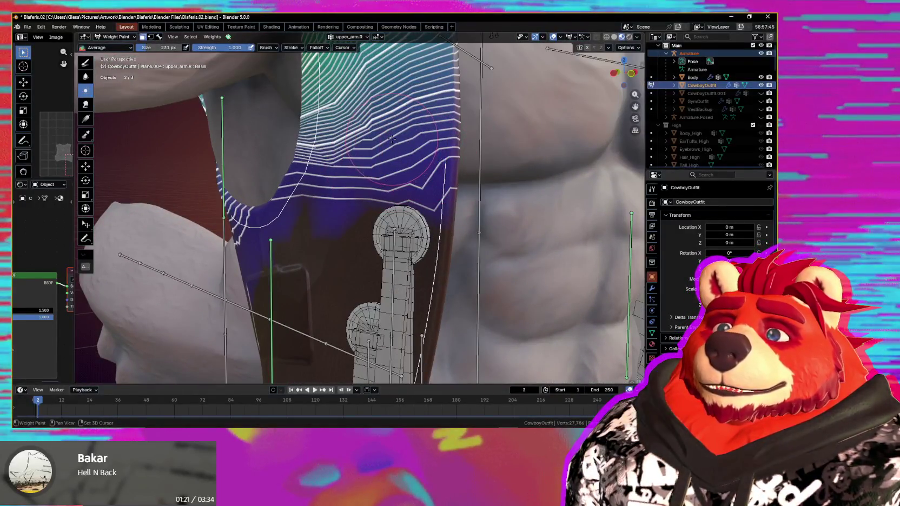
scroll(391, 138, "down", 5)
middle_click_drag(391, 139, 335, 208)
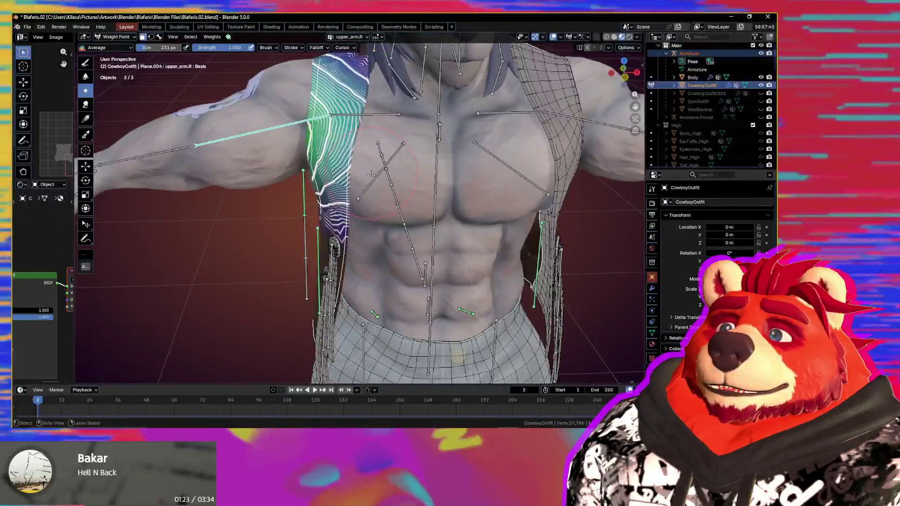
middle_click_drag(371, 173, 390, 200)
key("m")
key("r")
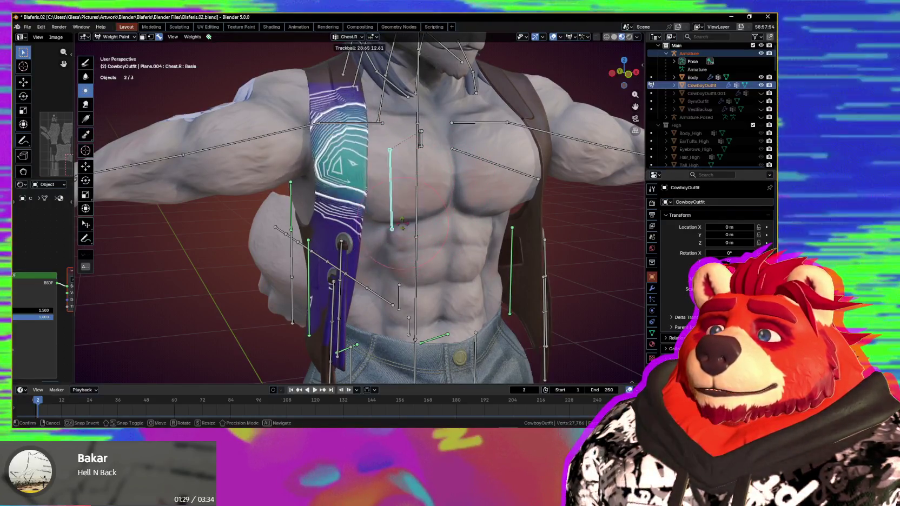
left_click(391, 210)
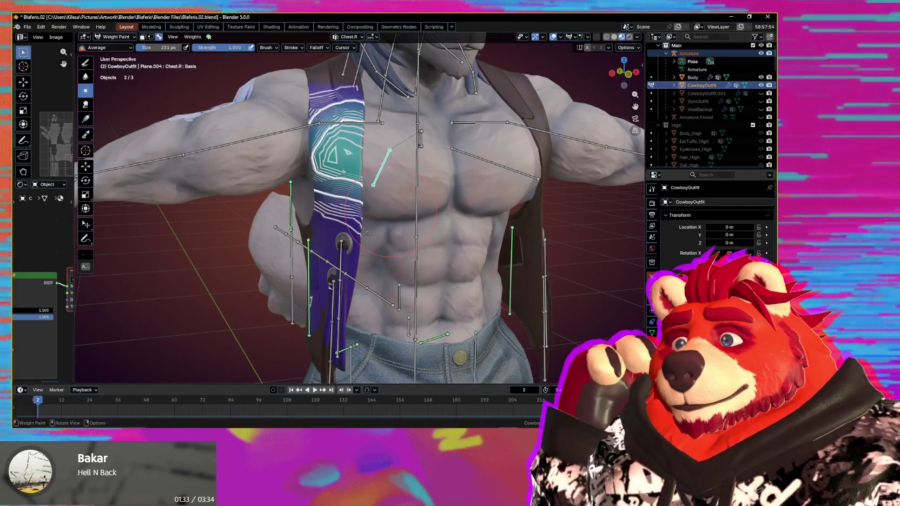
middle_click_drag(399, 241, 429, 237)
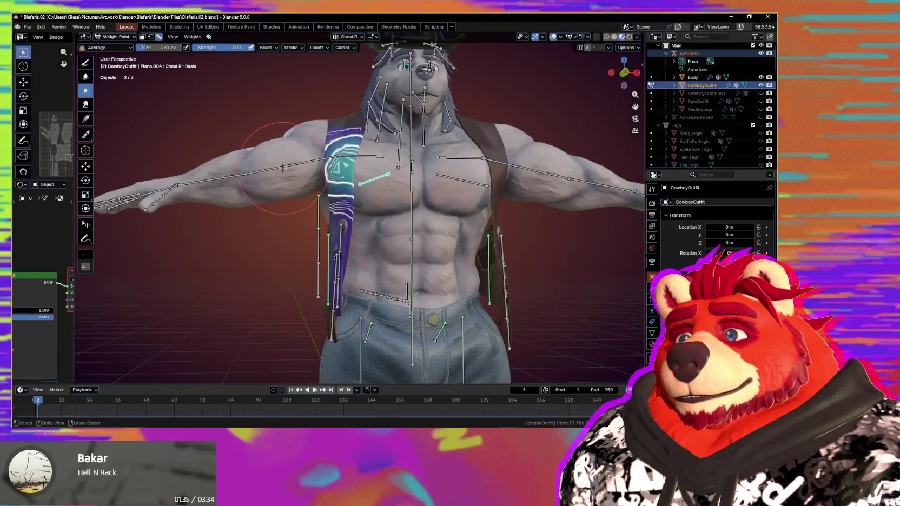
- Lower the right upper arm again to check the vest deformation
left_click(293, 165, "ctrl")
middle_click_drag(303, 173, 524, 278)
key("r")
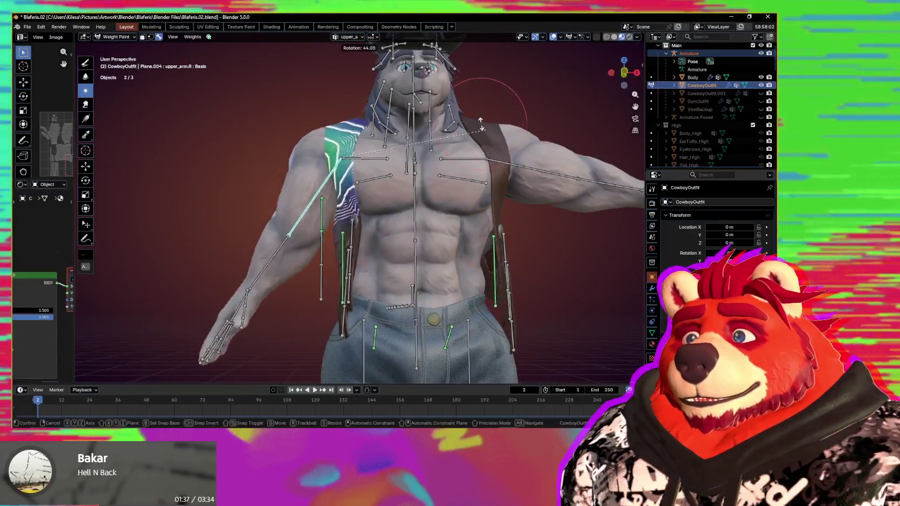
left_click(451, 73)
mouse_move(452, 73)
middle_mouse_down()
mouse_move(406, 271)
mouse_move(481, 194)
mouse_move(452, 201)
mouse_move(405, 178)
middle_mouse_up()
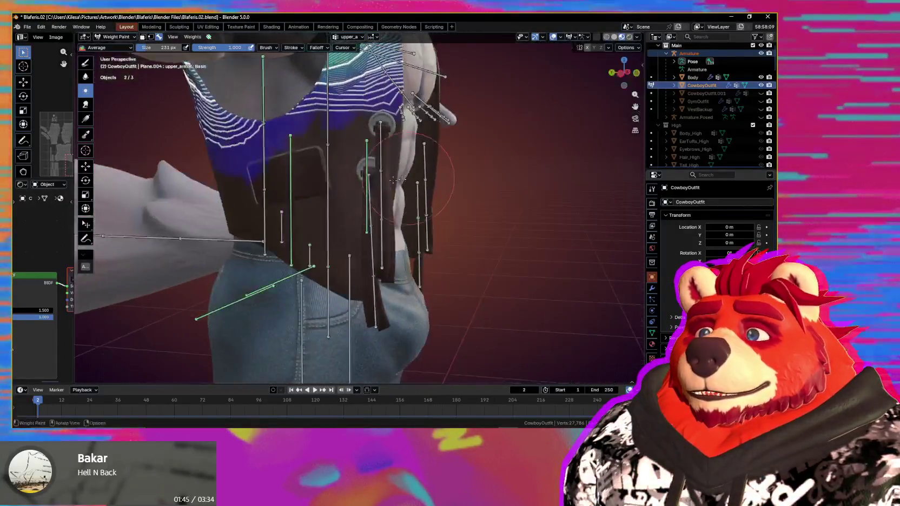
- Display the VestWaist.002 weights again and return to the Draw brush
left_click(293, 160, "ctrl")
mouse_move(292, 159)
middle_mouse_down()
mouse_move(358, 207)
mouse_move(358, 199)
middle_mouse_up()
key("x")
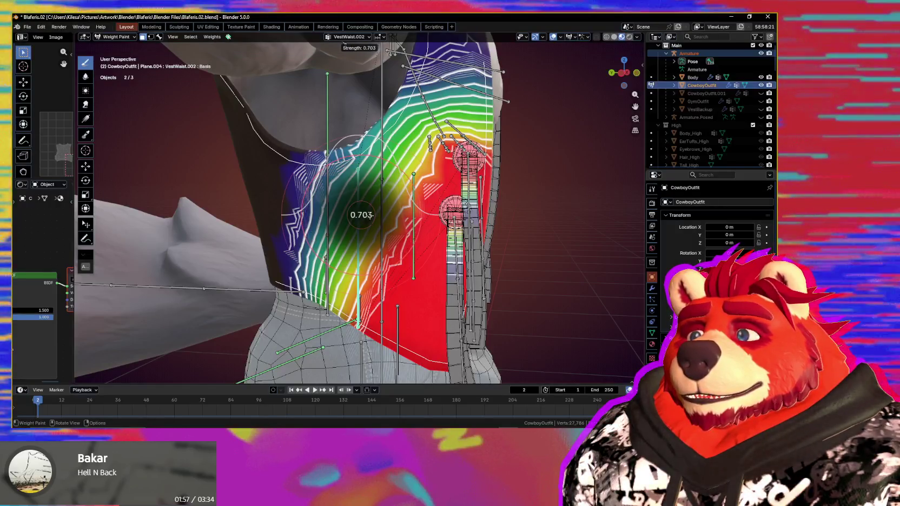
- Repaint VestWaist.002 weight along the vest's left side at brush strength 0.339
left_click(347, 215)
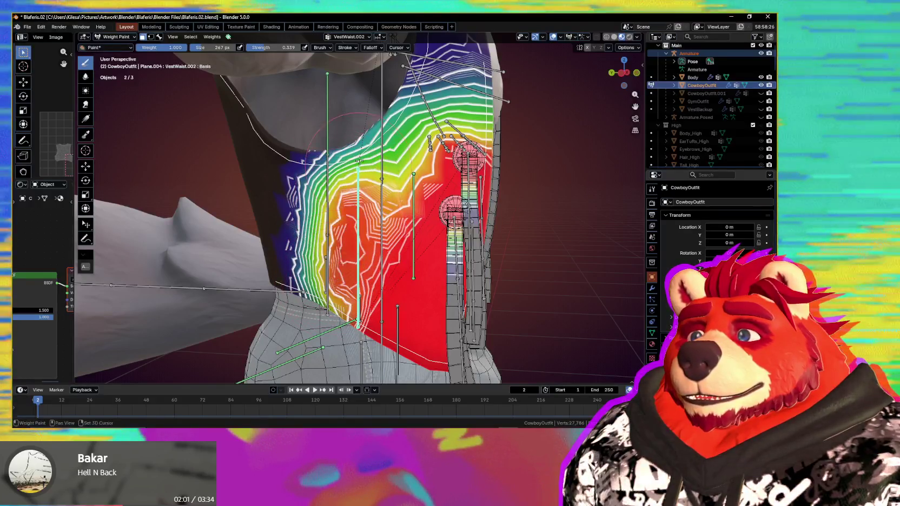
left_click_drag(356, 212, 342, 259)
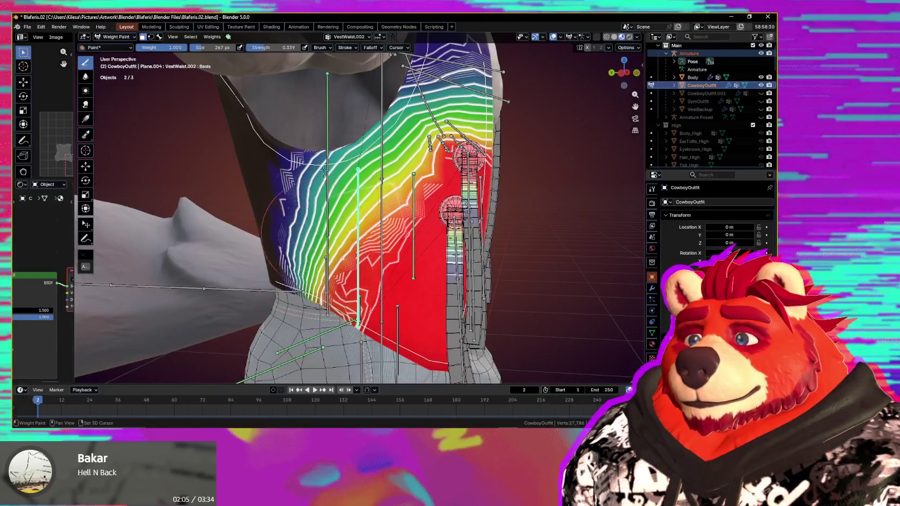
middle_click_drag(334, 261, 358, 182)
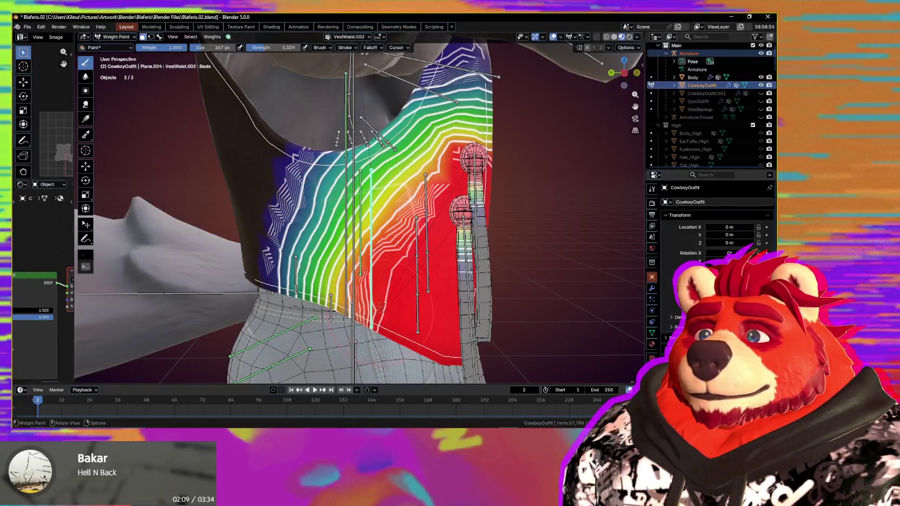
mouse_move(419, 172)
middle_mouse_down()
mouse_move(370, 243)
mouse_move(418, 168)
middle_mouse_up()
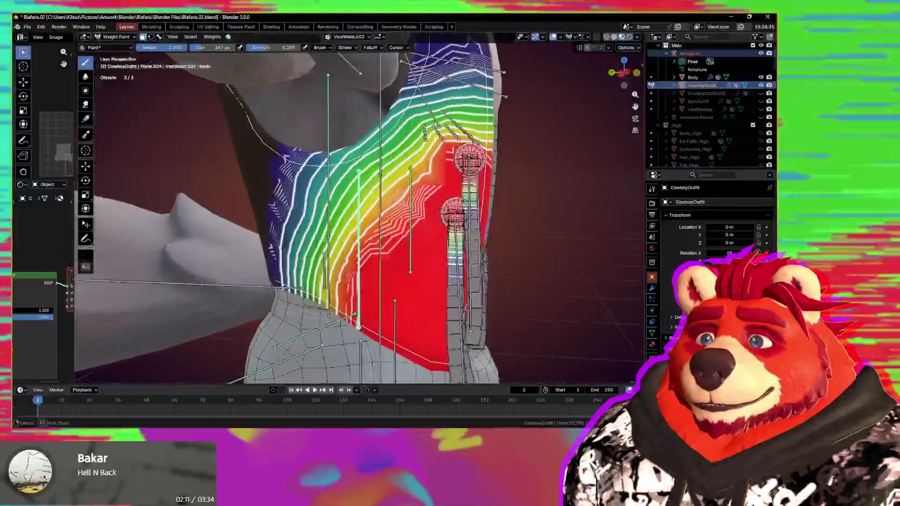
middle_click_drag(411, 216, 349, 237)
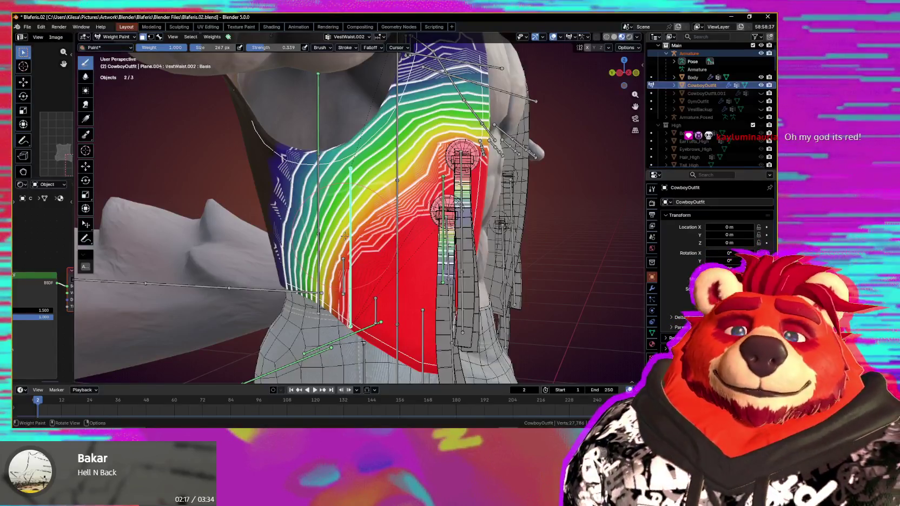
mouse_move(360, 230)
middle_mouse_down()
mouse_move(385, 231)
mouse_move(325, 161)
middle_mouse_up()
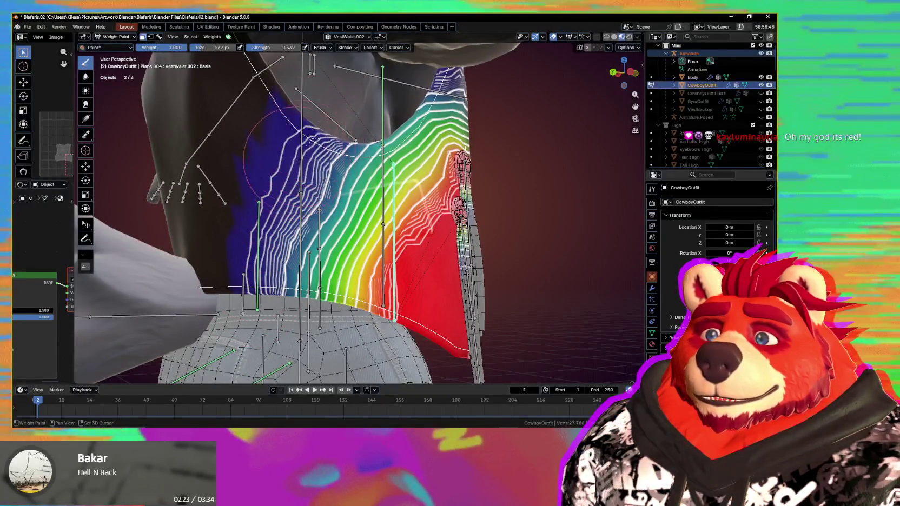
mouse_move(355, 128)
middle_mouse_down()
mouse_move(274, 253)
mouse_move(262, 107)
middle_mouse_up()
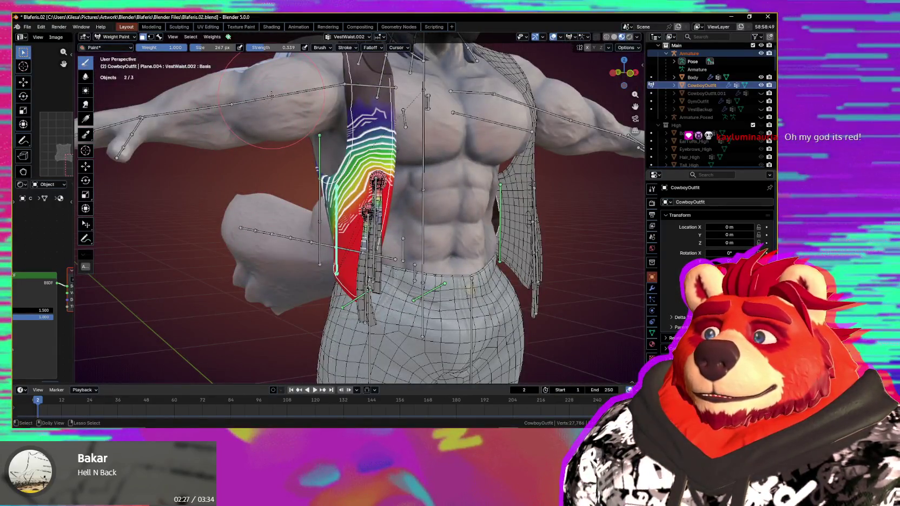
- Turn off the face selection mask, then start and cancel a rotation of upper_arm.R
key("3")
mouse_move(332, 142)
middle_mouse_down()
mouse_move(379, 152)
mouse_move(453, 206)
middle_mouse_up()
key("r")
right_click(382, 149)
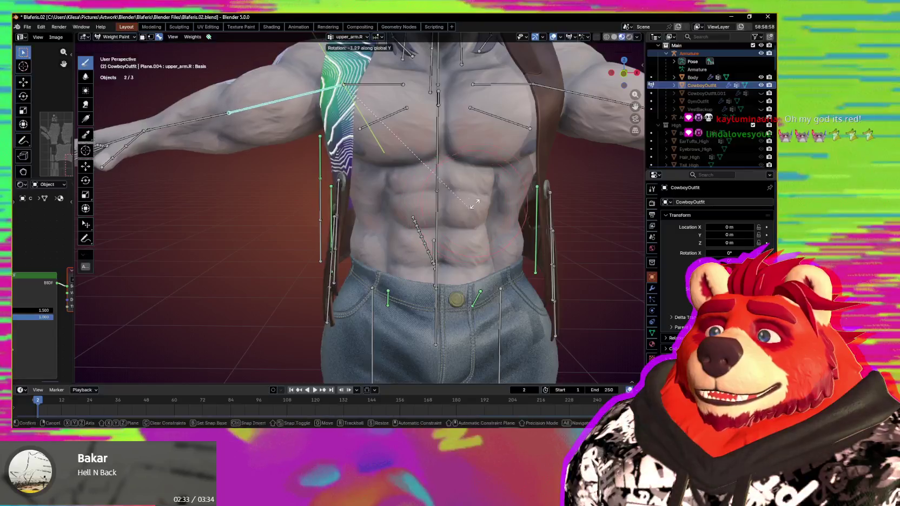
- Confirm the bone rotation and limit painting to the selected vest faces
left_click(412, 54)
mouse_move(412, 54)
middle_mouse_down()
mouse_move(420, 161)
mouse_move(483, 160)
middle_mouse_up()
mouse_move(432, 202)
middle_mouse_down()
mouse_move(362, 223)
mouse_move(357, 263)
mouse_move(387, 225)
mouse_move(373, 216)
middle_mouse_up()
key("m")
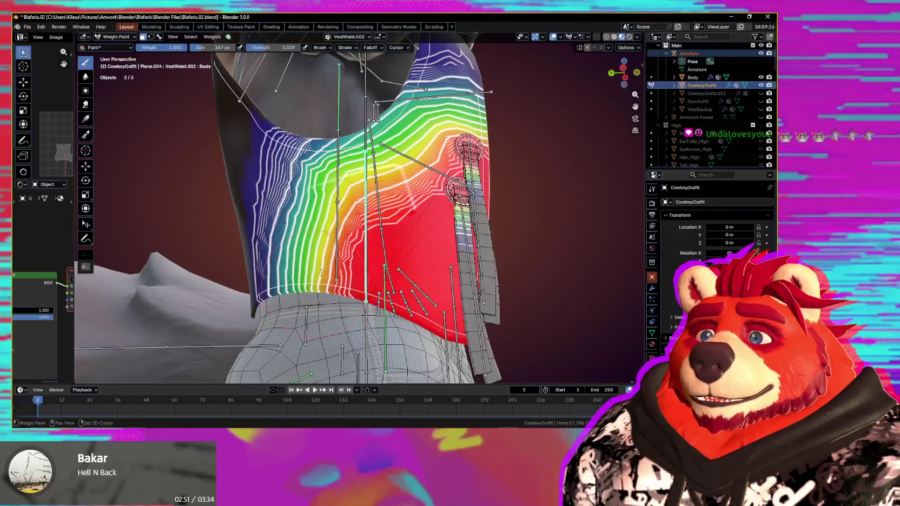
mouse_move(357, 238)
middle_mouse_down()
mouse_move(321, 264)
mouse_move(295, 215)
mouse_move(318, 232)
mouse_move(264, 120)
middle_mouse_up()
middle_click_drag(269, 79, 303, 81)
- Rotate the right upper arm bone downward to test the vest weights
left_click(303, 81, "ctrl")
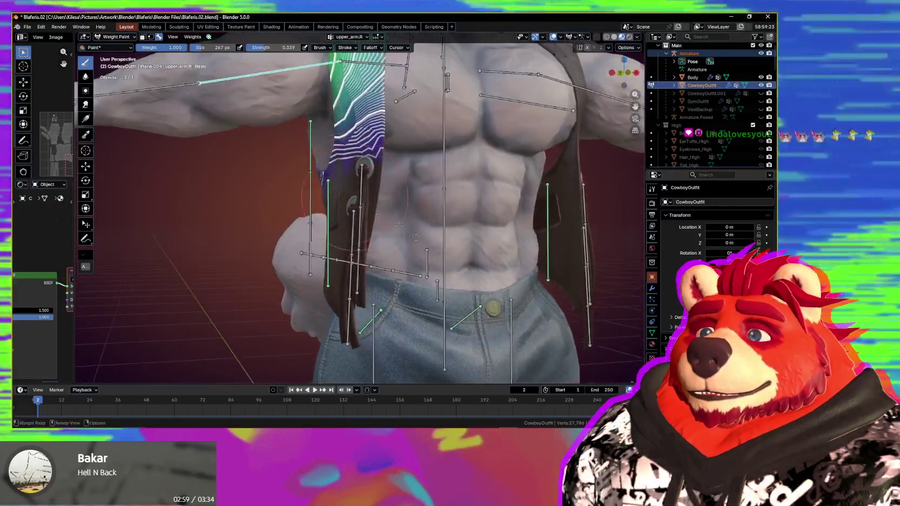
key("r")
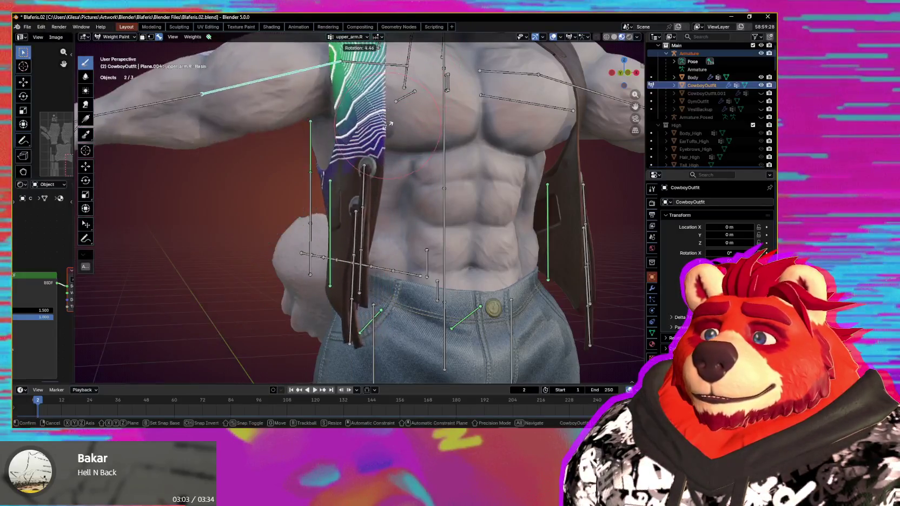
left_click(347, 163)
middle_click_drag(347, 162, 361, 211)
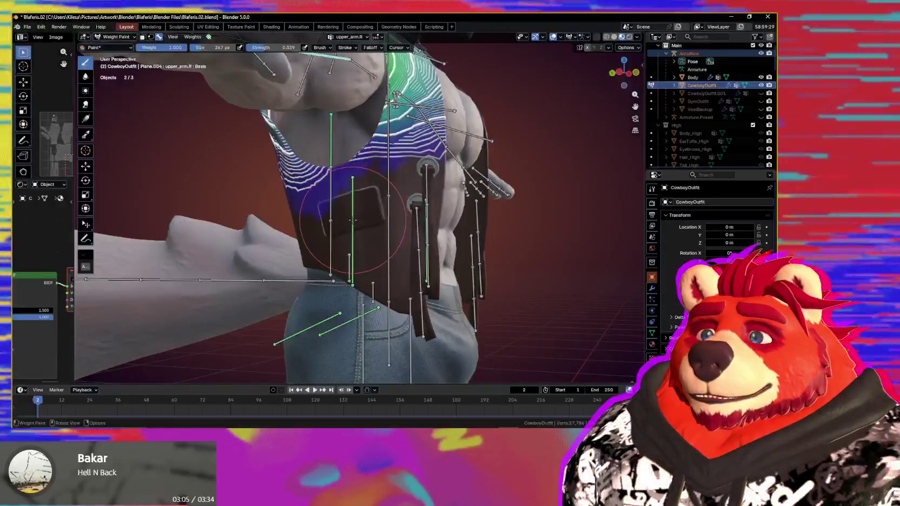
- Toggle face-selection masking off and back on, starting and cancelling a bone move
key("m")
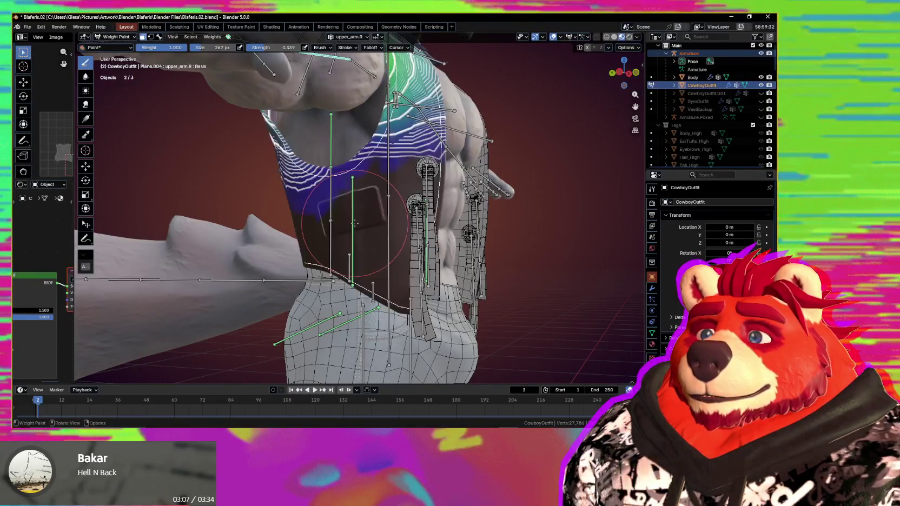
key("m")
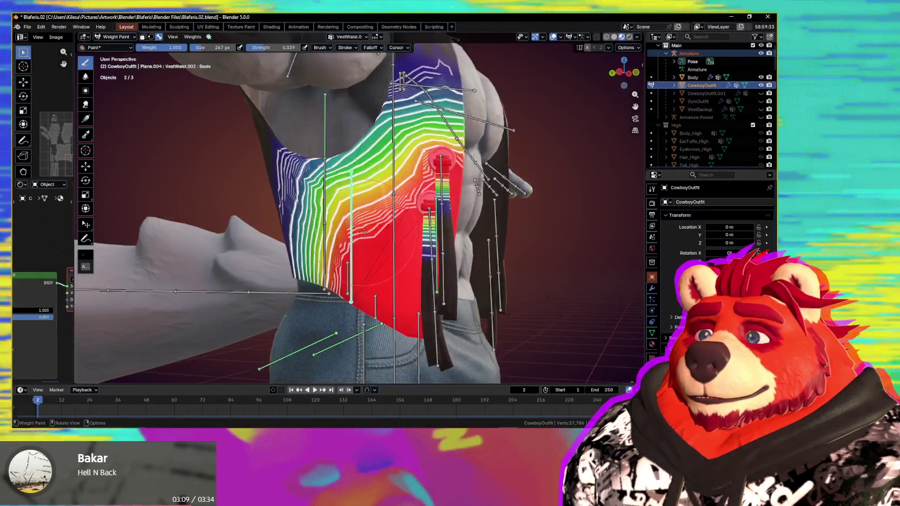
middle_click_drag(354, 219, 346, 259)
key("m")
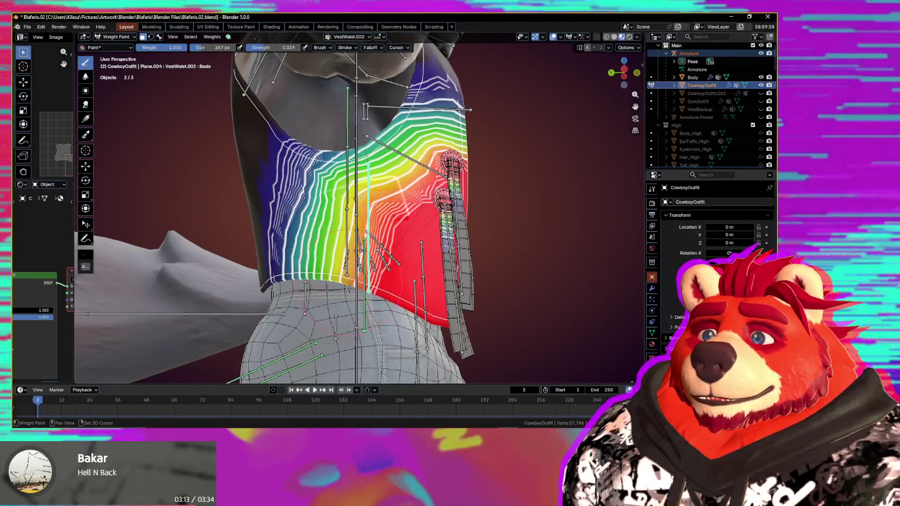
mouse_move(356, 325)
middle_mouse_down()
mouse_move(400, 287)
mouse_move(379, 260)
middle_mouse_up()
key("g")
right_click(397, 298)
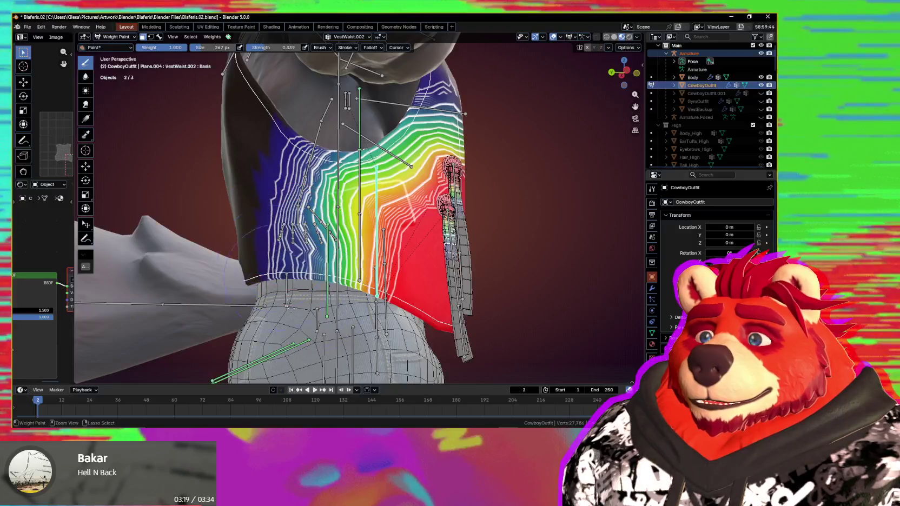
- Repaint the VestWaist.002 weights on the vest's left side and inspect the result
left_click_drag(288, 216, 324, 262)
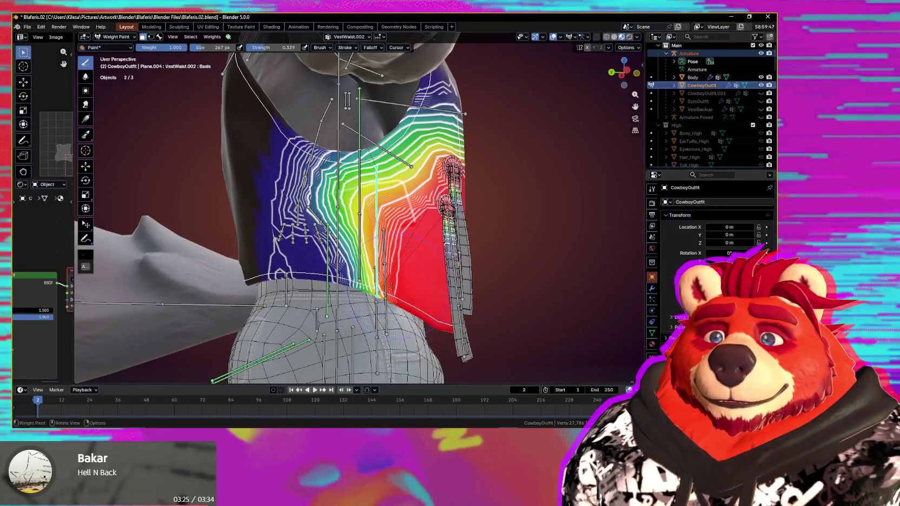
middle_click_drag(397, 287, 391, 271)
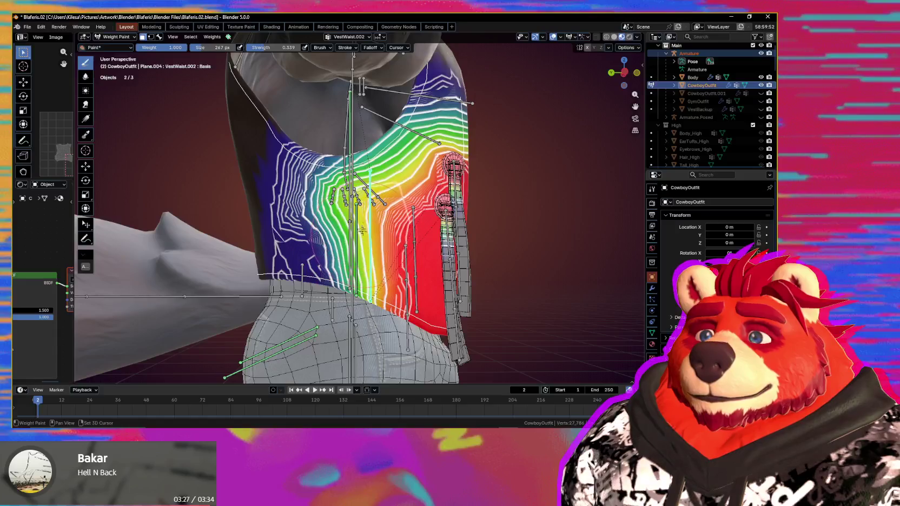
middle_click_drag(331, 224, 355, 234)
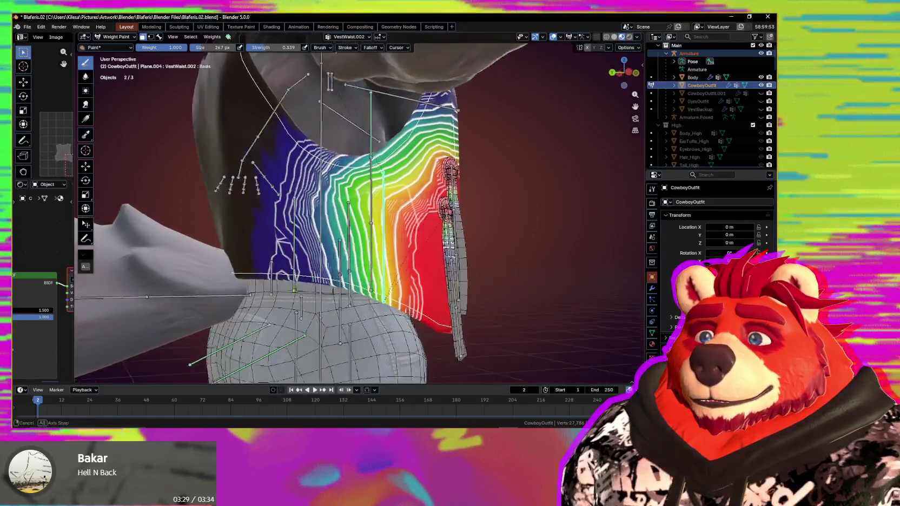
mouse_move(371, 276)
middle_mouse_down()
mouse_move(286, 262)
mouse_move(293, 232)
middle_mouse_up()
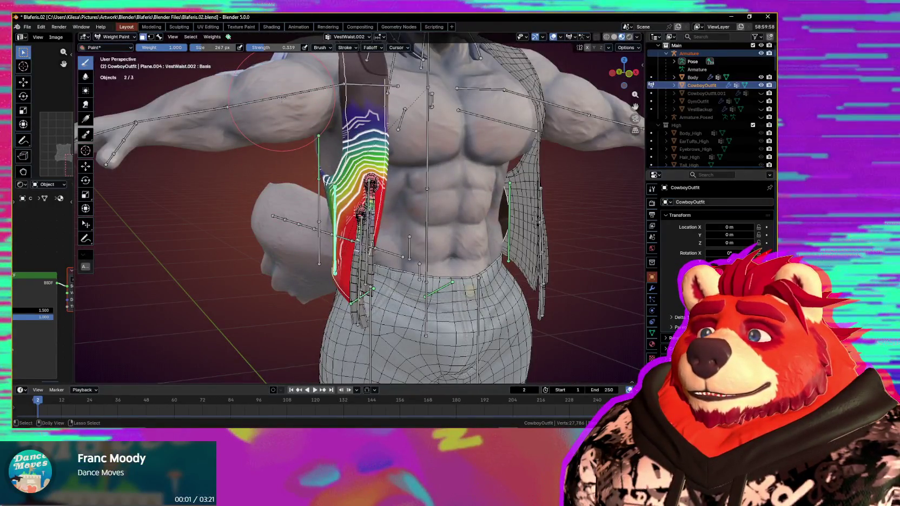
- Disable face masking, swing upper_arm.R down to check the vest, then return to Object Mode
key("m")
key("r")
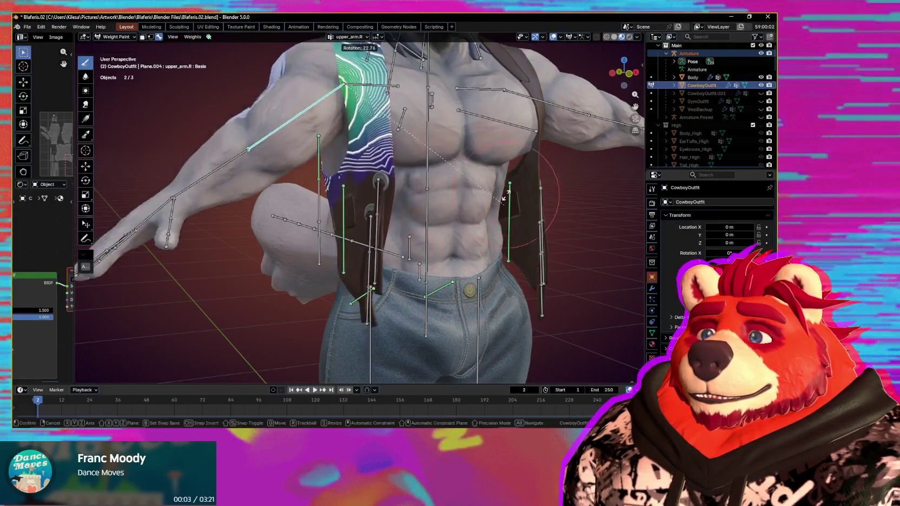
middle_click_drag(432, 152, 416, 62)
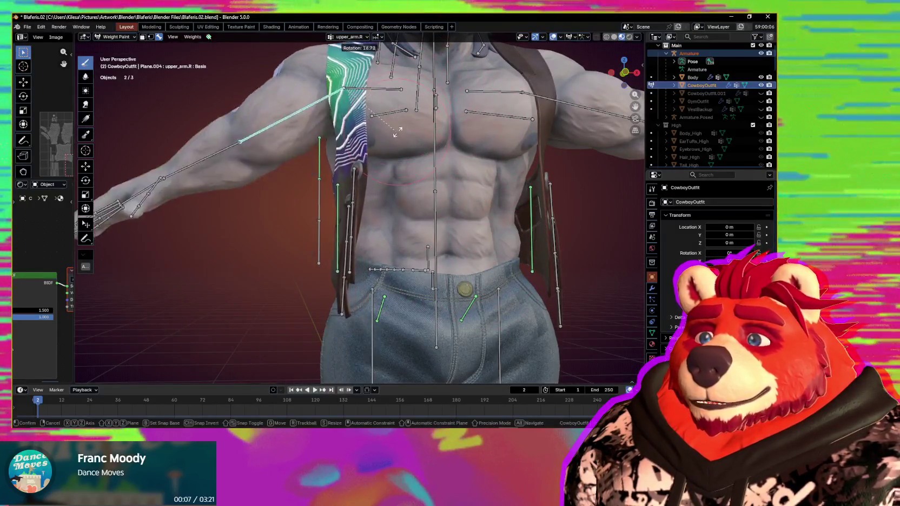
left_click(378, 168)
mouse_move(379, 167)
middle_mouse_down()
mouse_move(423, 175)
mouse_move(304, 173)
middle_mouse_up()
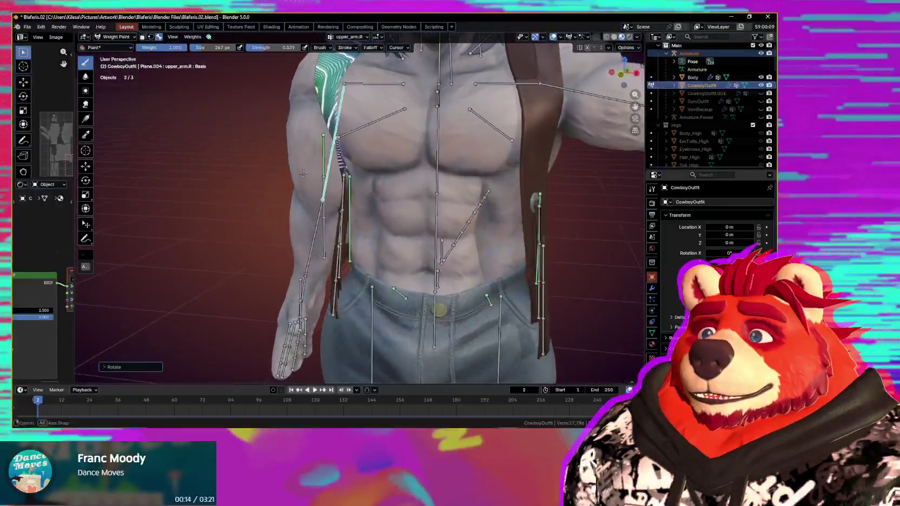
middle_click_drag(304, 173, 313, 240)
scroll(301, 186, "up", 2)
key("ctrl+Tab")
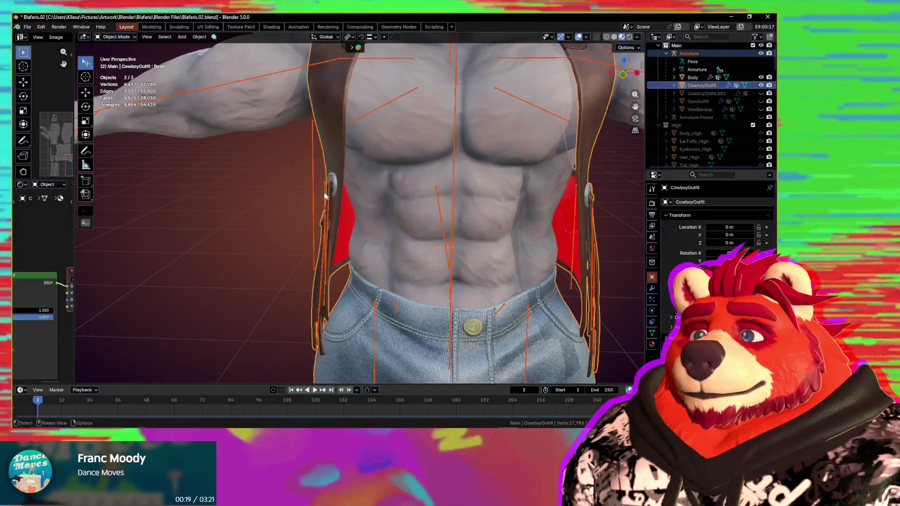
- Select the VestWaist.002 bone and rotate upper_arm.R downward
left_click(324, 194)
left_click(325, 192)
middle_click_drag(324, 192, 347, 217)
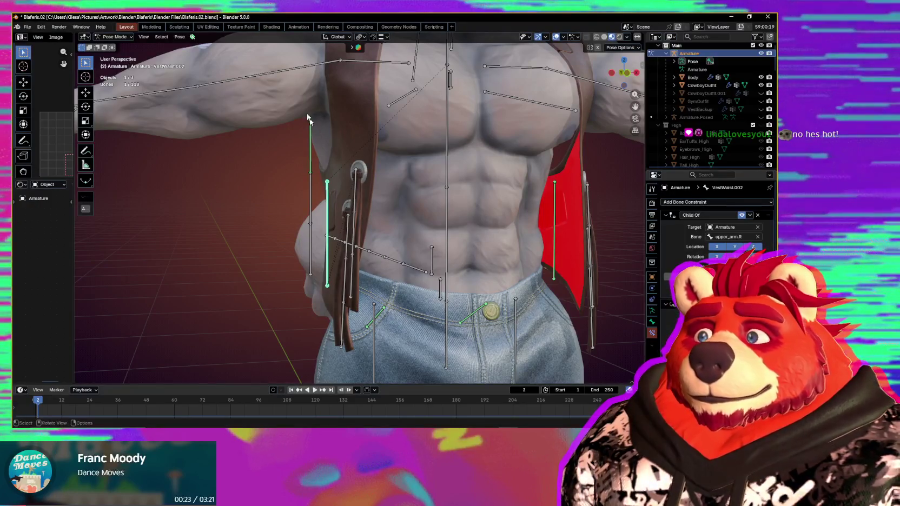
middle_click_drag(458, 193, 454, 162)
key("r")
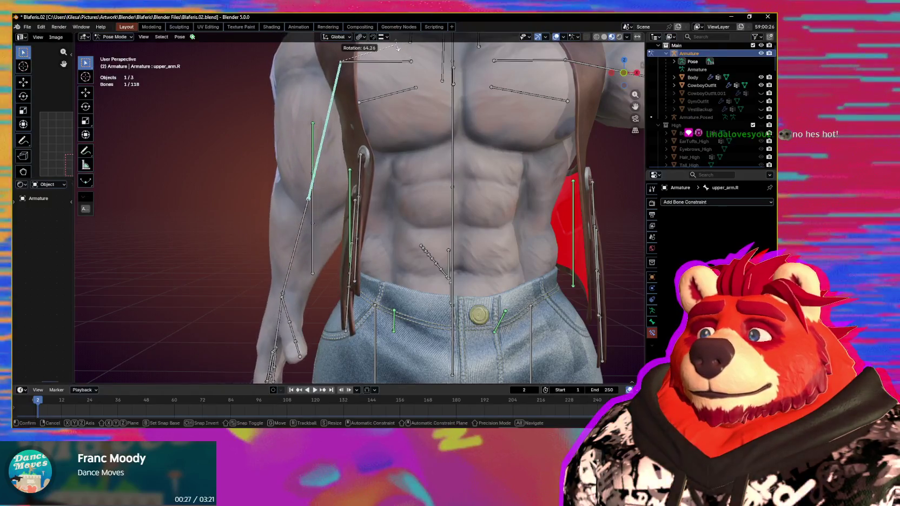
left_click(349, 183)
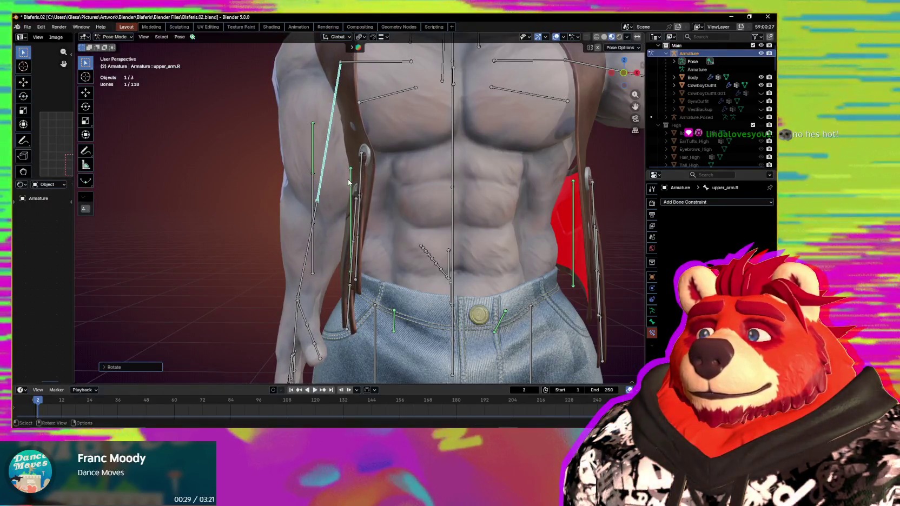
- Nudge the VestWaist.002 bone slightly with G
middle_click_drag(443, 216, 429, 225)
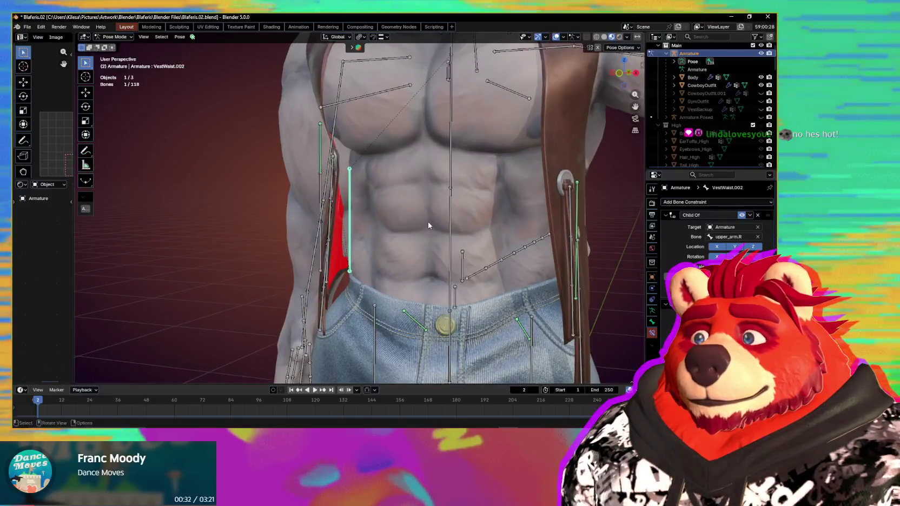
key("g")
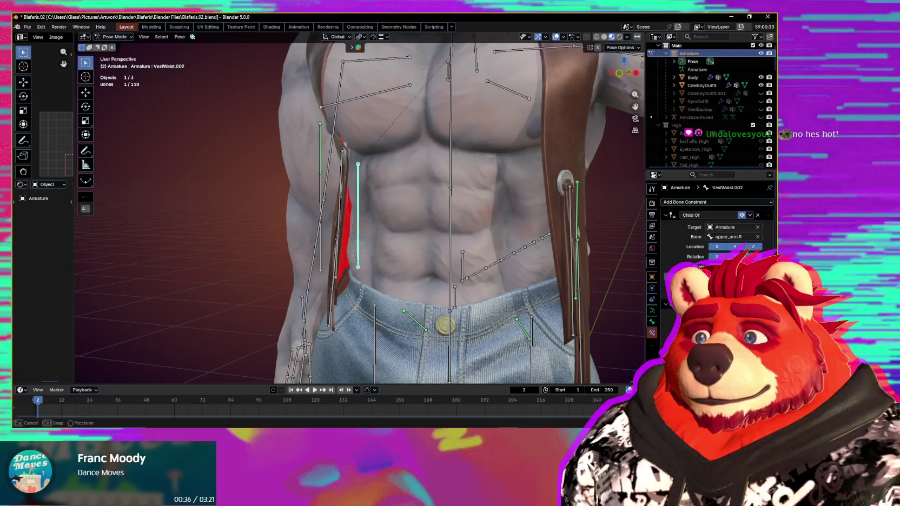
mouse_move(489, 281)
middle_mouse_down()
mouse_move(524, 279)
mouse_move(476, 277)
middle_mouse_up()
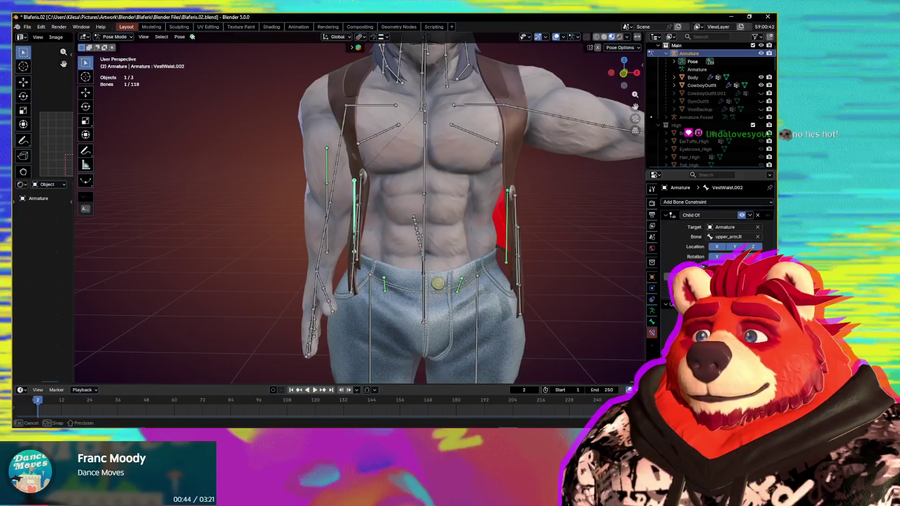
- Zoom in and orbit around the torso's left side to inspect the vest deformation
middle_click_drag(375, 263, 358, 262)
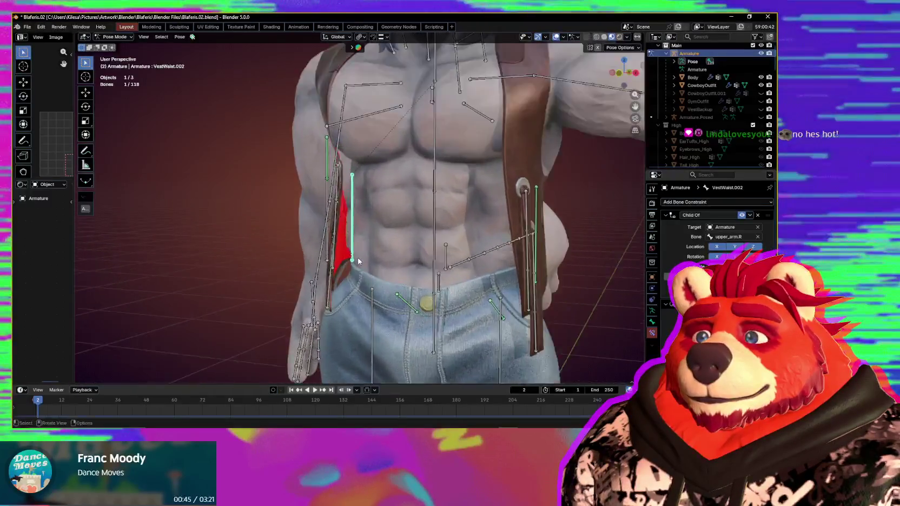
scroll(358, 258, "up", 2)
scroll(357, 258, "up", 2)
scroll(372, 244, "up", 2)
middle_click_drag(372, 244, 364, 260)
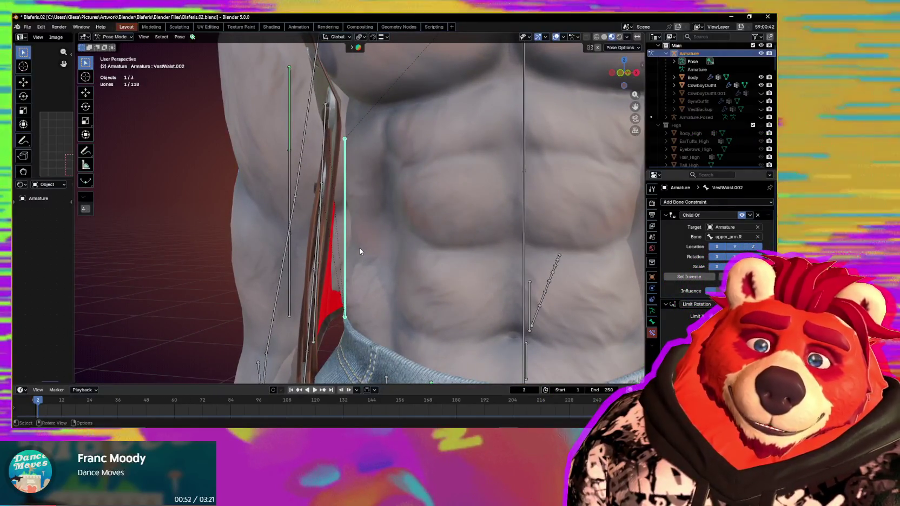
scroll(360, 250, "down", 2)
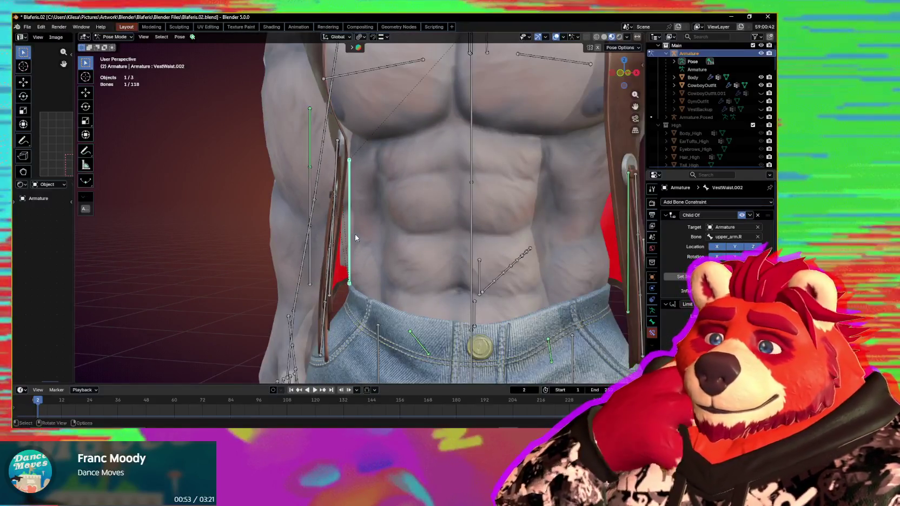
mouse_move(354, 241)
middle_mouse_down()
mouse_move(361, 257)
mouse_move(363, 237)
middle_mouse_up()
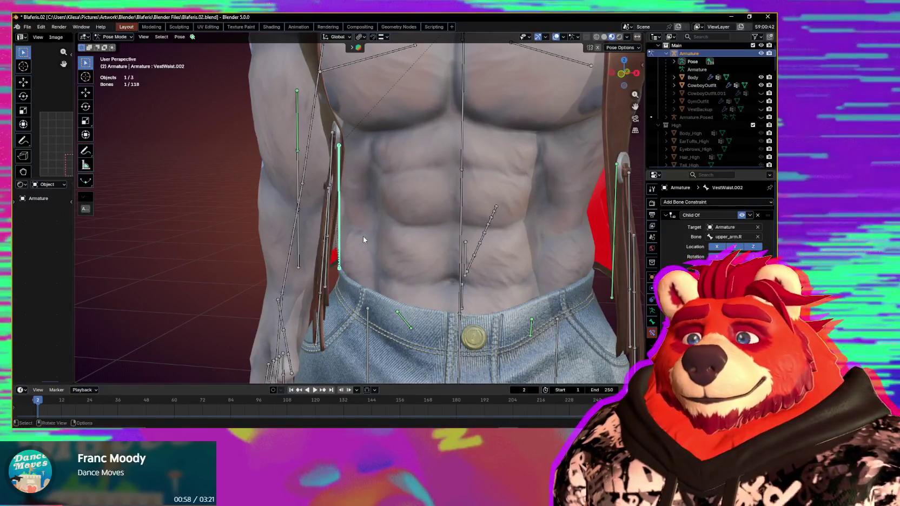
scroll(377, 233, "down", 3)
mouse_move(377, 233)
middle_mouse_down()
mouse_move(378, 258)
mouse_move(426, 259)
mouse_move(379, 248)
mouse_move(444, 255)
mouse_move(377, 250)
mouse_move(436, 257)
mouse_move(398, 253)
middle_mouse_up()
scroll(410, 254, "up", 2)
scroll(410, 254, "down", 2)
- Hide the overlays to view the vest cleanly, restore them, and select upper_arm.R
key("shift+alt+z")
scroll(397, 250, "up", 2)
scroll(371, 252, "up", 2)
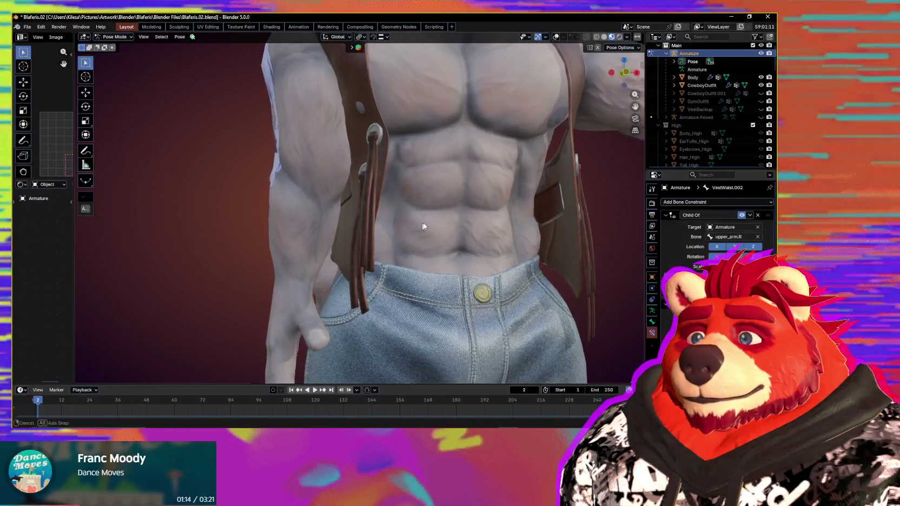
key("shift+alt+z")
left_click(319, 107)
mouse_move(319, 107)
middle_mouse_down()
mouse_move(348, 131)
mouse_move(376, 196)
mouse_move(350, 206)
mouse_move(389, 196)
middle_mouse_up()
- Switch to Object Mode and select the CowboyOutfit object
key("ctrl+Tab")
left_click(296, 206)
middle_click_drag(296, 207, 354, 204)
middle_click_drag(348, 263, 473, 245)
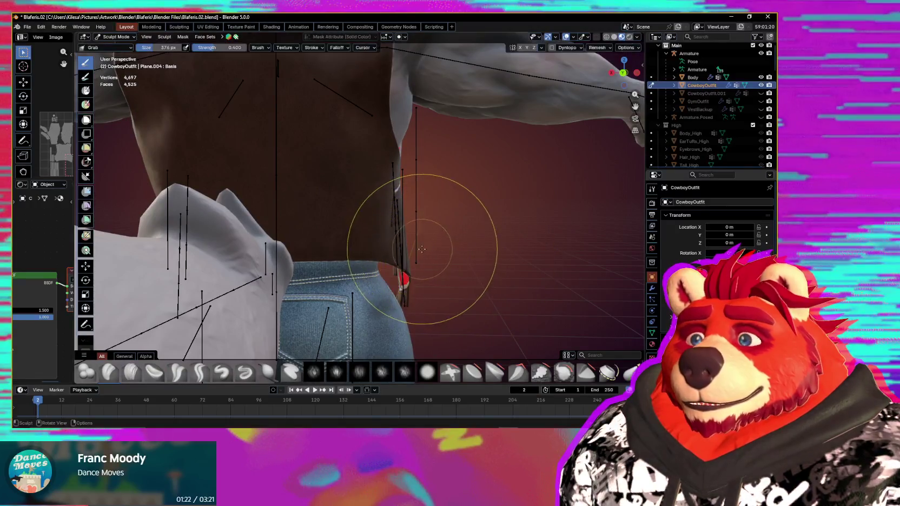
middle_click_drag(401, 249, 249, 247)
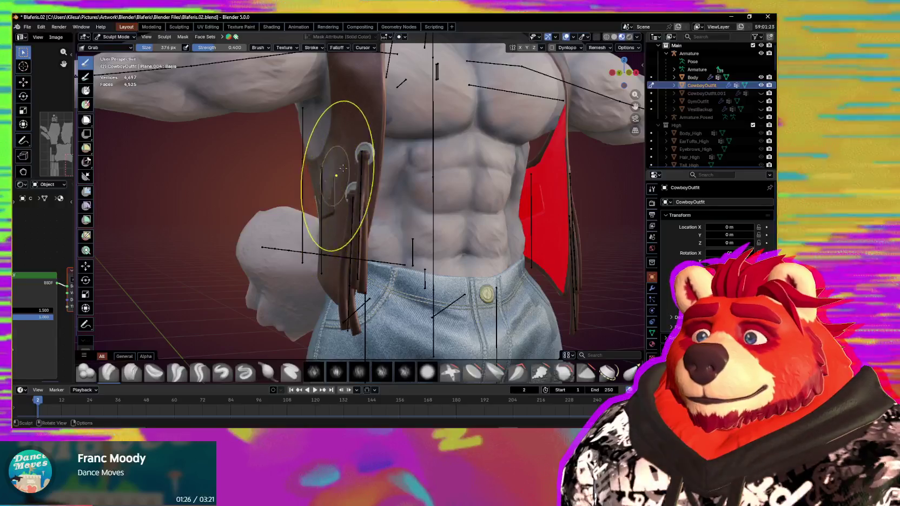
- Grab-sculpt the vest over the left hip using a 531 px brush, then return to Object Mode
key("q")
key("f")
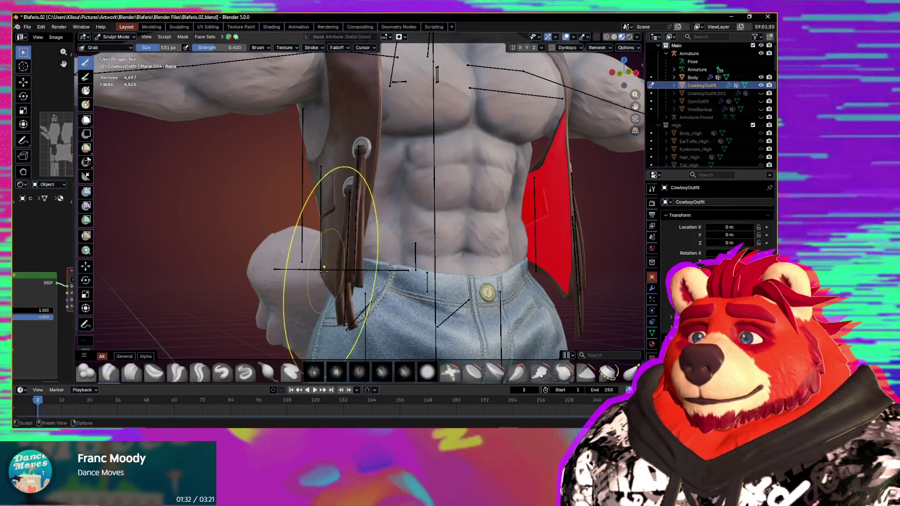
middle_click_drag(324, 269, 453, 275)
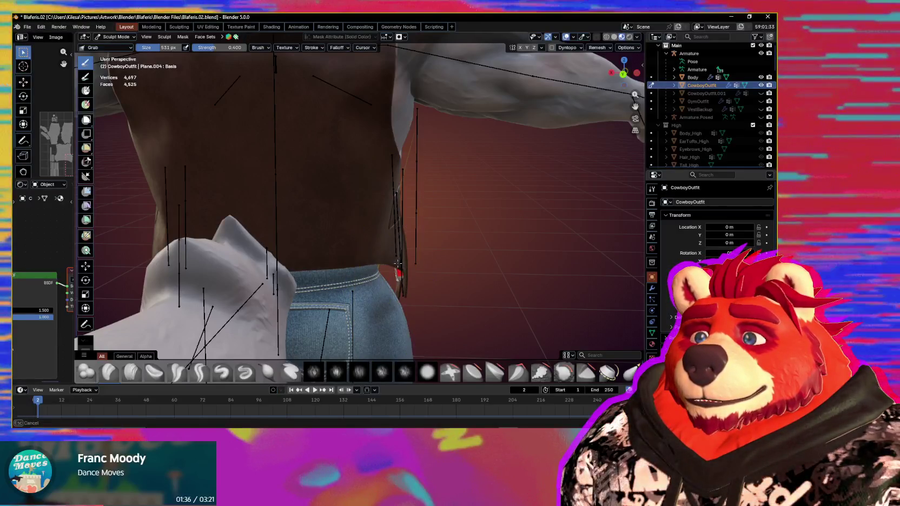
mouse_move(397, 264)
middle_mouse_down()
mouse_move(361, 273)
mouse_move(422, 262)
middle_mouse_up()
key("ctrl+Tab")
left_click(361, 238)
mouse_move(326, 264)
middle_mouse_down()
mouse_move(338, 247)
mouse_move(383, 263)
mouse_move(328, 281)
mouse_move(378, 266)
mouse_move(332, 258)
mouse_move(390, 265)
mouse_move(378, 210)
middle_mouse_up()
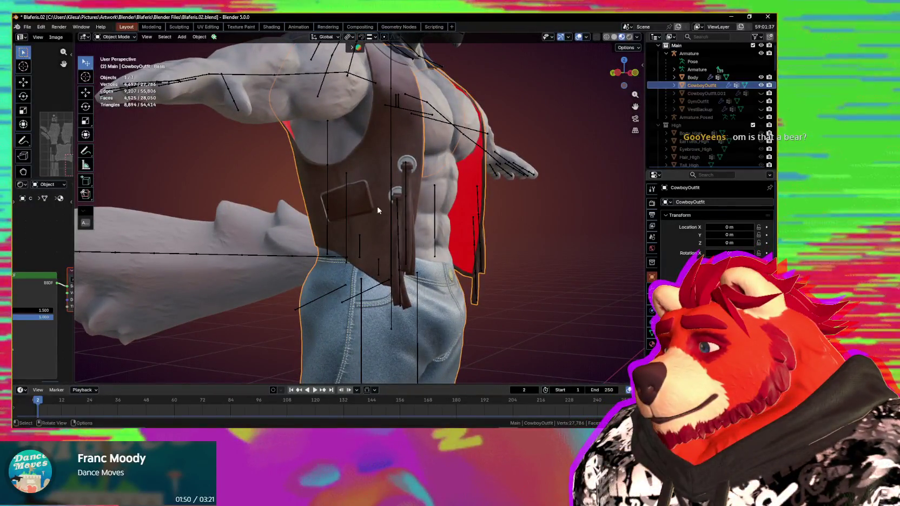
middle_click_drag(438, 81, 427, 219)
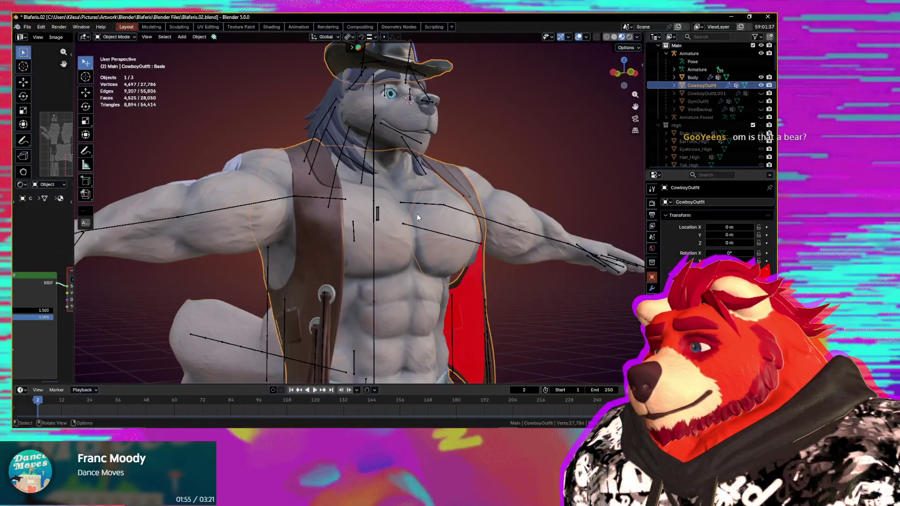
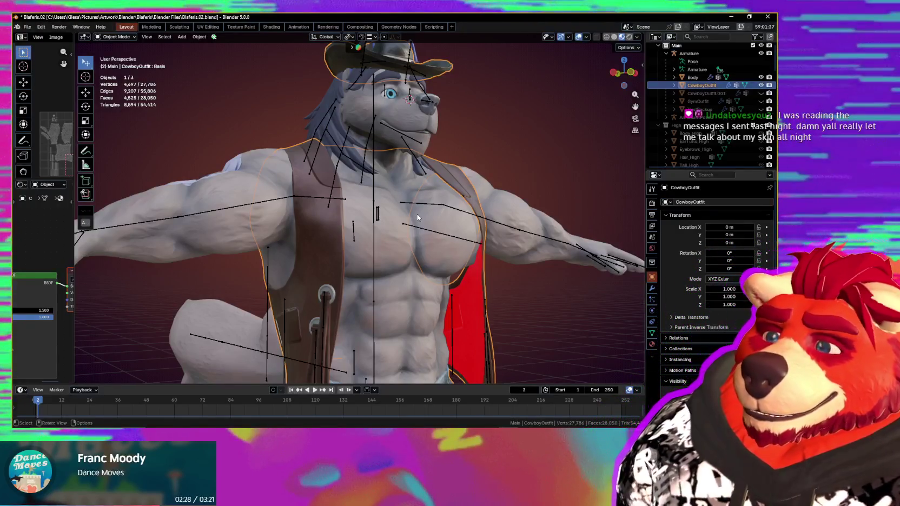
- Rotate the upper_arm.R bone downward so the right arm hangs lower
mouse_move(417, 213)
middle_mouse_down()
mouse_move(389, 185)
mouse_move(328, 203)
mouse_move(331, 223)
mouse_move(320, 220)
middle_mouse_up()
scroll(388, 190, "up", 3)
left_click(329, 226)
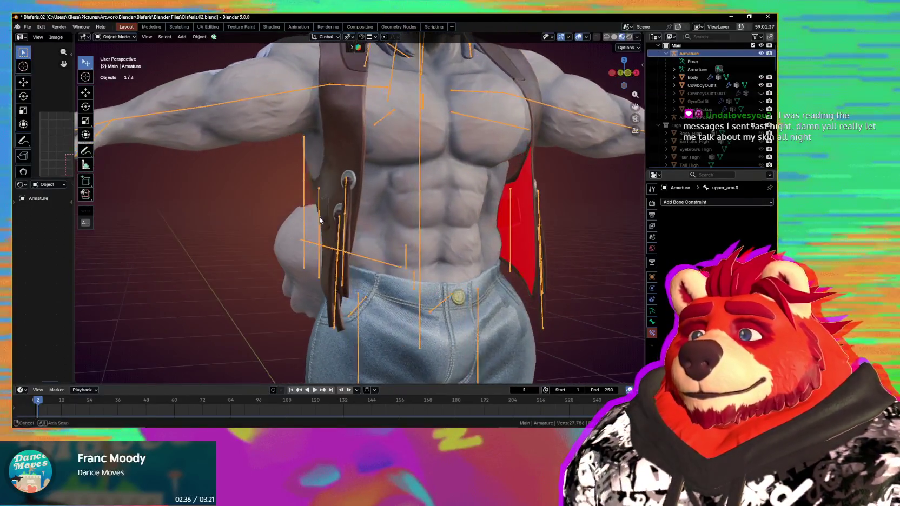
key("r")
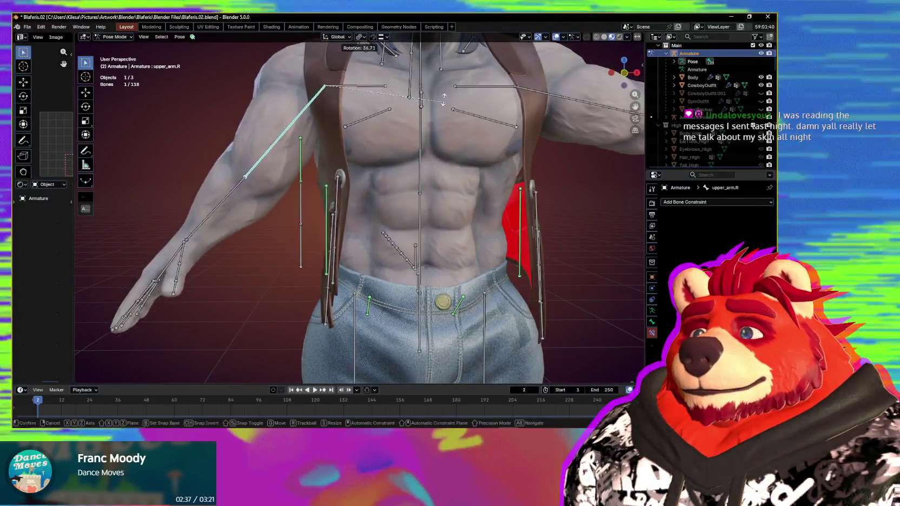
left_click(372, 76)
mouse_move(371, 76)
middle_mouse_down()
mouse_move(521, 118)
mouse_move(552, 234)
mouse_move(316, 233)
mouse_move(324, 232)
middle_mouse_up()
key("r")
scroll(324, 231, "up", 3)
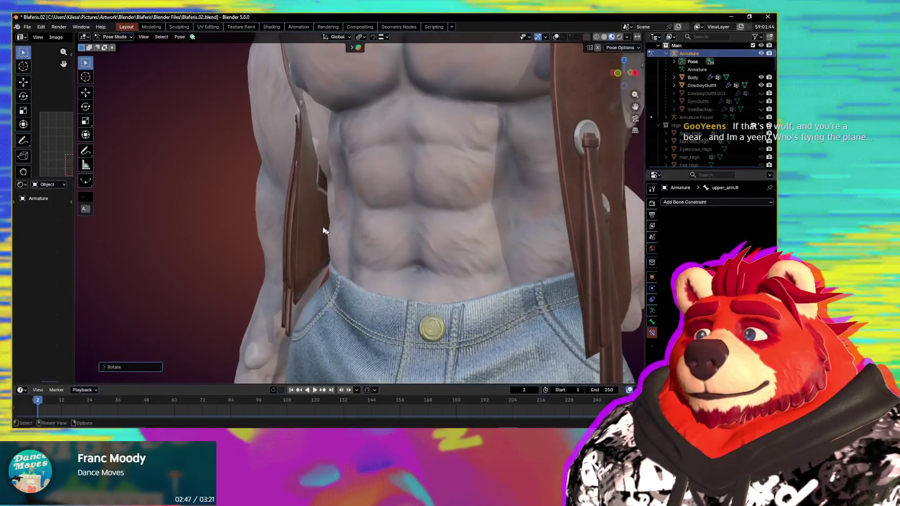
- Restore the bone and stats overlays and select the CowboyOutfit object
key("shift+alt+z")
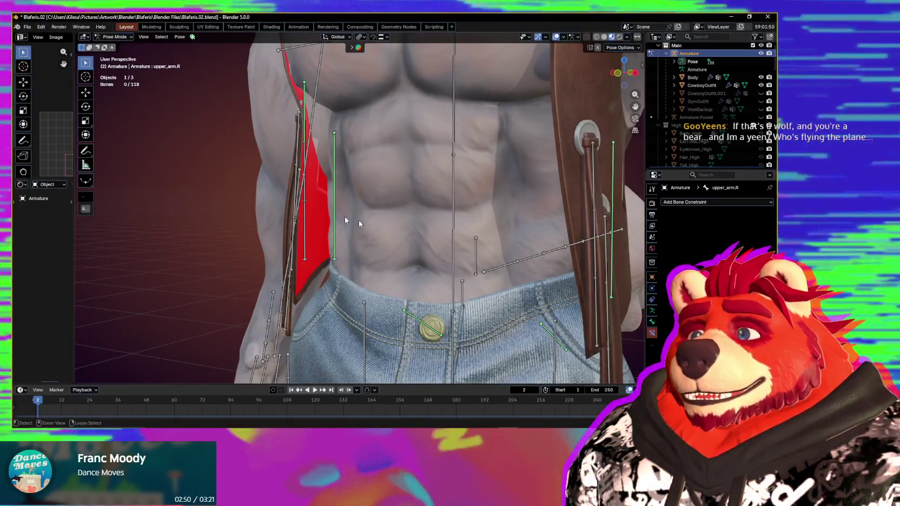
left_click(322, 221)
mouse_move(321, 222)
middle_mouse_down()
mouse_move(354, 211)
mouse_move(330, 242)
middle_mouse_up()
key("ctrl+Tab")
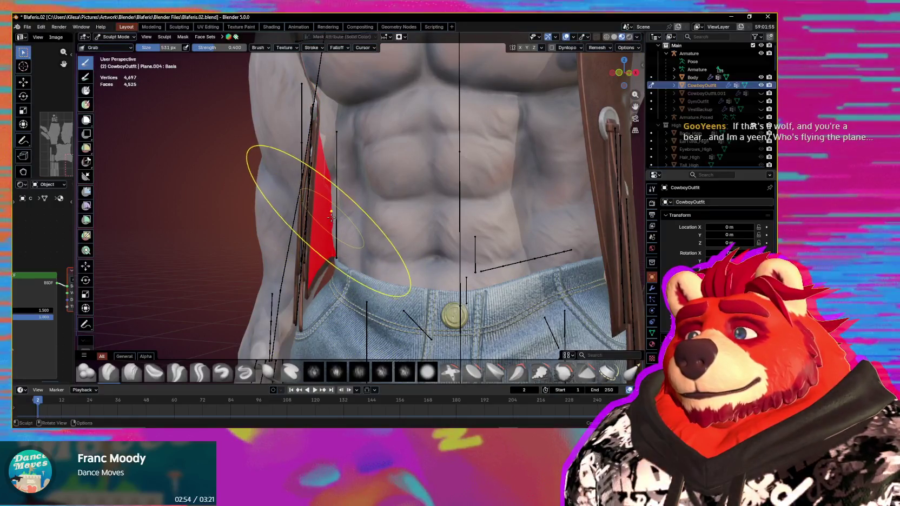
- Reshape the shirt fabric at the jeans waistband on the hip with the Grab brush
scroll(335, 219, "up", 1)
scroll(335, 220, "up", 1)
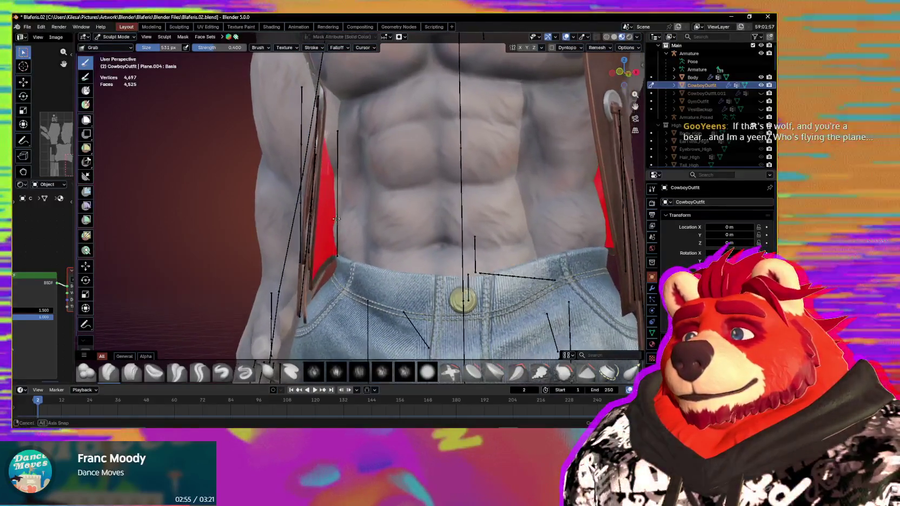
scroll(335, 222, "up", 2)
scroll(335, 224, "up", 2)
mouse_move(335, 225)
middle_mouse_down()
mouse_move(331, 238)
mouse_move(323, 164)
mouse_move(325, 188)
middle_mouse_up()
key("shift+alt+z")
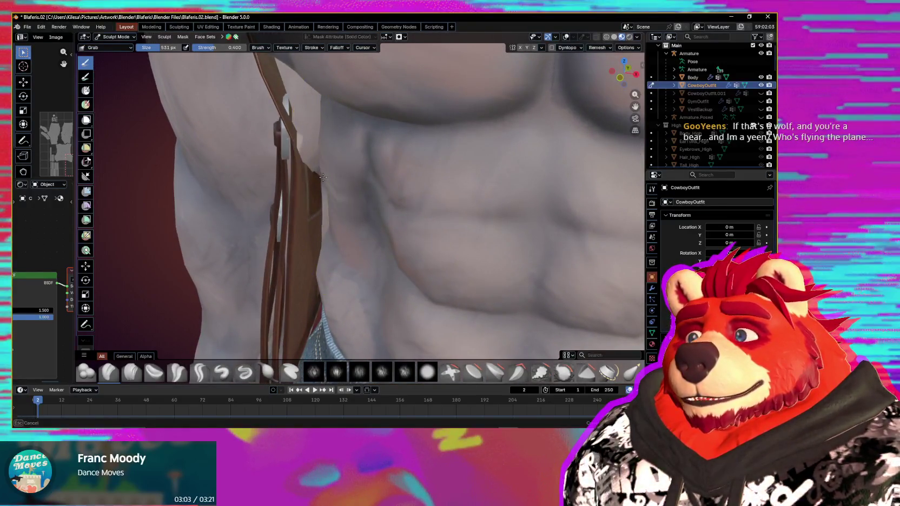
middle_click_drag(327, 177, 356, 165)
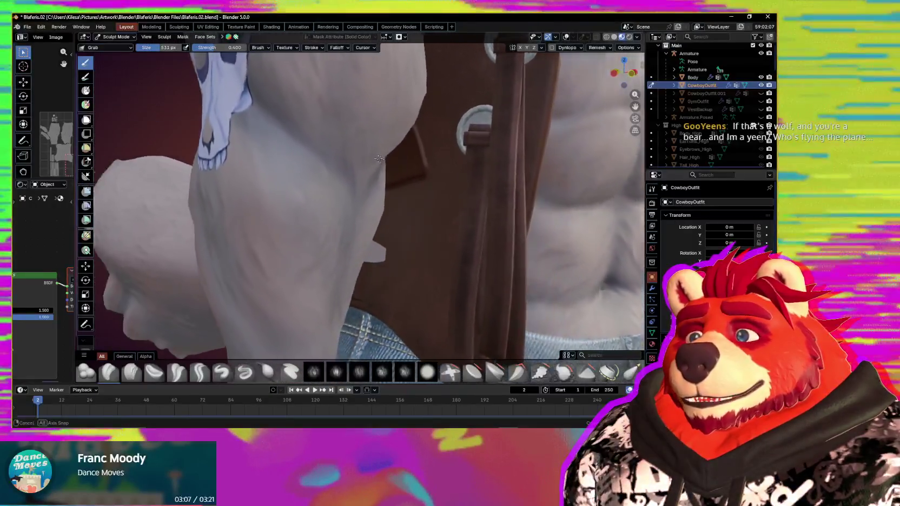
mouse_move(356, 165)
middle_mouse_down()
mouse_move(348, 238)
mouse_move(358, 262)
middle_mouse_up()
left_click_drag(380, 286, 384, 286)
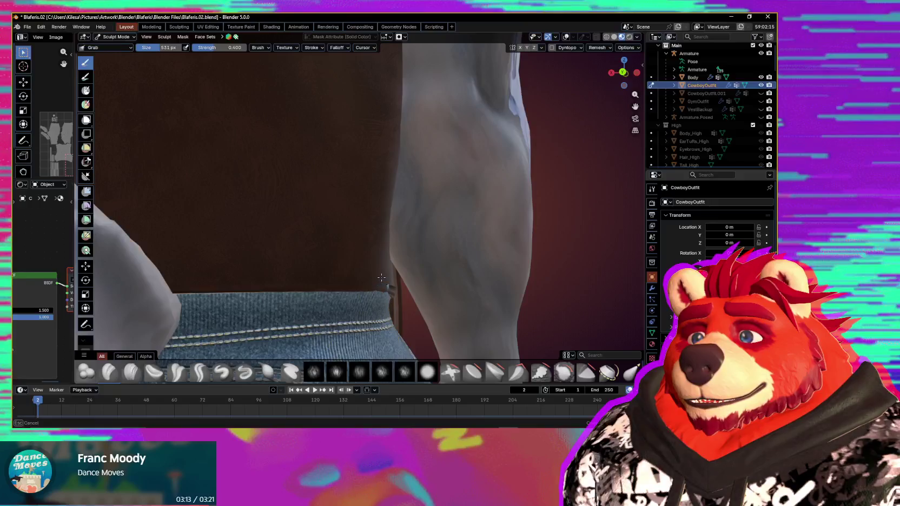
mouse_move(393, 286)
middle_mouse_down()
mouse_move(353, 224)
mouse_move(382, 261)
mouse_move(408, 258)
mouse_move(350, 242)
mouse_move(419, 255)
middle_mouse_up()
key("ctrl+Tab")
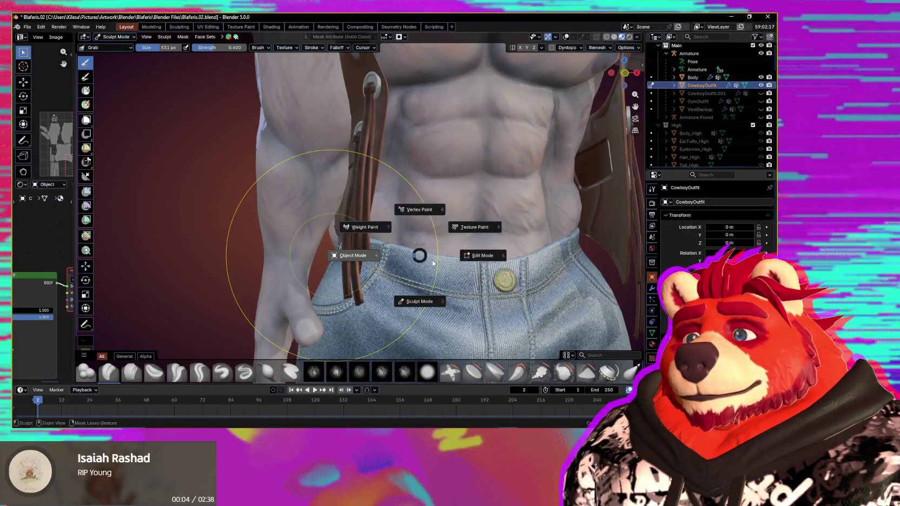
- Return to Object Mode and reselect the CowboyOutfit object
left_click(396, 259)
mouse_move(396, 258)
middle_mouse_down()
mouse_move(378, 293)
mouse_move(423, 257)
mouse_move(384, 233)
middle_mouse_up()
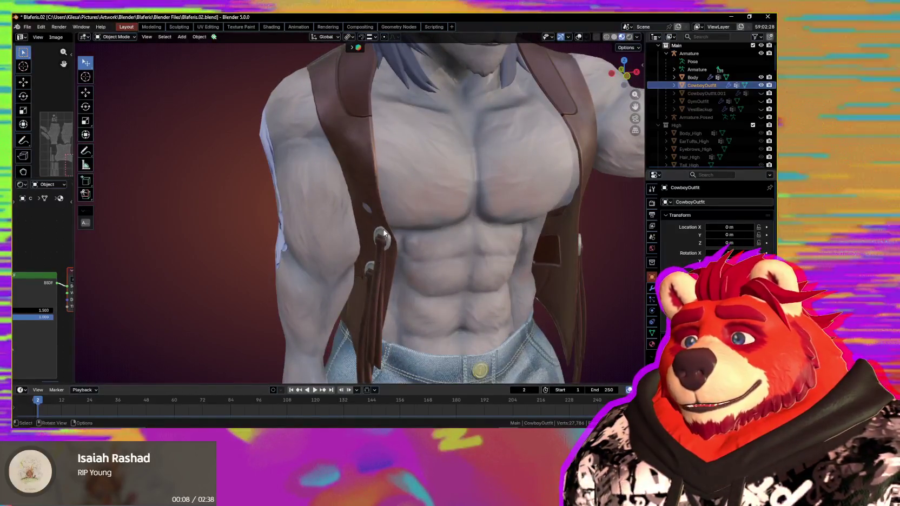
left_click(368, 190)
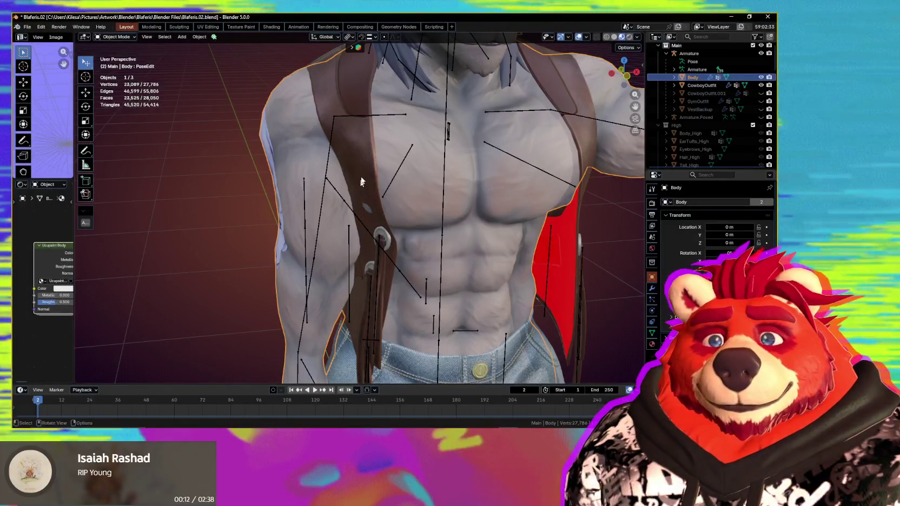
left_click(364, 217)
mouse_move(363, 217)
middle_mouse_down()
mouse_move(408, 224)
mouse_move(374, 237)
mouse_move(383, 233)
mouse_move(393, 246)
mouse_move(425, 242)
middle_mouse_up()
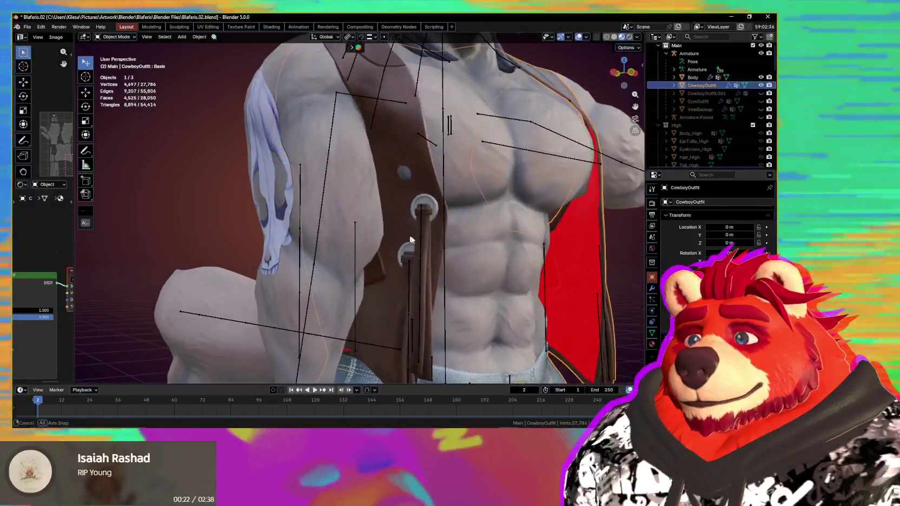
- In Edit Mode, select the hanging vest strap and move it
key("Tab")
middle_click_drag(447, 241, 399, 203)
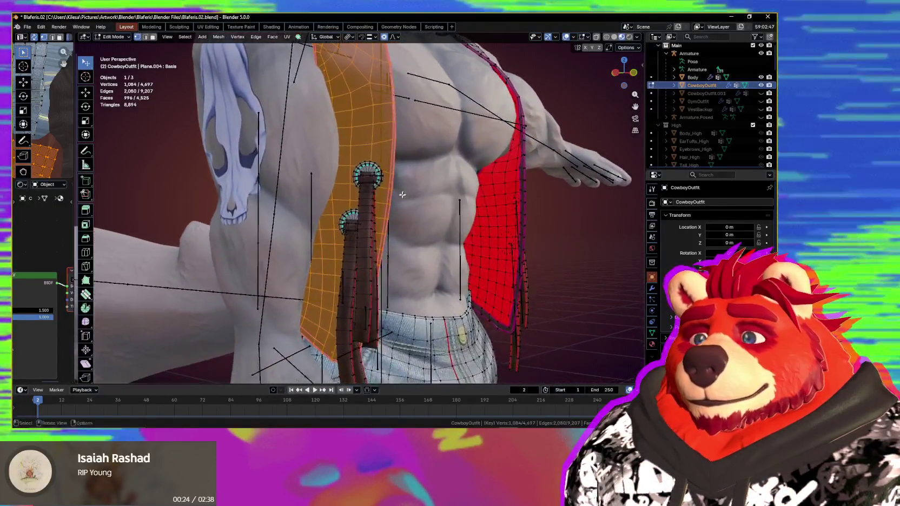
left_click(399, 202)
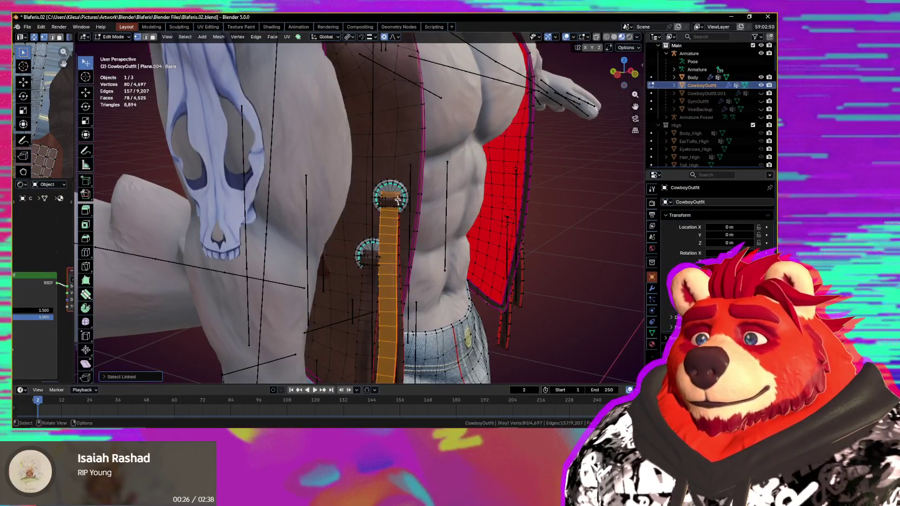
scroll(404, 191, "up", 2)
middle_click_drag(403, 191, 381, 208)
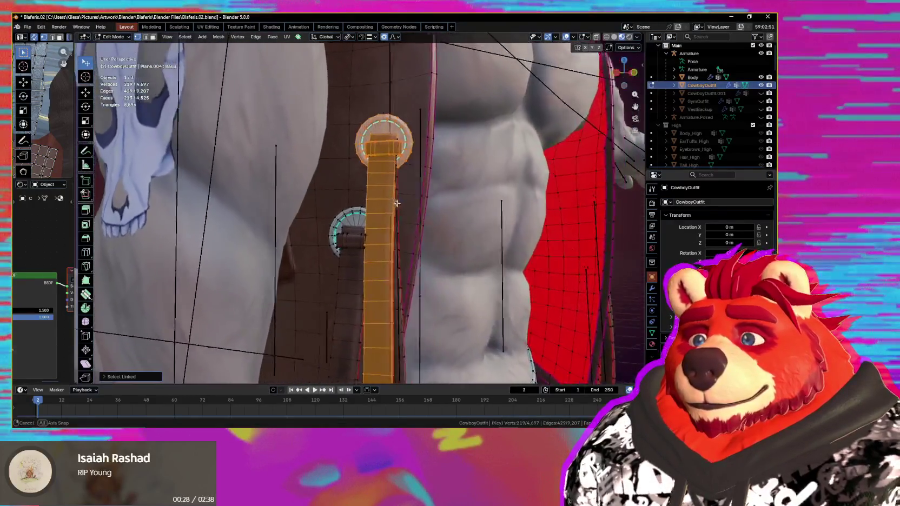
left_click(380, 213)
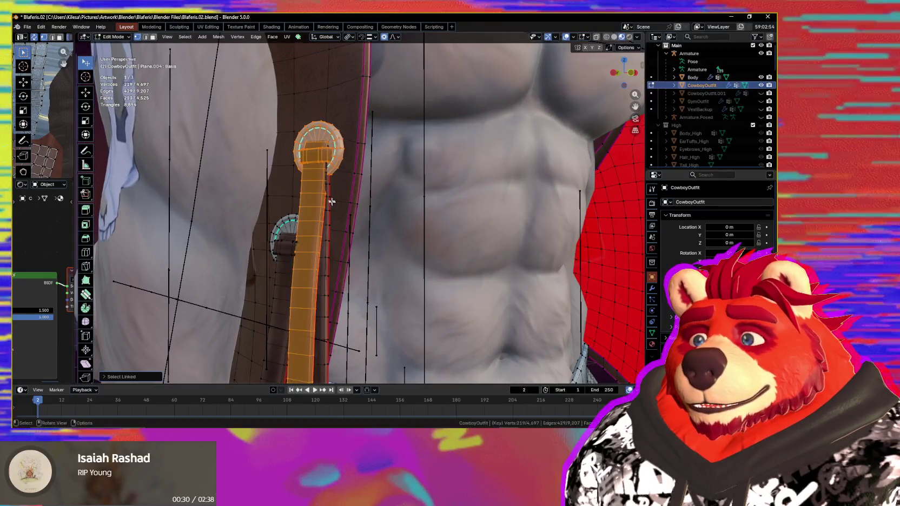
middle_click_drag(331, 200, 500, 362)
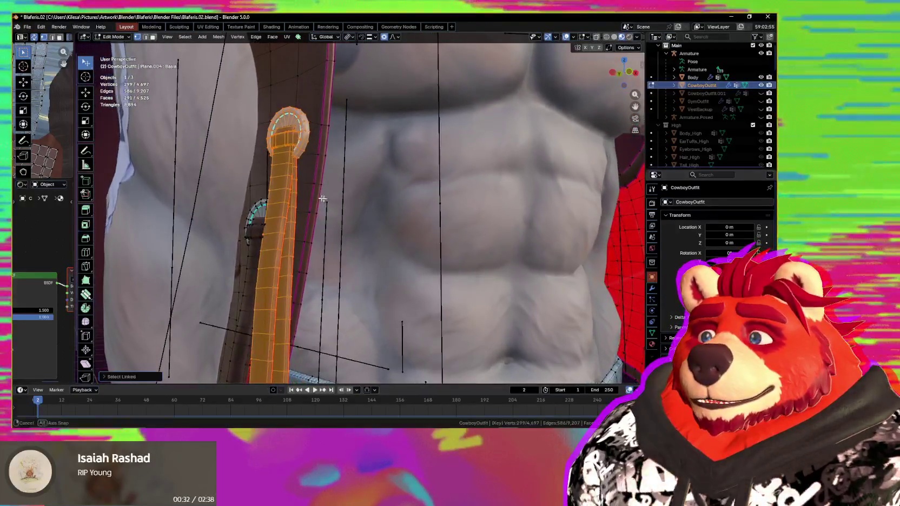
key("alt+Tab")
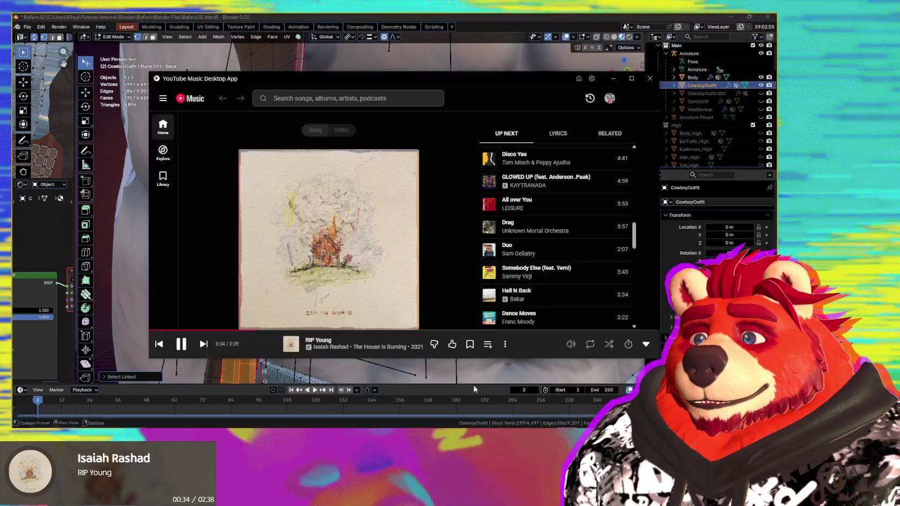
- Queue and play M.O.M. from the Liked Music playlist in YouTube Music
left_click(172, 125)
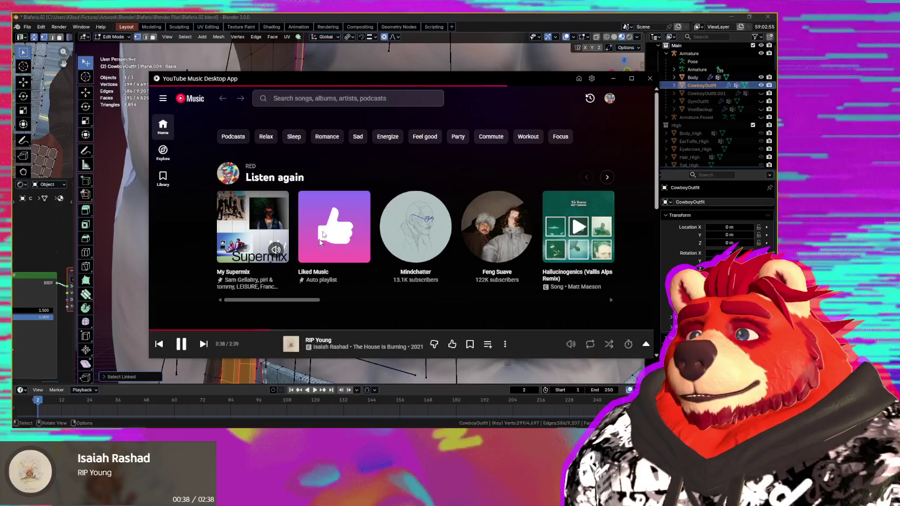
left_click(333, 227)
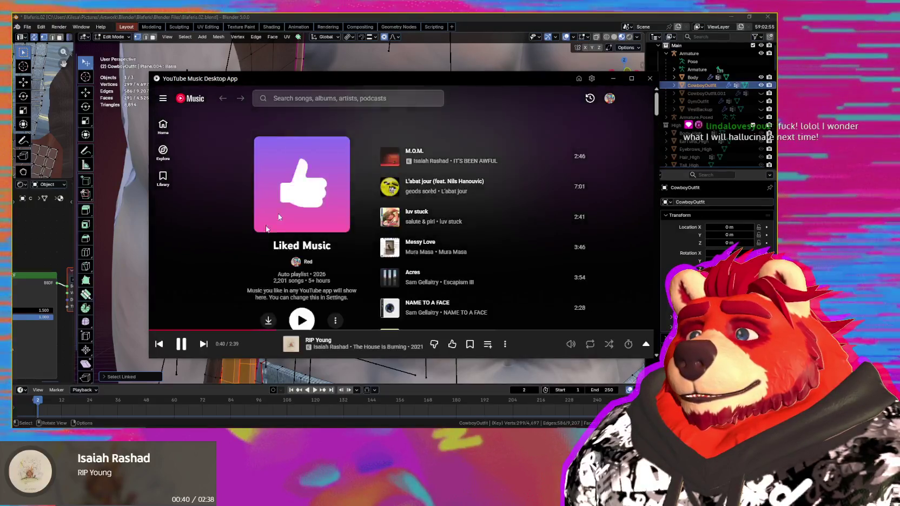
left_click(554, 156)
left_click(527, 178)
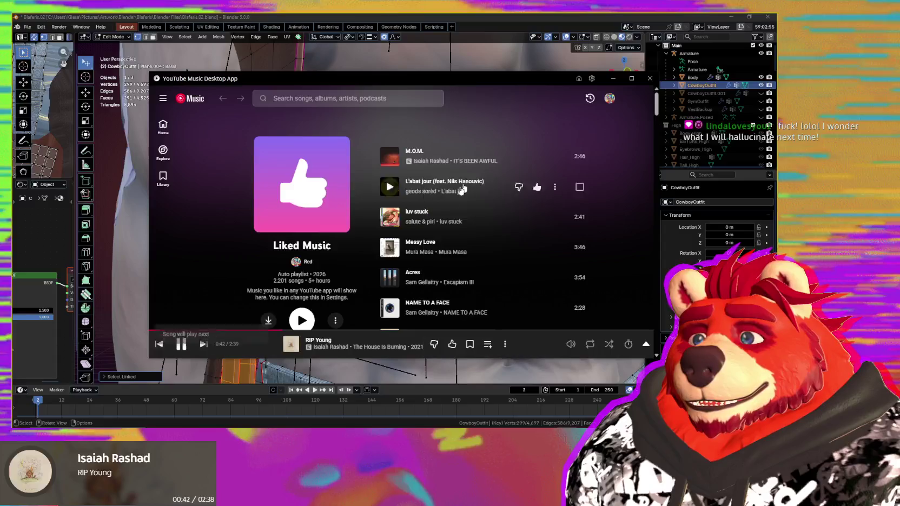
left_click(199, 347)
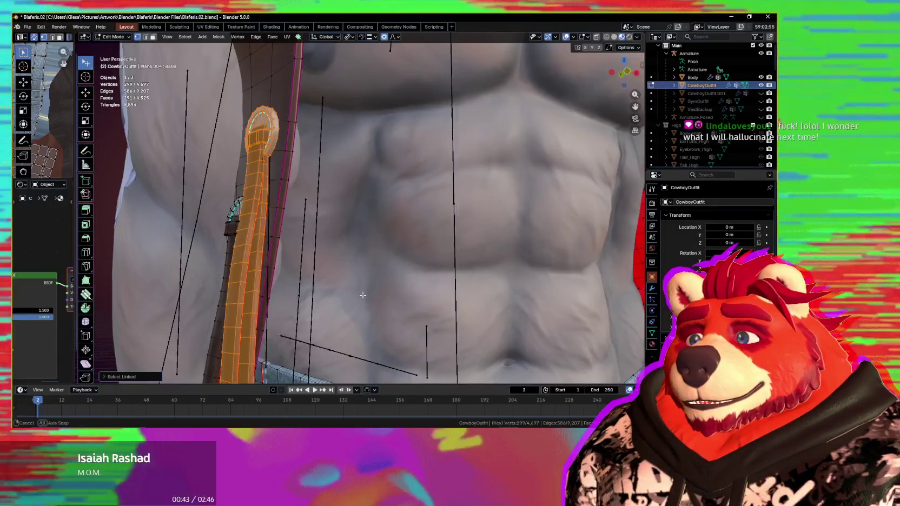
- Move the selected strap vertices along Z with soft falloff
key("g")
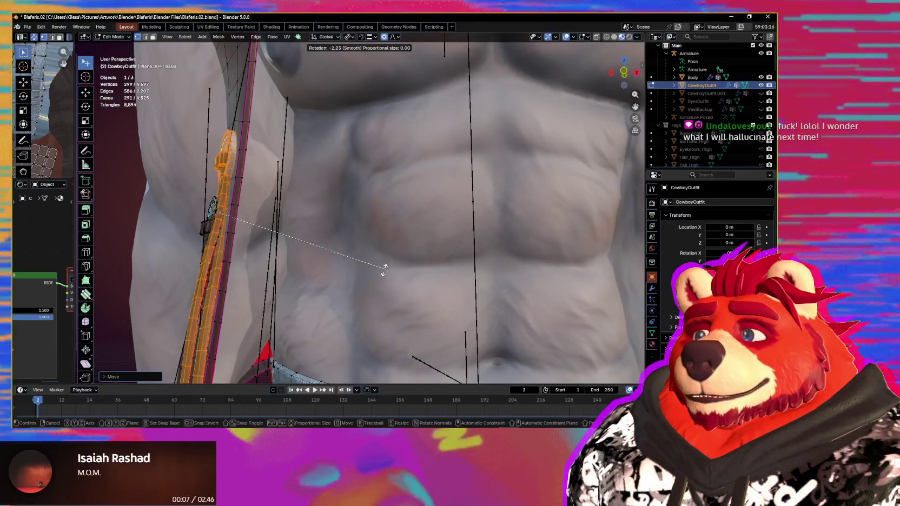
left_click(382, 269)
key("z")
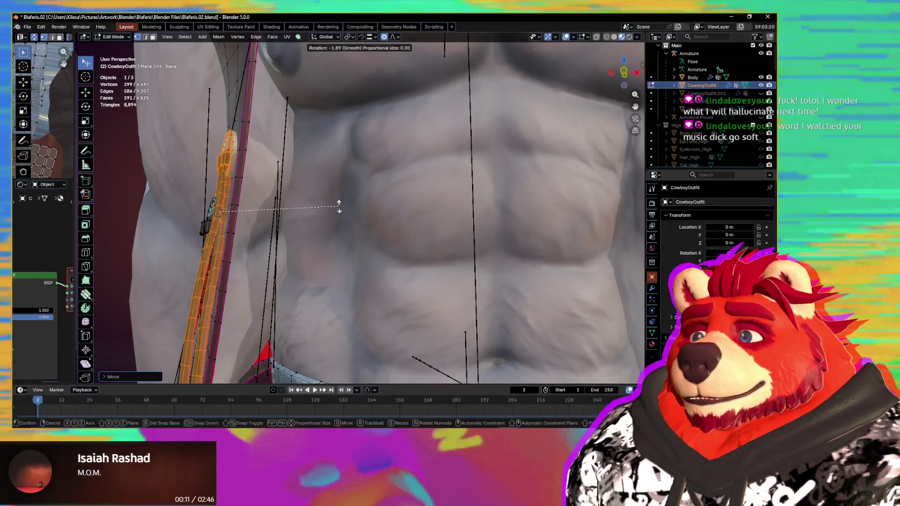
left_click(339, 206)
middle_click_drag(339, 206, 435, 241)
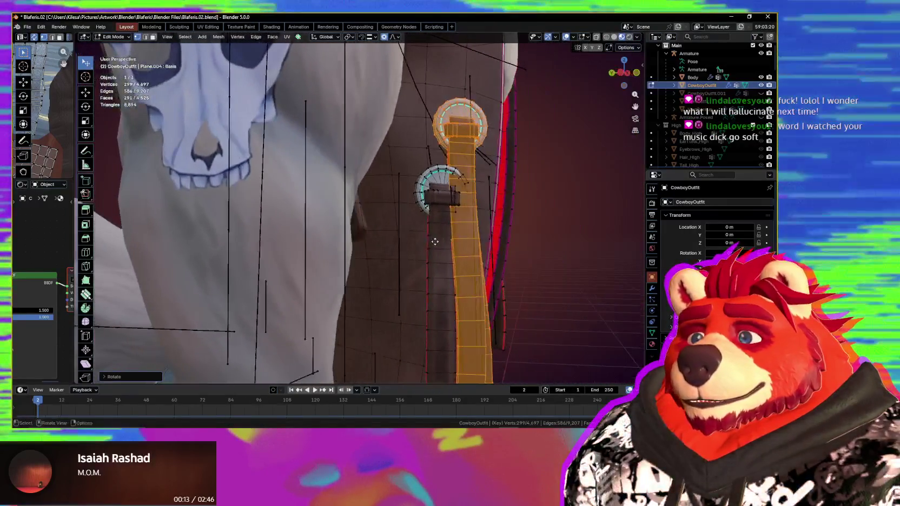
- Shift the strap vertices further toward the jeans and return to Object Mode
key("g")
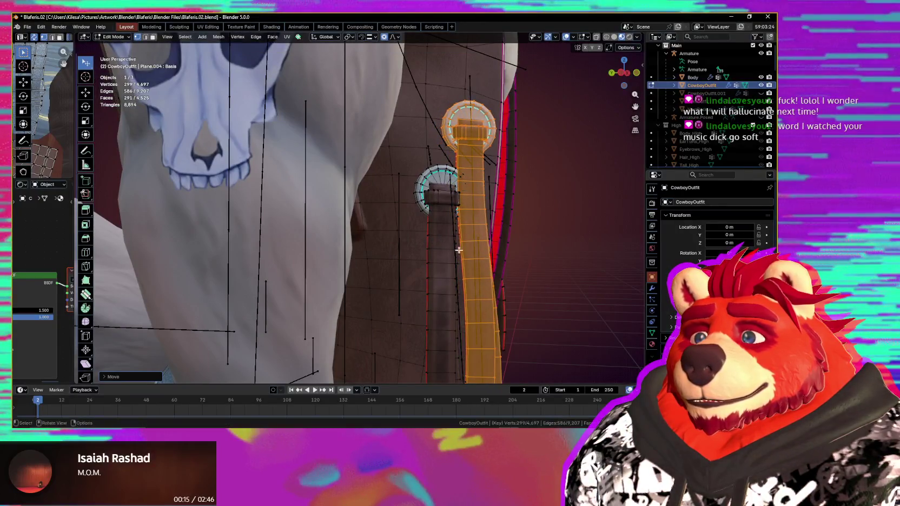
scroll(454, 249, "down", 3)
mouse_move(454, 249)
middle_mouse_down()
mouse_move(328, 251)
mouse_move(407, 230)
middle_mouse_up()
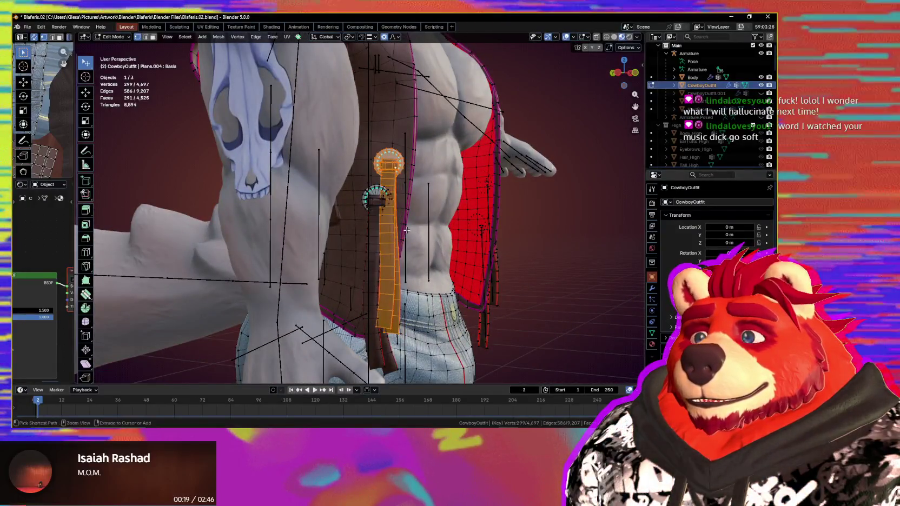
scroll(379, 198, "up", 3)
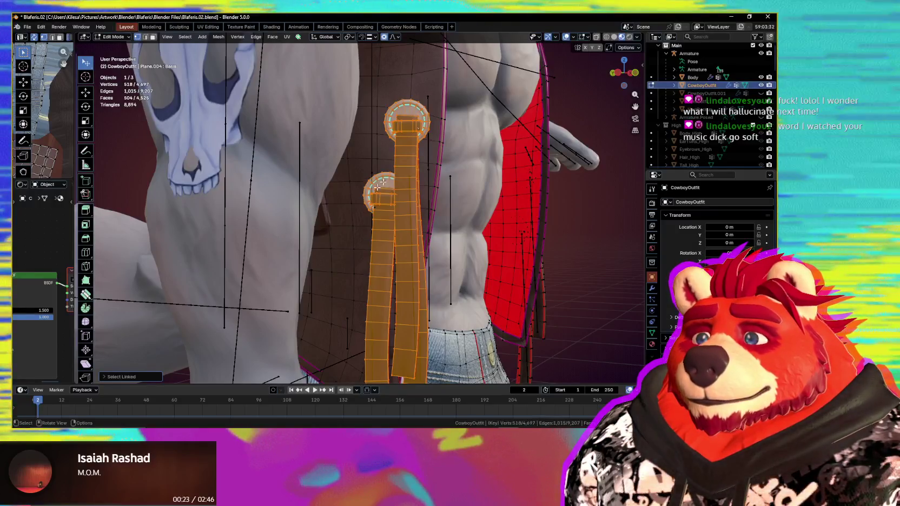
mouse_move(382, 183)
middle_mouse_down()
mouse_move(407, 206)
mouse_move(487, 227)
middle_mouse_up()
middle_click_drag(499, 276, 433, 277)
scroll(406, 258, "down", 2)
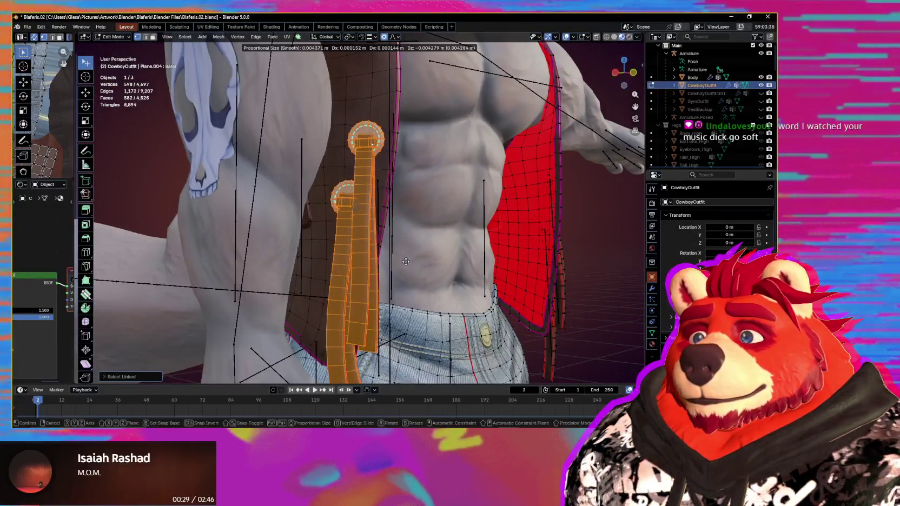
left_click(406, 268)
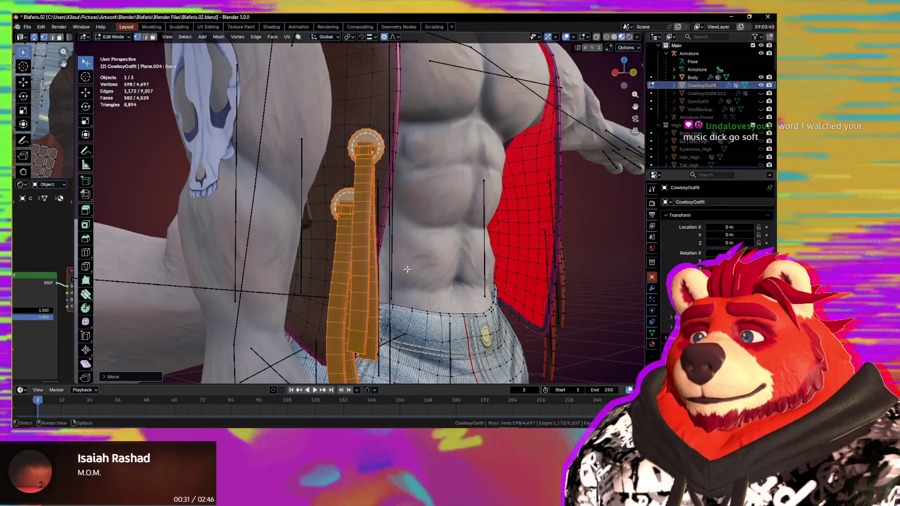
middle_click_drag(406, 267, 332, 277)
middle_click_drag(363, 279, 456, 283)
key("Tab")
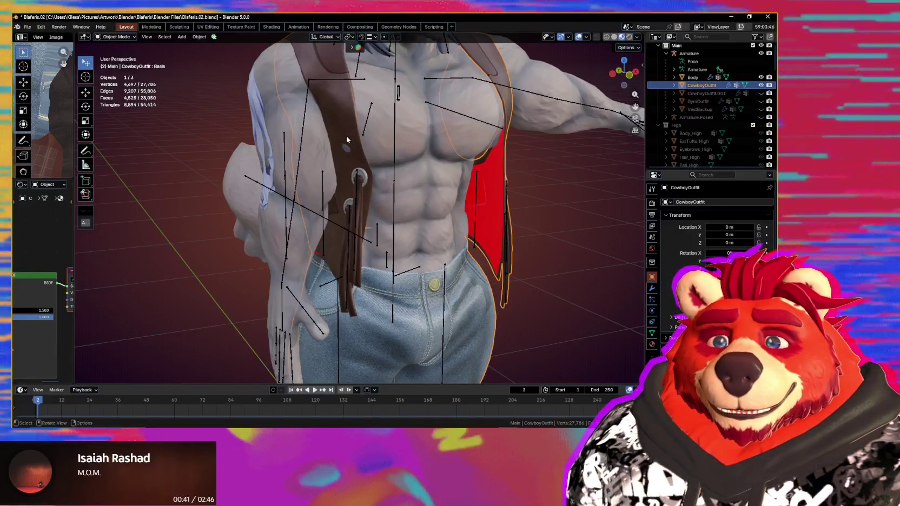
- Select the Armature with the outfit and inspect the VestWaist.002 weights in Weight Paint
key("a")
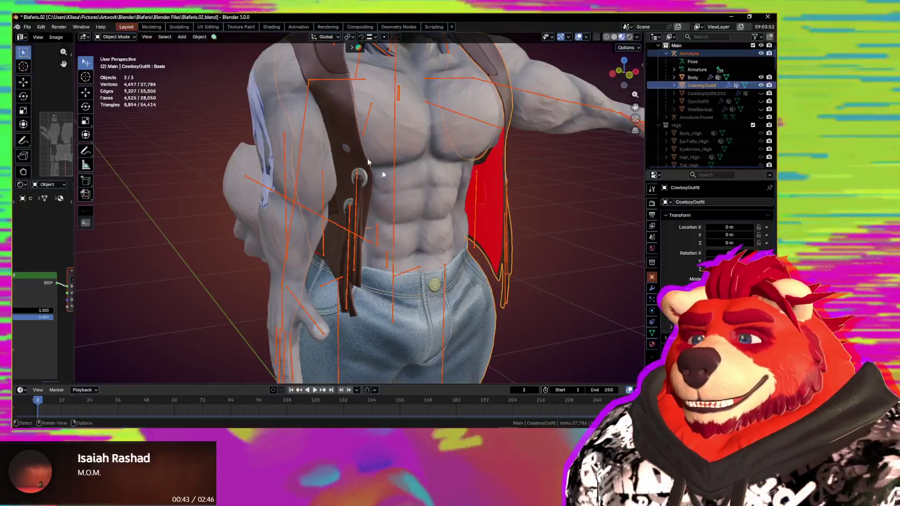
left_click(335, 154)
mouse_move(335, 154)
middle_mouse_down()
mouse_move(377, 188)
mouse_move(384, 162)
mouse_move(377, 188)
middle_mouse_up()
left_click(389, 158, "ctrl")
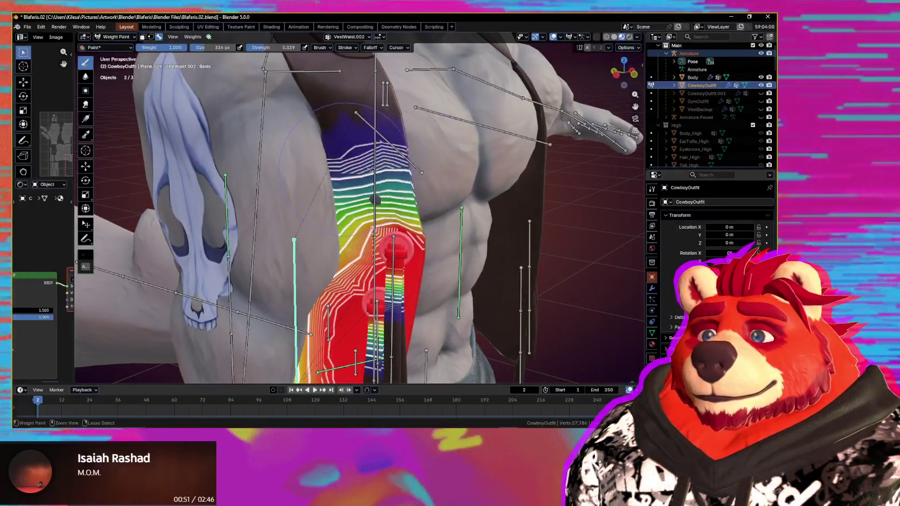
mouse_move(364, 172)
middle_mouse_down()
mouse_move(366, 151)
mouse_move(432, 210)
middle_mouse_up()
key("Tab")
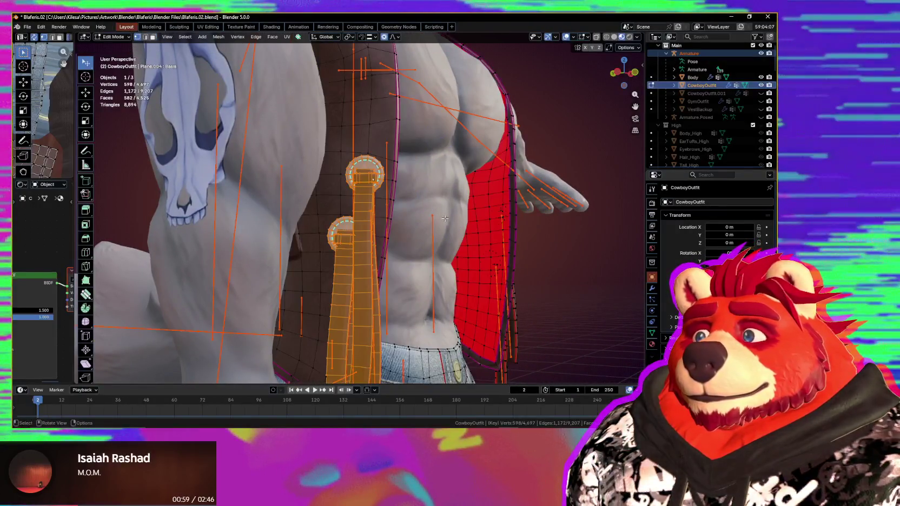
key("Tab")
key("ctrl+Tab")
- Move the VestStrap1.001 strap bones down along Z to line up with the strap
left_click(279, 188)
key("Tab")
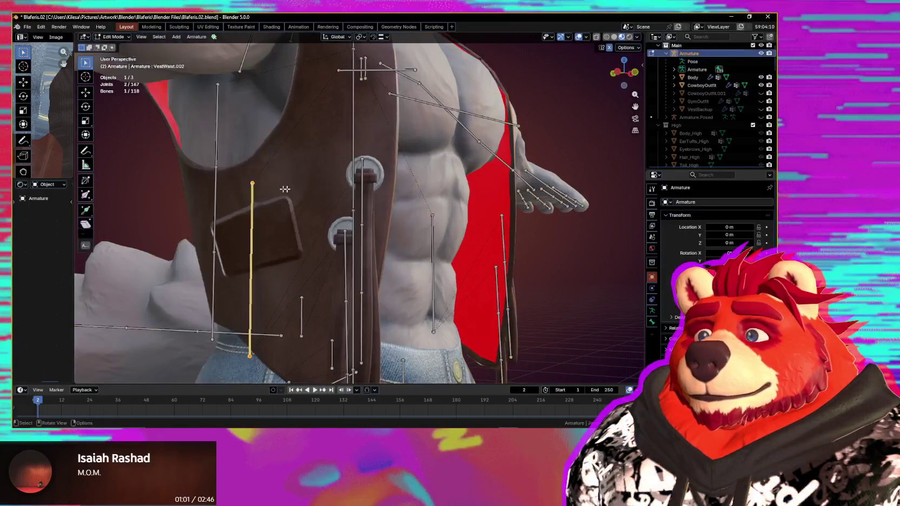
middle_click_drag(377, 225, 341, 215)
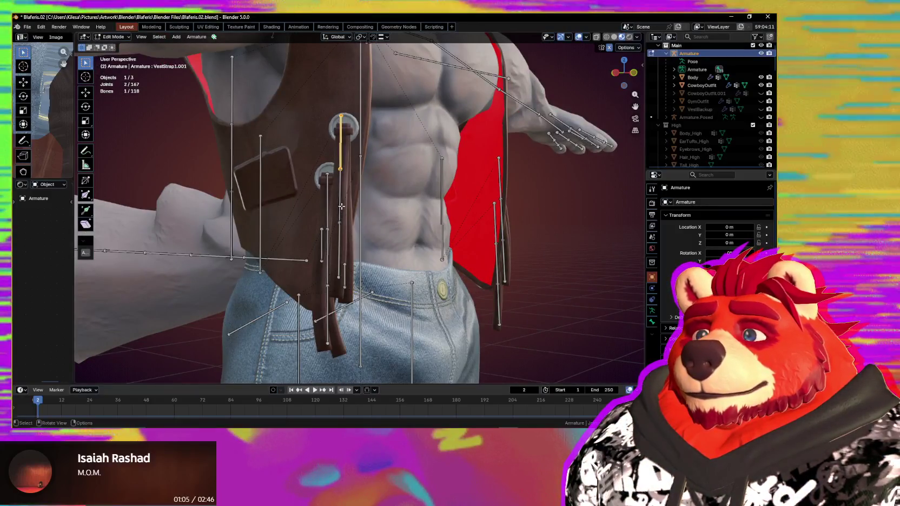
middle_click_drag(335, 209, 361, 208)
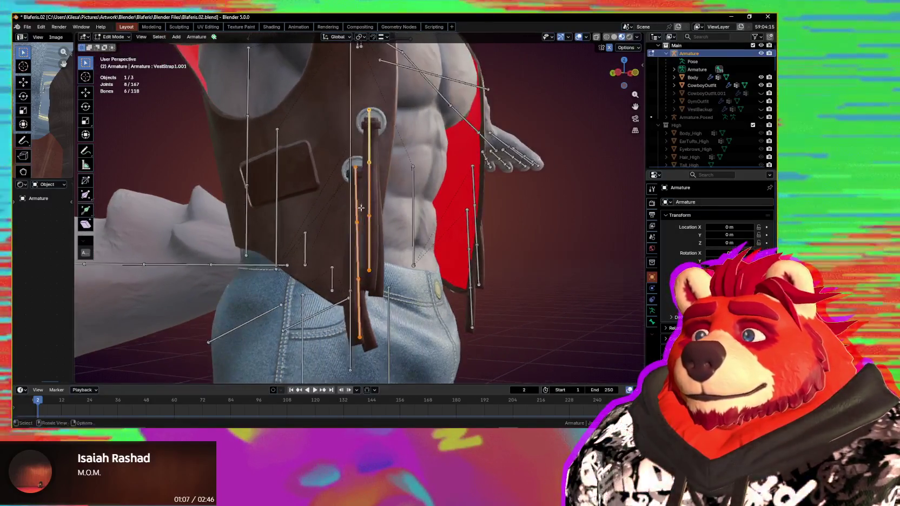
key("z")
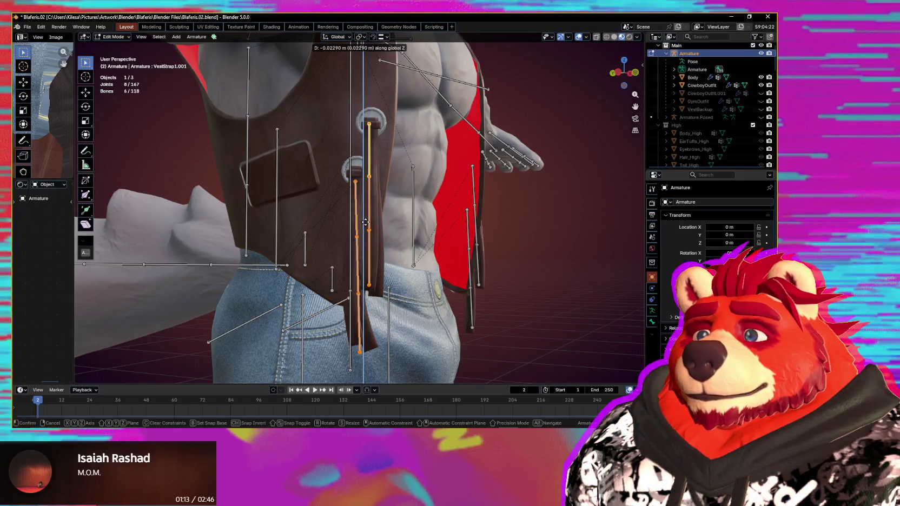
left_click(385, 177)
middle_click_drag(384, 178, 319, 223)
key("Tab")
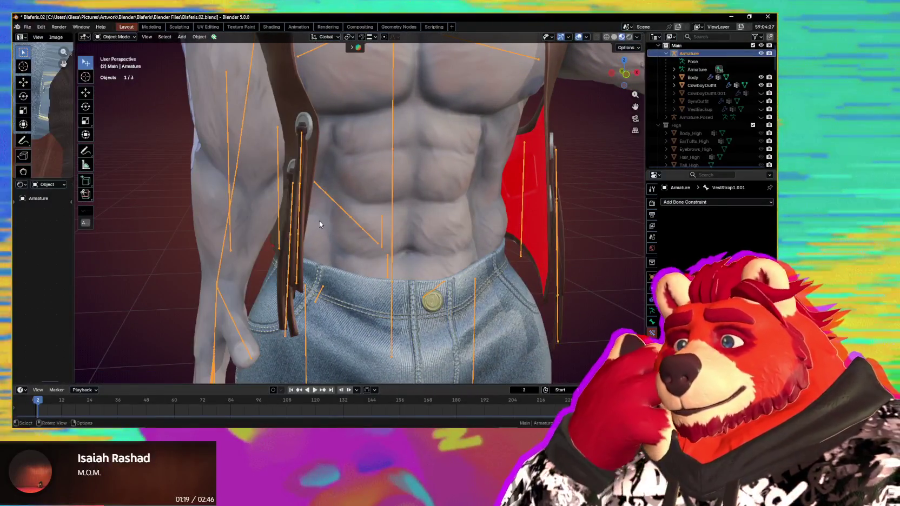
- Select the CowboyOutfit together with the Armature and enter Weight Paint
mouse_move(323, 206)
middle_mouse_down()
mouse_move(400, 192)
mouse_move(374, 206)
mouse_move(329, 194)
mouse_move(364, 198)
mouse_move(389, 250)
mouse_move(332, 167)
middle_mouse_up()
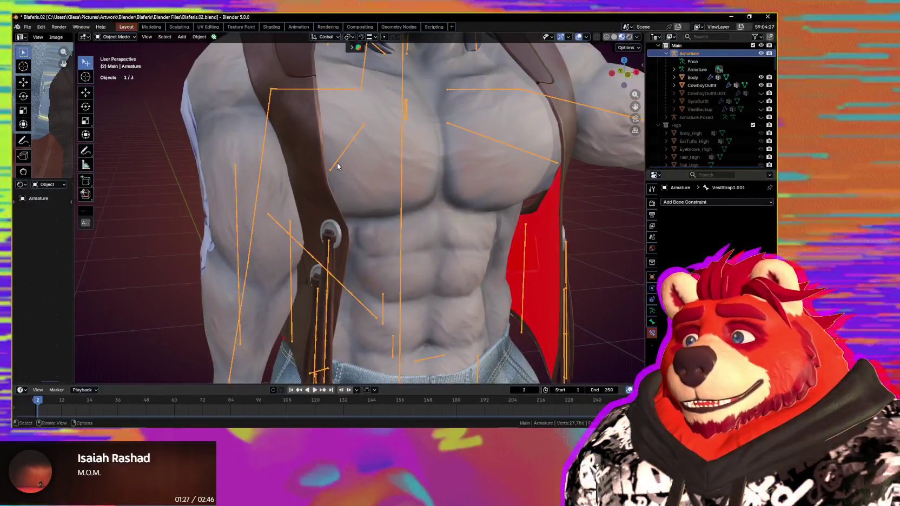
left_click(328, 163)
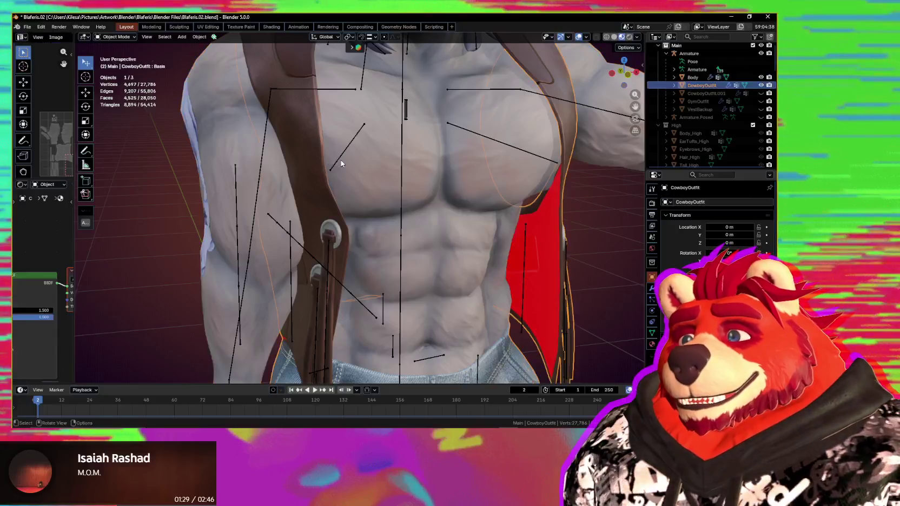
left_click(340, 158)
left_click(316, 169, "shift")
key("ctrl+Tab")
- Resize the brush and paint extra VestWaist.002 weight onto the vest strap
mouse_move(430, 231)
middle_mouse_down()
mouse_move(365, 196)
mouse_move(365, 206)
middle_mouse_up()
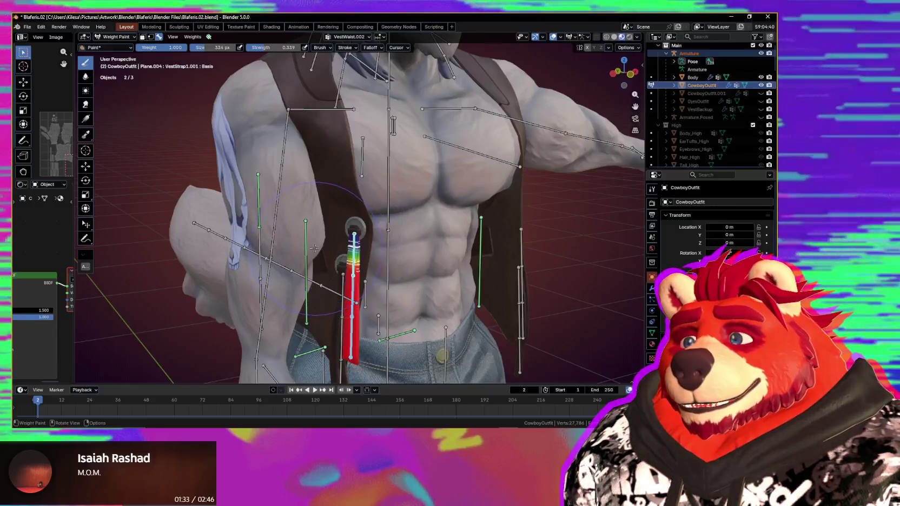
scroll(306, 244, "up", 2)
middle_click_drag(306, 244, 401, 135)
scroll(400, 135, "up", 2)
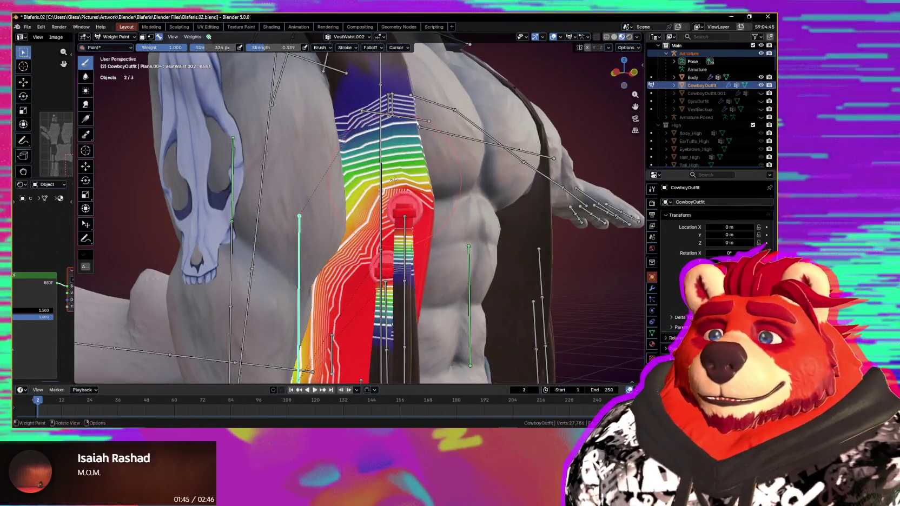
mouse_move(399, 188)
middle_mouse_down()
mouse_move(288, 190)
mouse_move(306, 195)
mouse_move(370, 146)
middle_mouse_up()
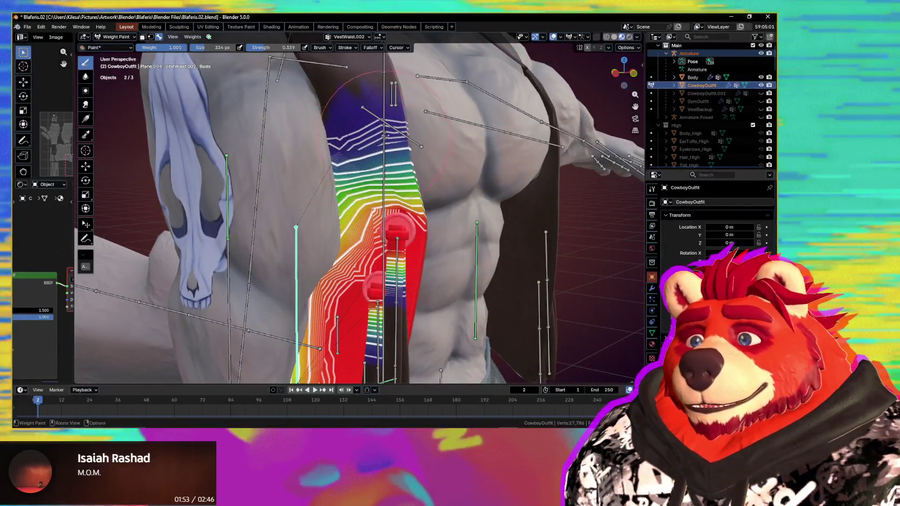
mouse_move(364, 138)
middle_mouse_down()
mouse_move(478, 213)
mouse_move(393, 208)
middle_mouse_up()
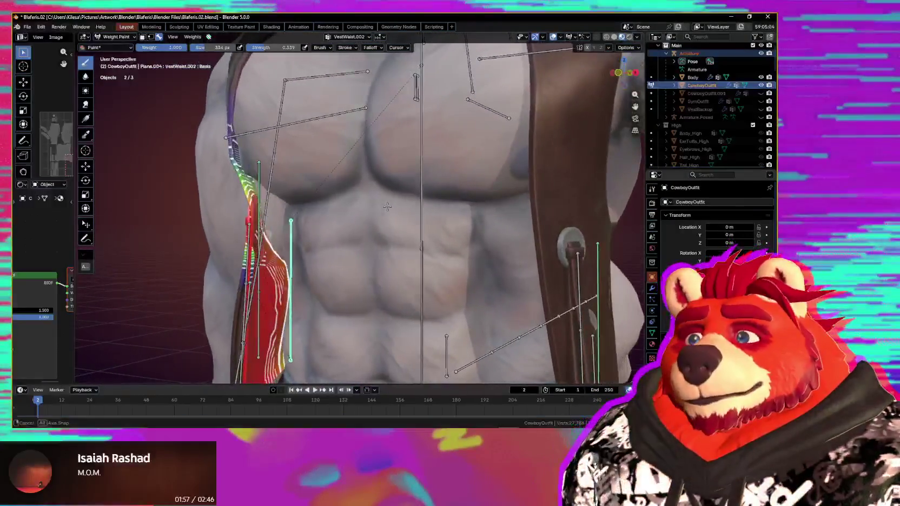
scroll(401, 214, "down", 5)
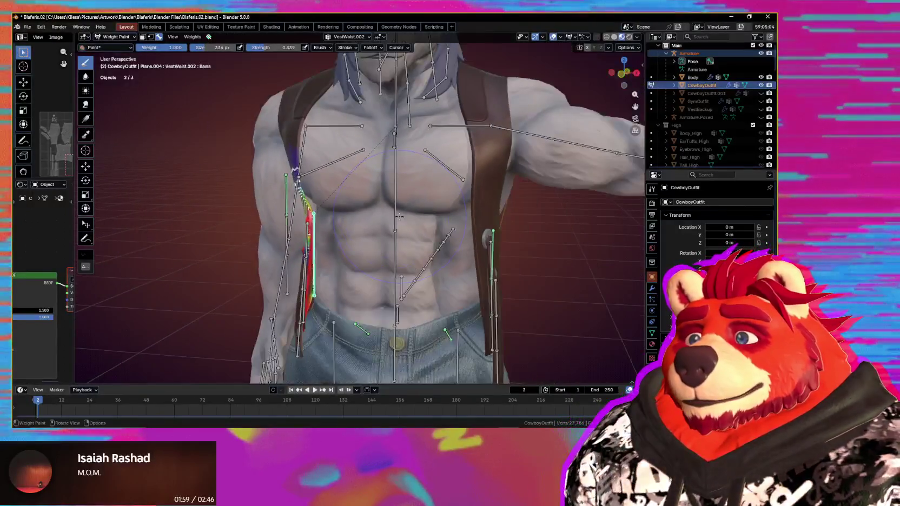
mouse_move(410, 220)
middle_mouse_down()
mouse_move(390, 218)
mouse_move(412, 173)
middle_mouse_up()
scroll(389, 218, "up", 3)
scroll(405, 179, "up", 3)
key("f")
left_click_drag(411, 173, 394, 189)
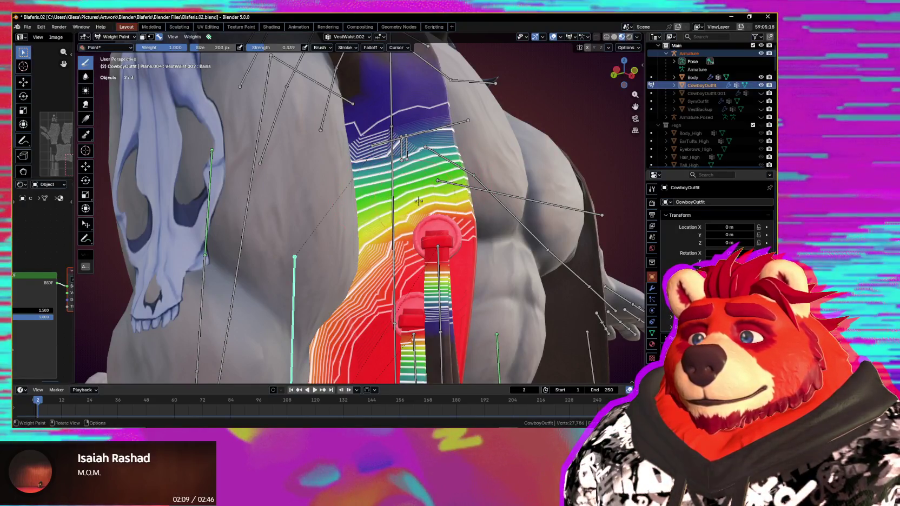
middle_click_drag(419, 200, 352, 246)
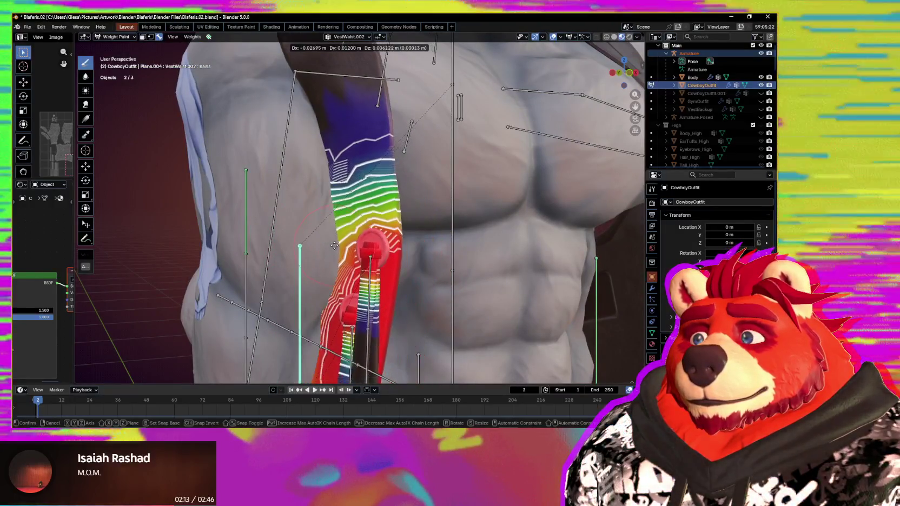
middle_click_drag(379, 232, 342, 238)
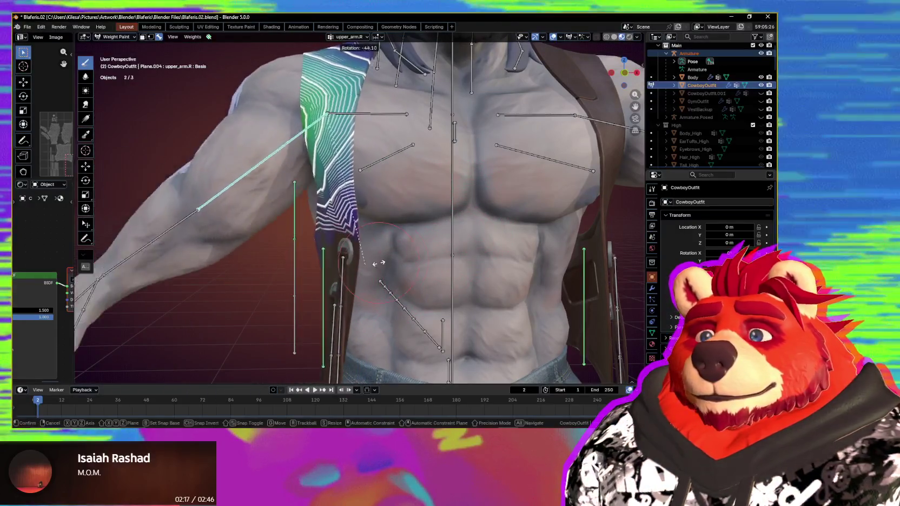
- Lower the upper_arm.R bone to check how the vest deforms around the armhole
left_click(349, 233)
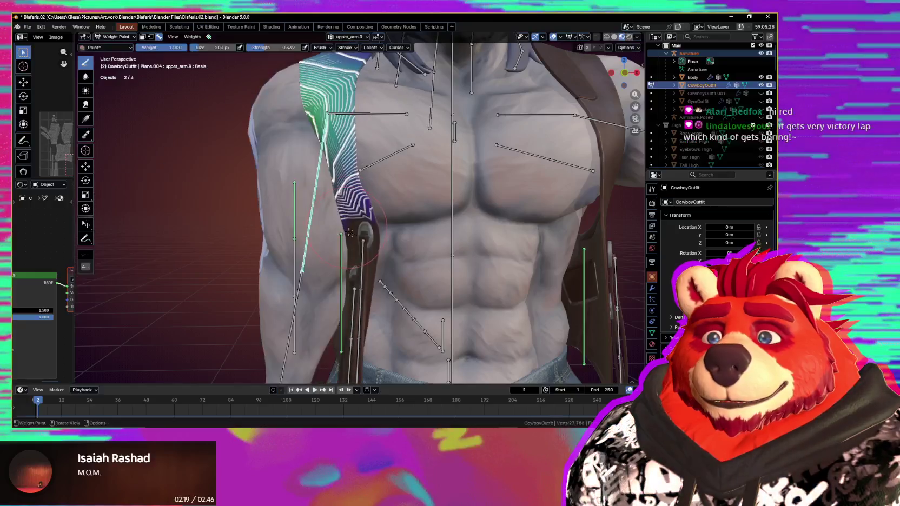
key("ctrl+z")
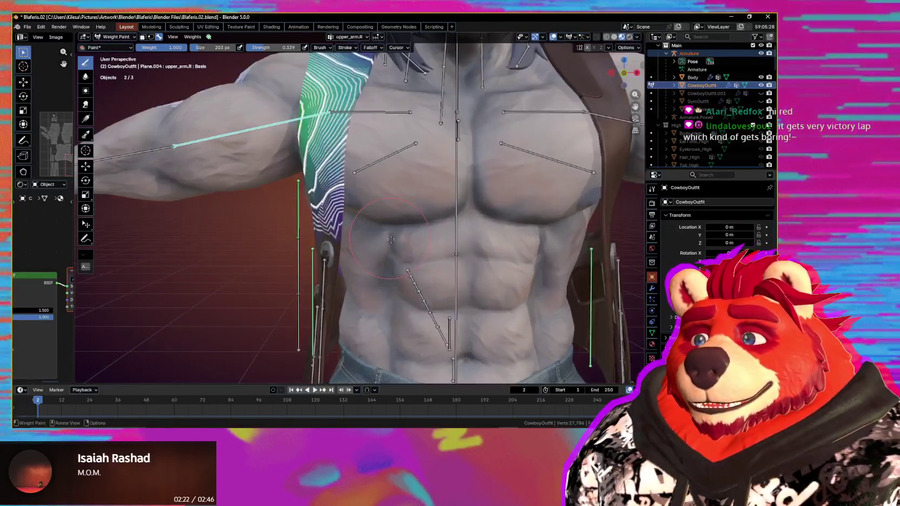
mouse_move(391, 240)
middle_mouse_down()
mouse_move(420, 237)
mouse_move(400, 140)
middle_mouse_up()
key("r")
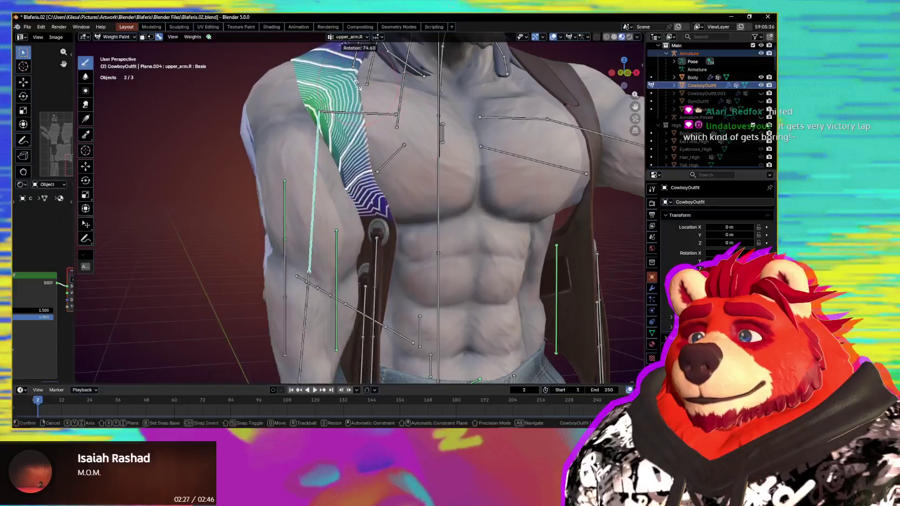
left_click(409, 166)
mouse_move(409, 167)
middle_mouse_down()
mouse_move(387, 235)
mouse_move(360, 210)
middle_mouse_up()
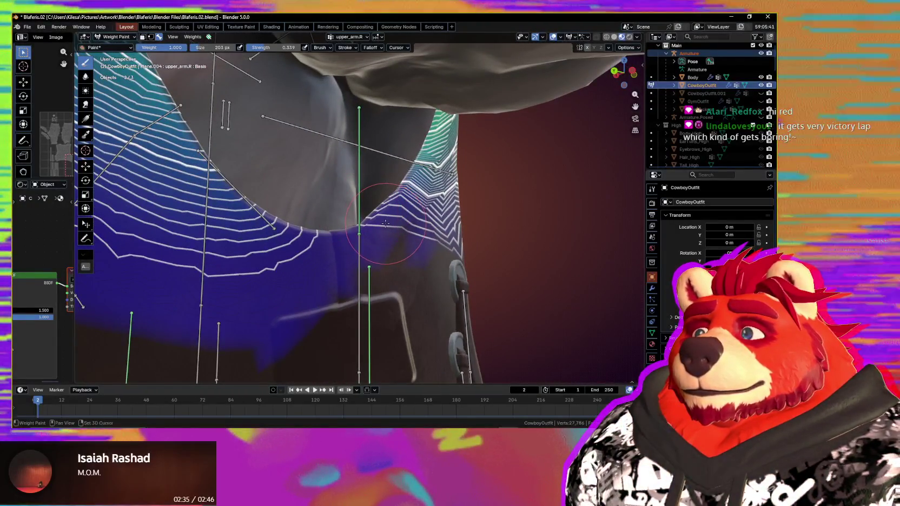
key("v")
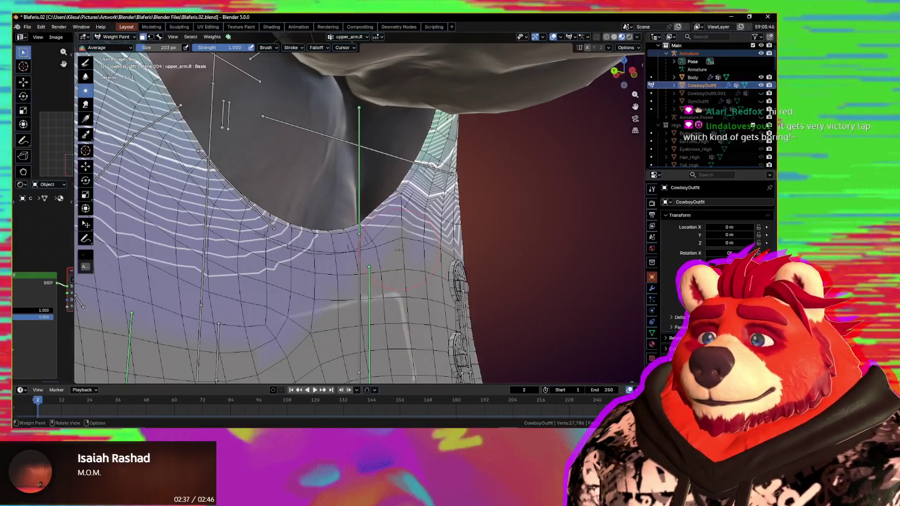
mouse_move(317, 258)
middle_mouse_down()
mouse_move(407, 257)
mouse_move(388, 254)
middle_mouse_up()
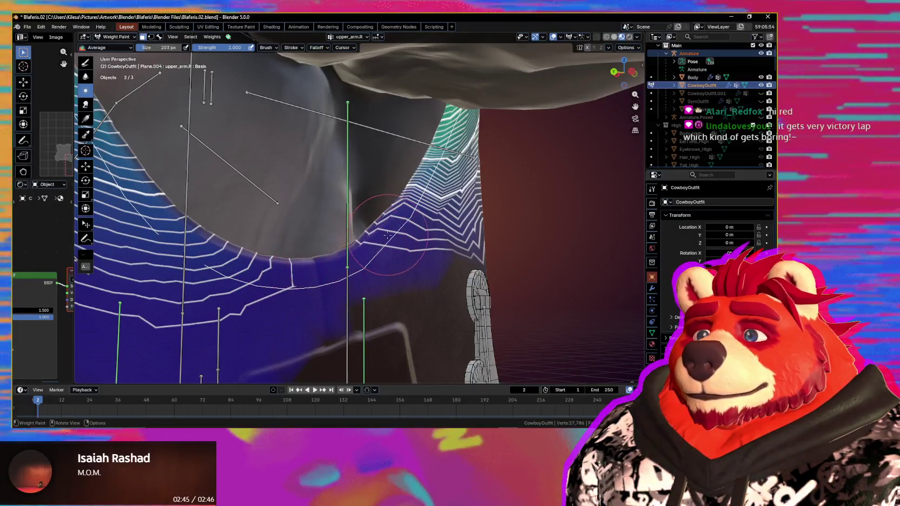
mouse_move(381, 238)
middle_mouse_down()
mouse_move(417, 276)
mouse_move(343, 251)
middle_mouse_up()
key("f")
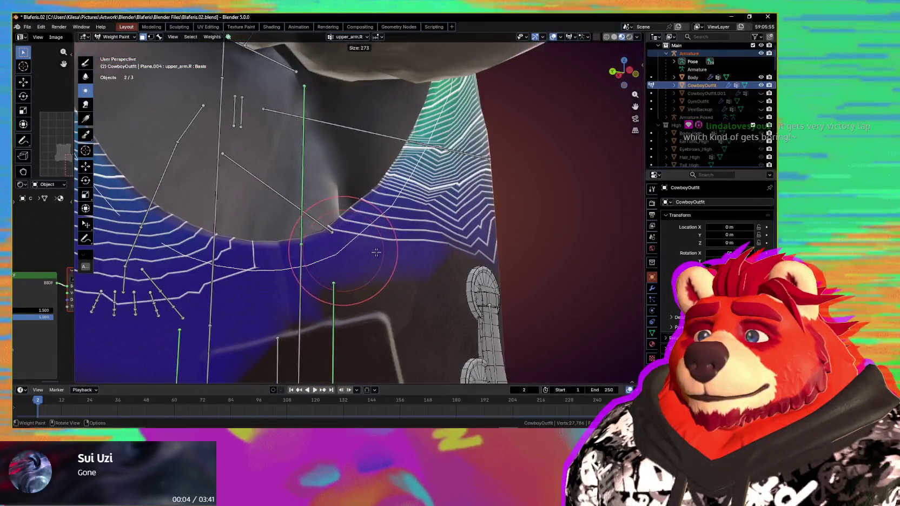
mouse_move(215, 244)
middle_mouse_down()
mouse_move(369, 233)
mouse_move(364, 189)
middle_mouse_up()
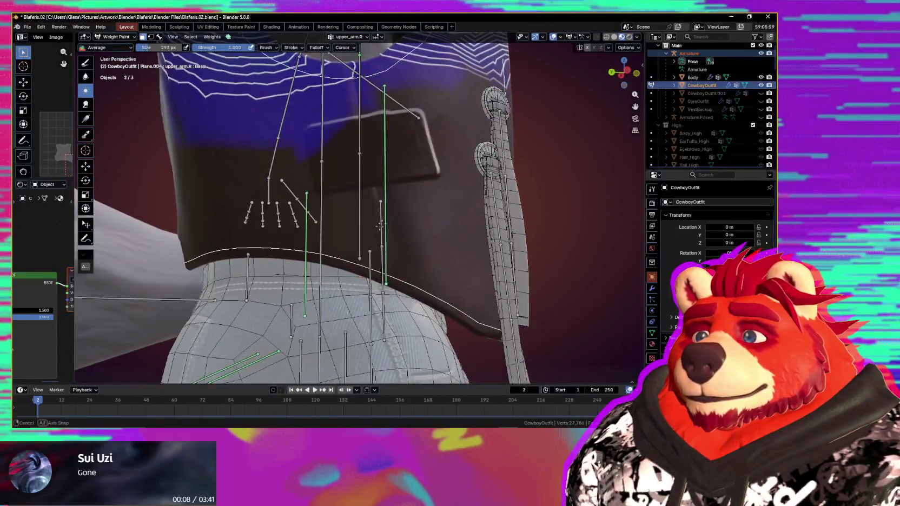
left_click(365, 188, "ctrl")
mouse_move(365, 188)
middle_mouse_down()
mouse_move(387, 199)
mouse_move(287, 207)
middle_mouse_up()
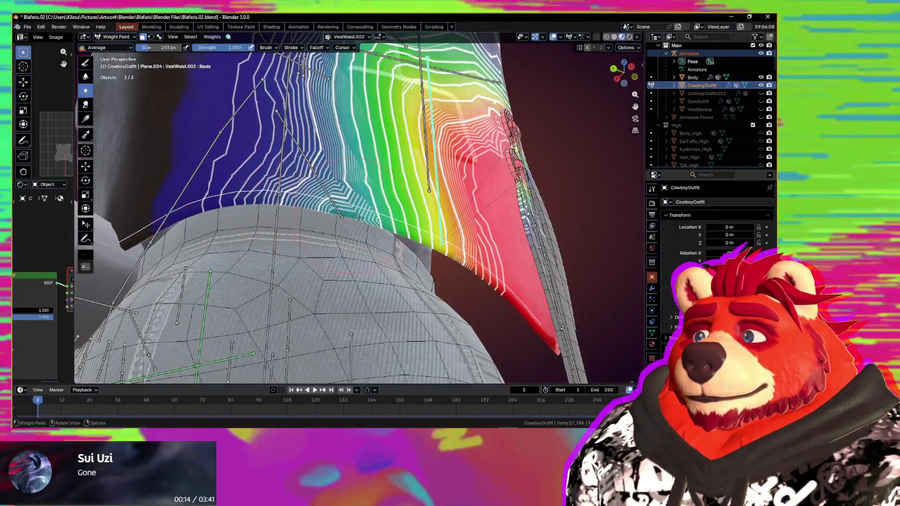
key("g")
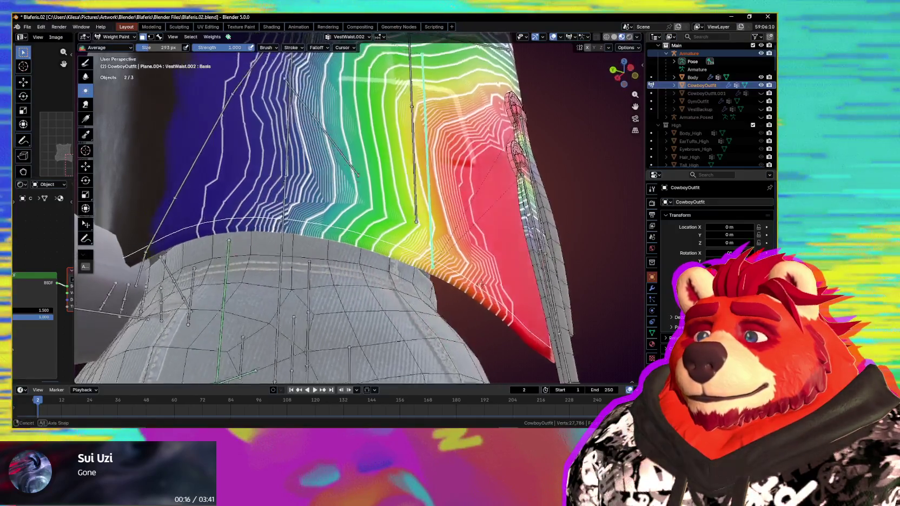
right_click(370, 292)
mouse_move(371, 292)
middle_mouse_down()
mouse_move(469, 278)
mouse_move(362, 278)
middle_mouse_up()
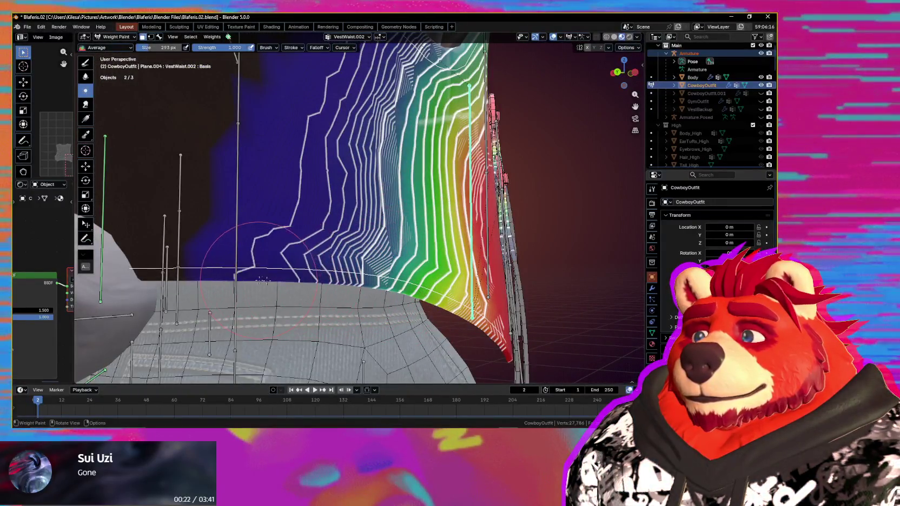
mouse_move(438, 298)
middle_mouse_down()
mouse_move(381, 255)
mouse_move(380, 283)
middle_mouse_up()
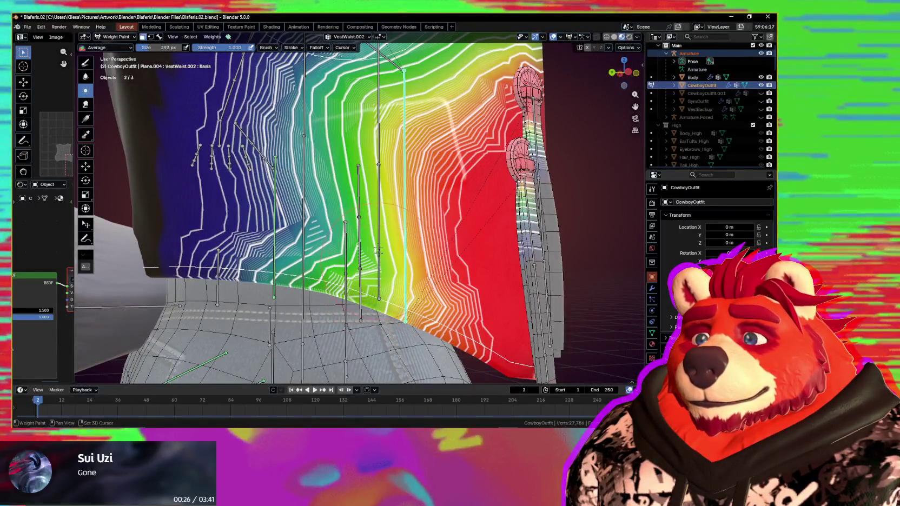
scroll(414, 257, "down", 5)
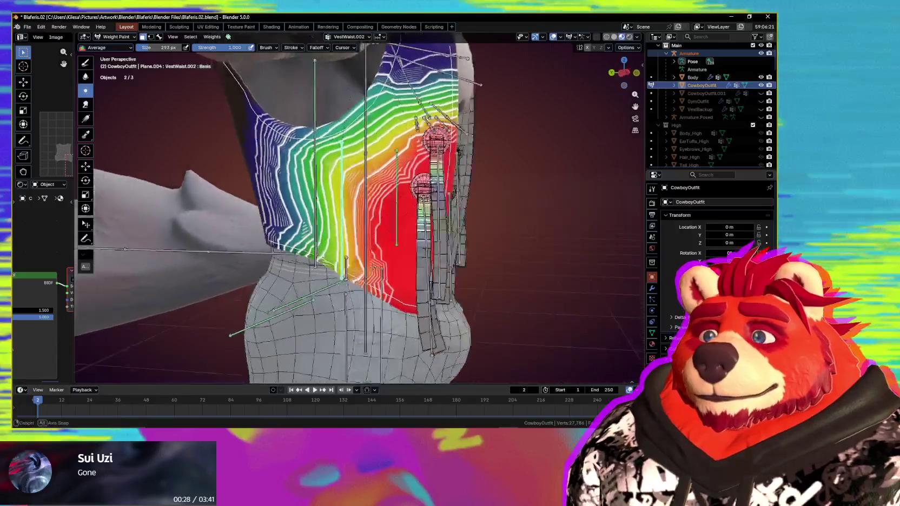
middle_click_drag(415, 257, 260, 128)
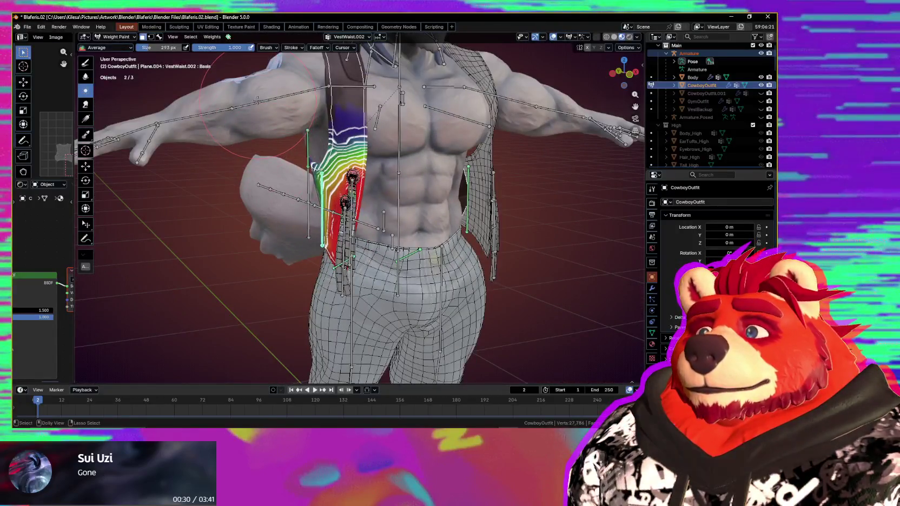
- Rotate the upper_arm.R bone down so the right arm rests against the torso
middle_click_drag(264, 103, 347, 141)
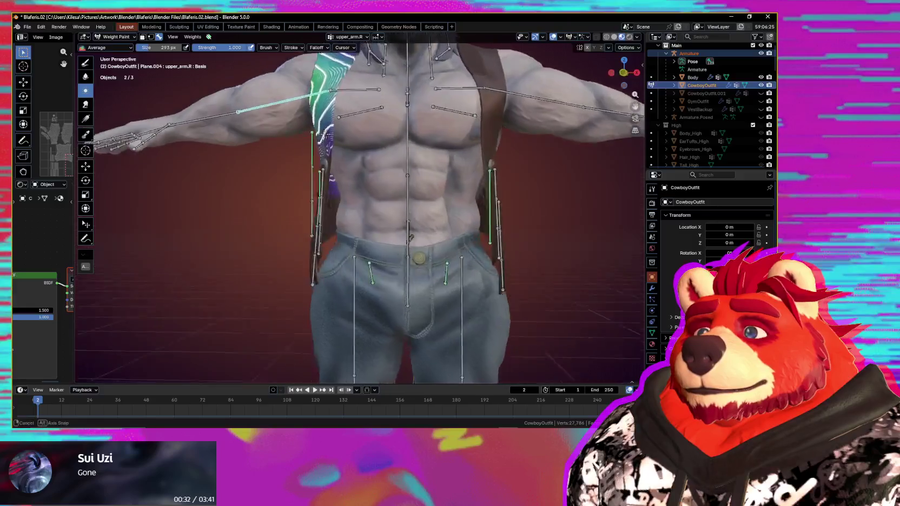
key("r")
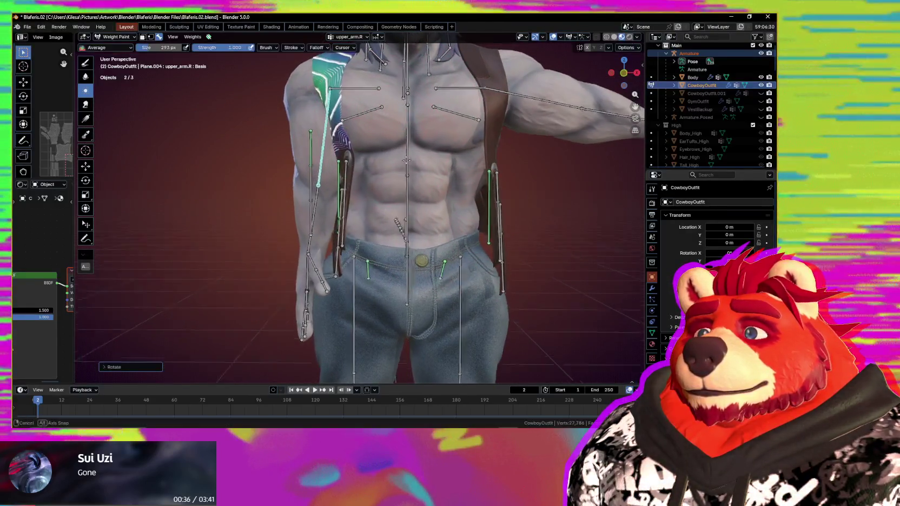
left_click(422, 189)
scroll(423, 190, "down", 4)
mouse_move(422, 190)
middle_mouse_down()
mouse_move(440, 222)
mouse_move(432, 243)
middle_mouse_up()
scroll(401, 267, "up", 5)
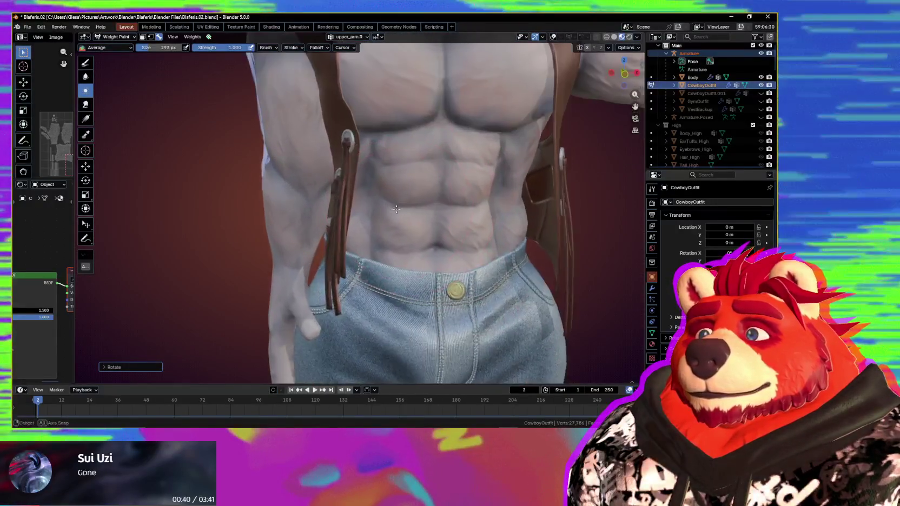
middle_click_drag(402, 274, 401, 285)
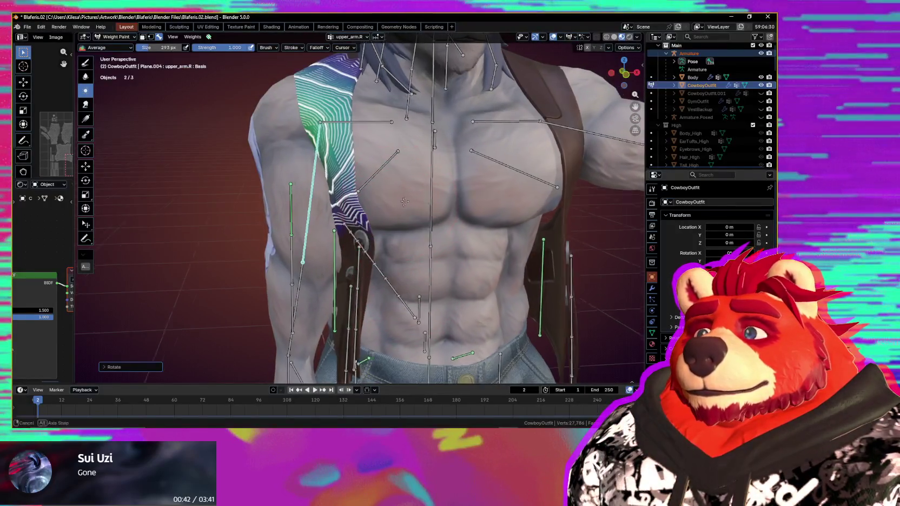
middle_click_drag(403, 202, 413, 193)
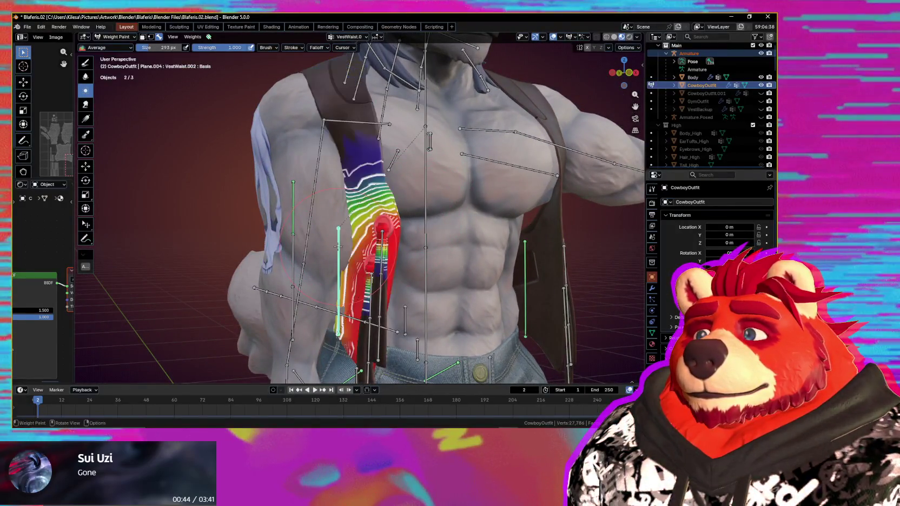
- Enable the face selection mask and hide the weight and bone overlays
key("m")
scroll(469, 170, "up", 5)
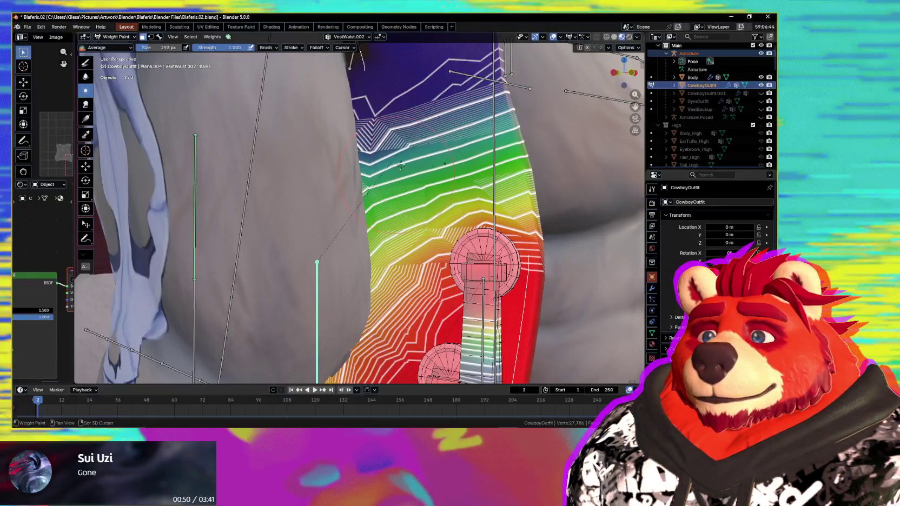
middle_click_drag(399, 169, 413, 204)
key("shift+alt+z")
key("ctrl+Tab")
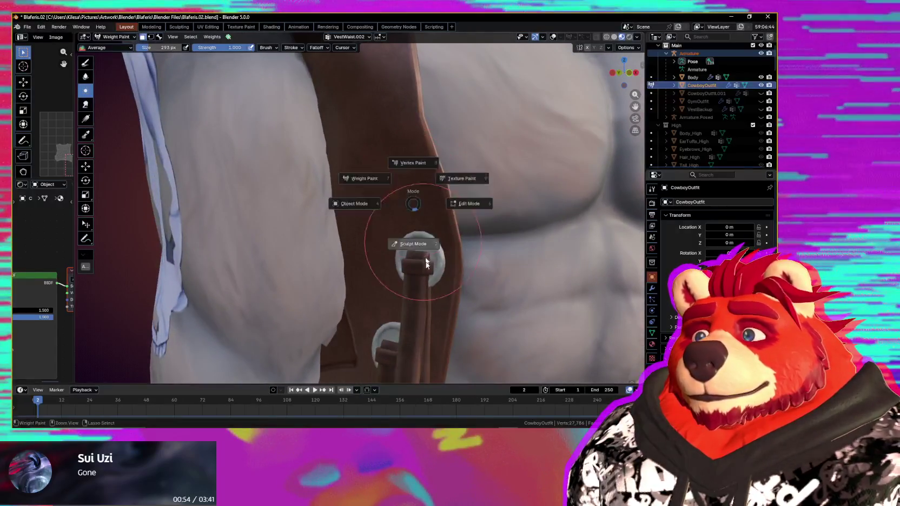
- Enter Sculpt Mode on the vest and set the Grab brush radius to 764 px
left_click(425, 254)
middle_click_drag(386, 177, 337, 219)
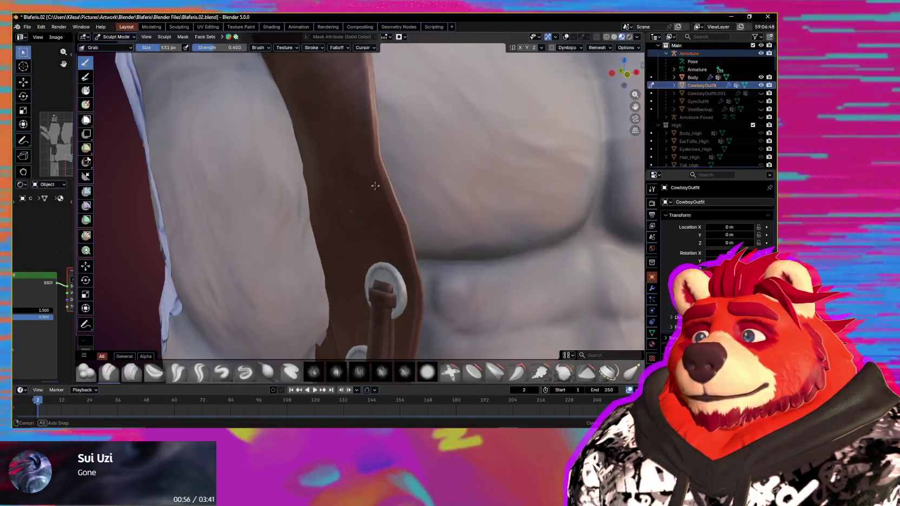
key("f")
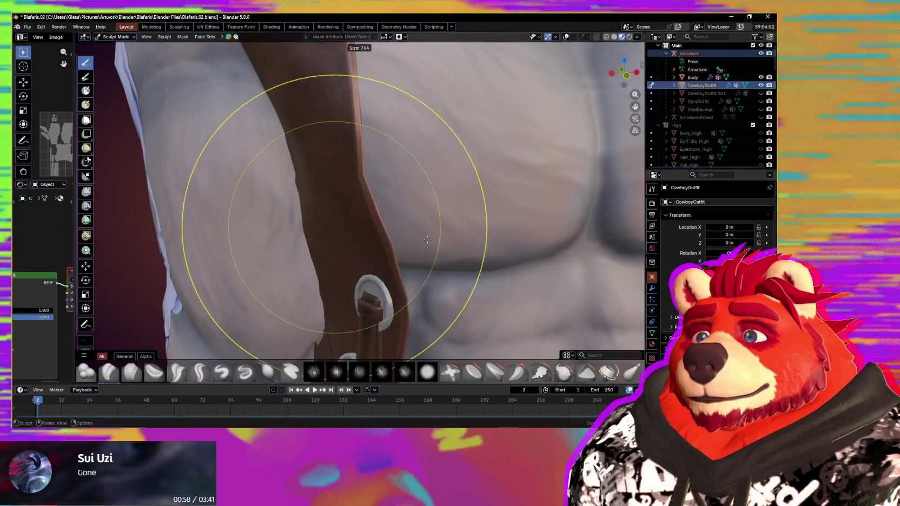
left_click(343, 238)
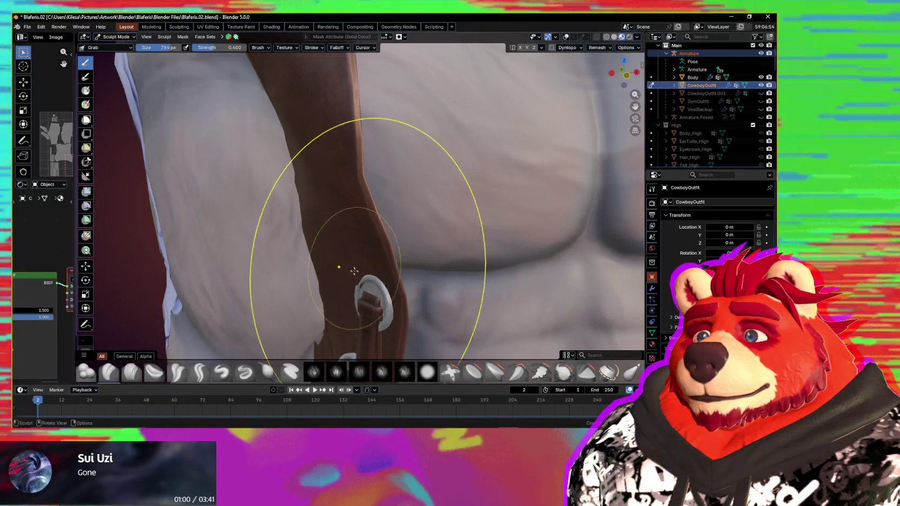
scroll(362, 289, "down", 3)
mouse_move(361, 289)
middle_mouse_down()
mouse_move(354, 286)
mouse_move(425, 248)
middle_mouse_up()
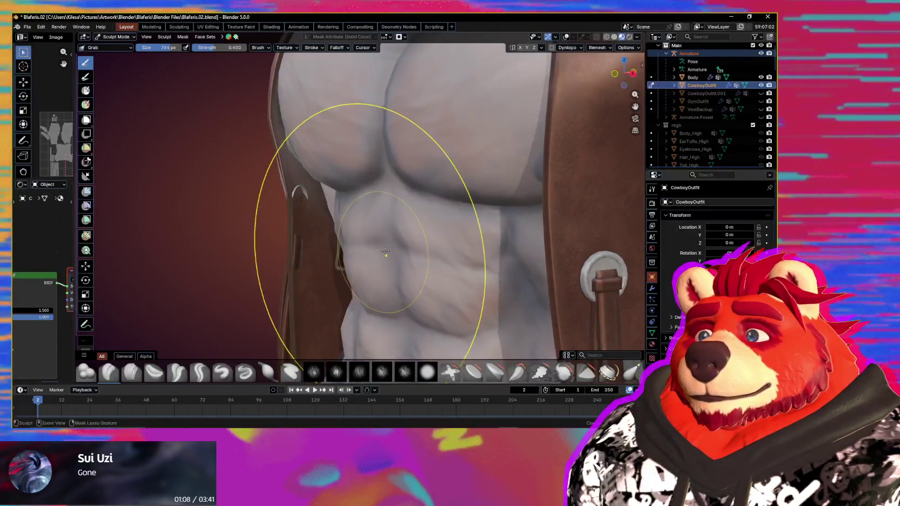
- Return to Weight Paint with the weight and bone overlays visible again
key("ctrl+Tab")
middle_click_drag(385, 251, 399, 227)
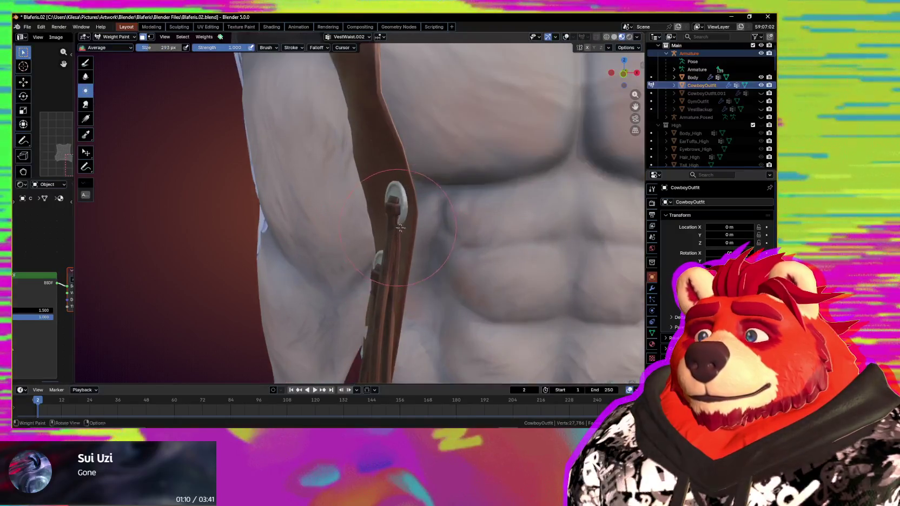
key("shift+alt+z")
- Paint full 1.0 VestWaist.002 weight around the lower side strap
mouse_move(399, 228)
middle_mouse_down()
mouse_move(374, 236)
mouse_move(299, 230)
middle_mouse_up()
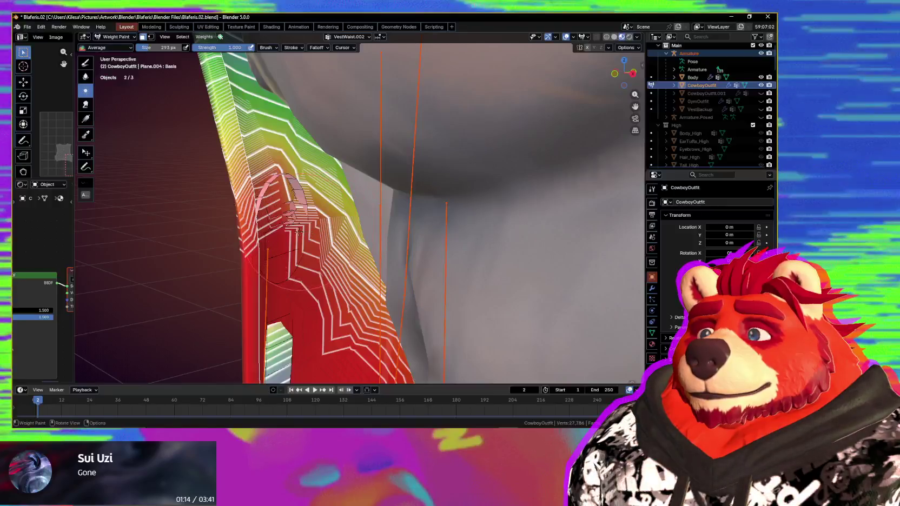
key("ctrl+Tab")
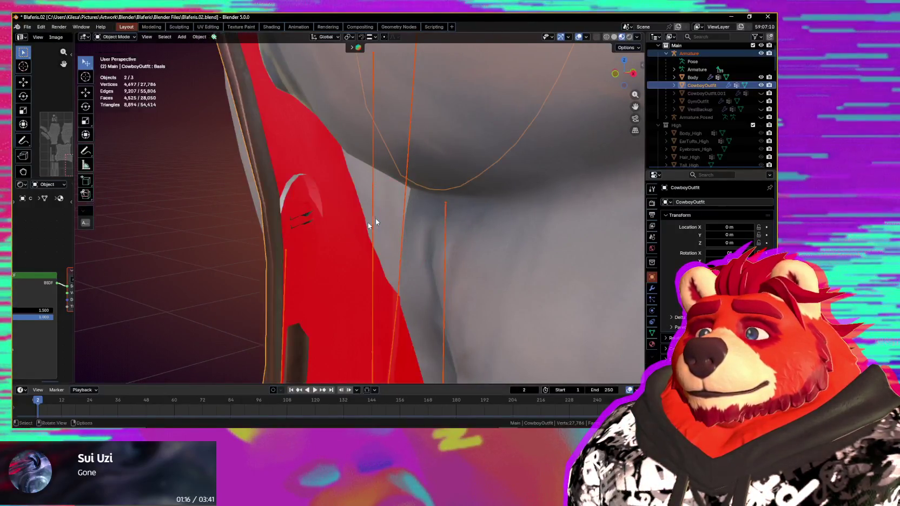
key("ctrl+Tab")
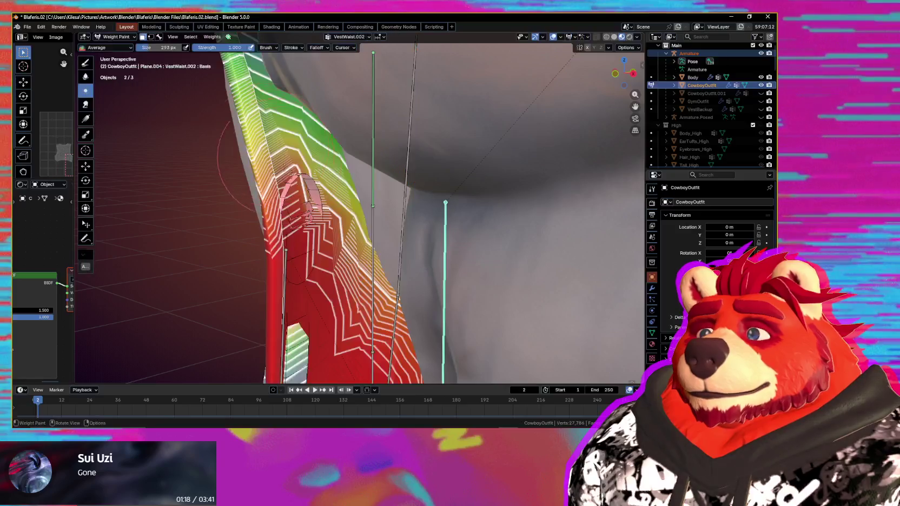
mouse_move(312, 204)
middle_mouse_down()
mouse_move(293, 201)
mouse_move(274, 216)
middle_mouse_up()
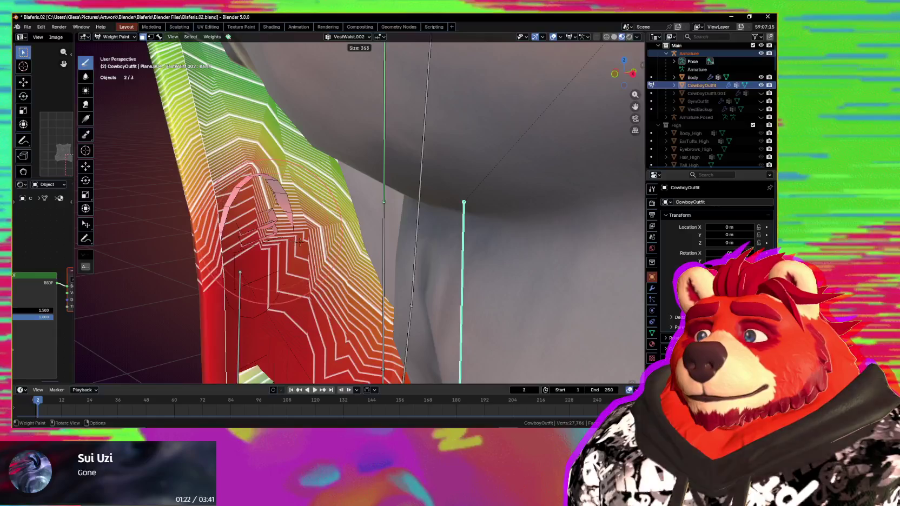
left_click_drag(230, 208, 265, 186)
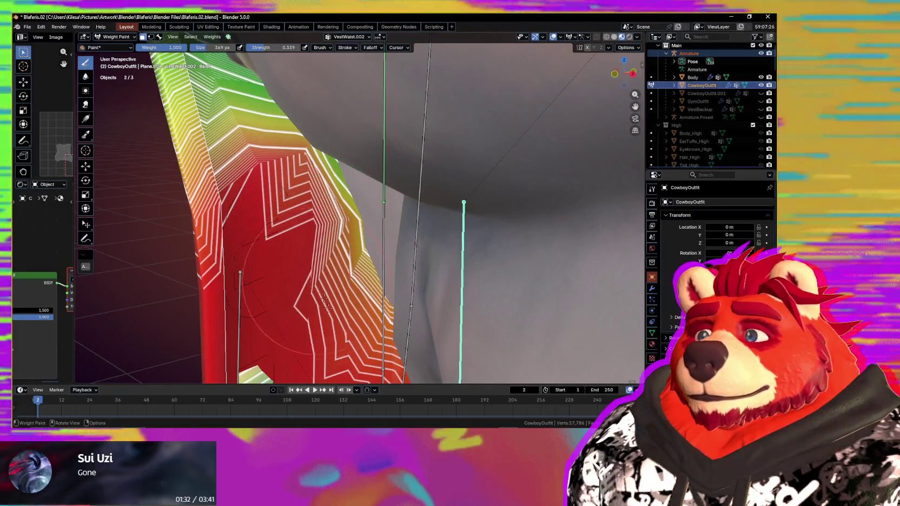
left_click_drag(322, 223, 293, 214)
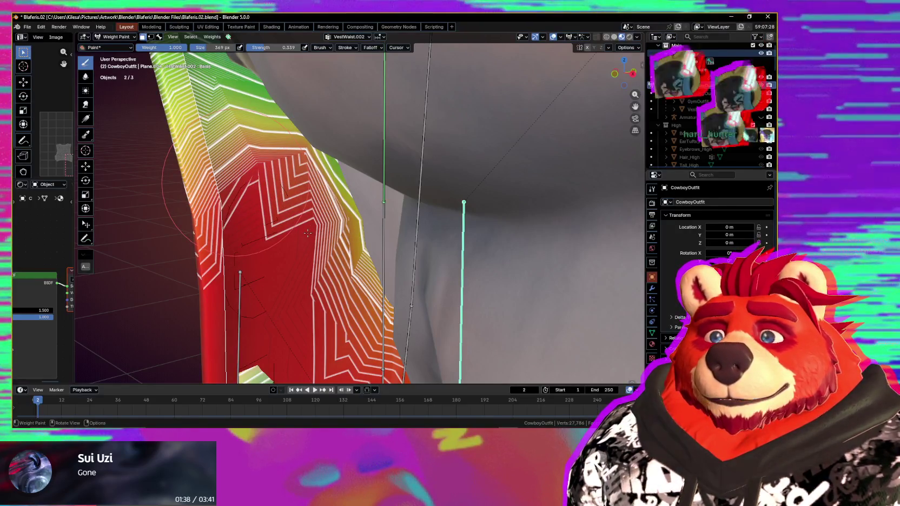
- Paint weight 1.0 across the lower and upper vest from a side angle
mouse_move(321, 230)
middle_mouse_down()
mouse_move(342, 254)
mouse_move(303, 254)
middle_mouse_up()
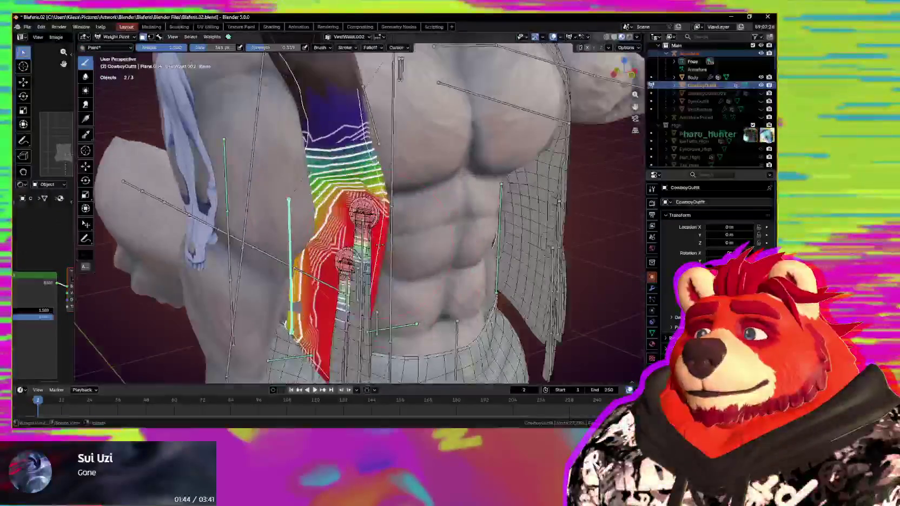
middle_click_drag(303, 254, 407, 218)
scroll(406, 217, "up", 2)
scroll(390, 216, "up", 1)
scroll(373, 214, "up", 2)
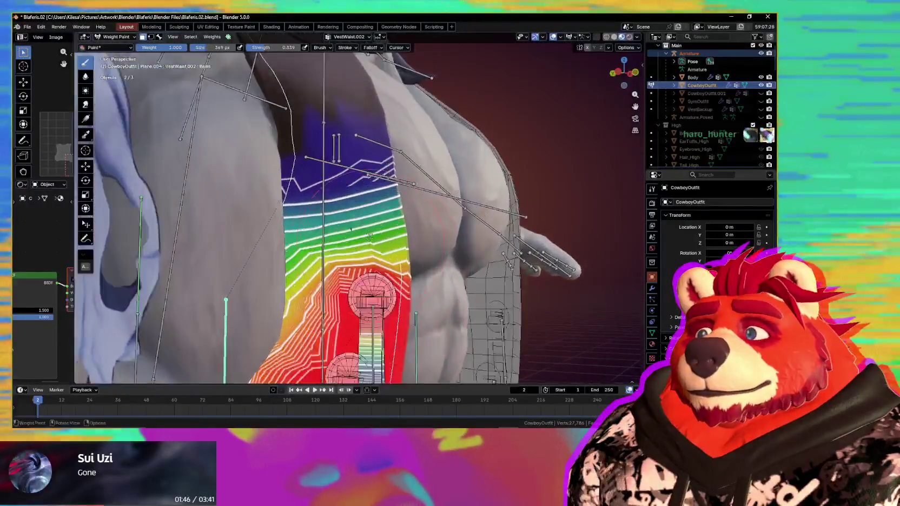
scroll(357, 211, "up", 2)
mouse_move(349, 210)
middle_mouse_down()
mouse_move(313, 224)
mouse_move(377, 261)
middle_mouse_up()
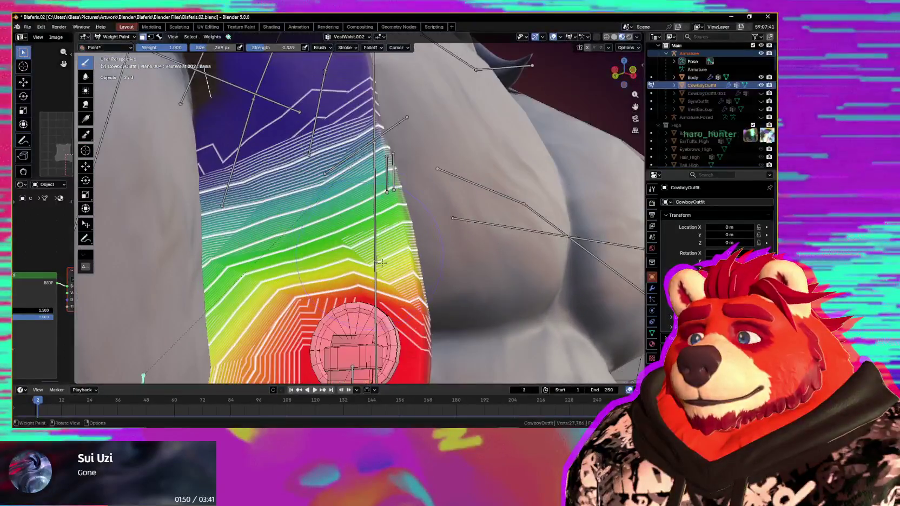
middle_click_drag(391, 275, 388, 289)
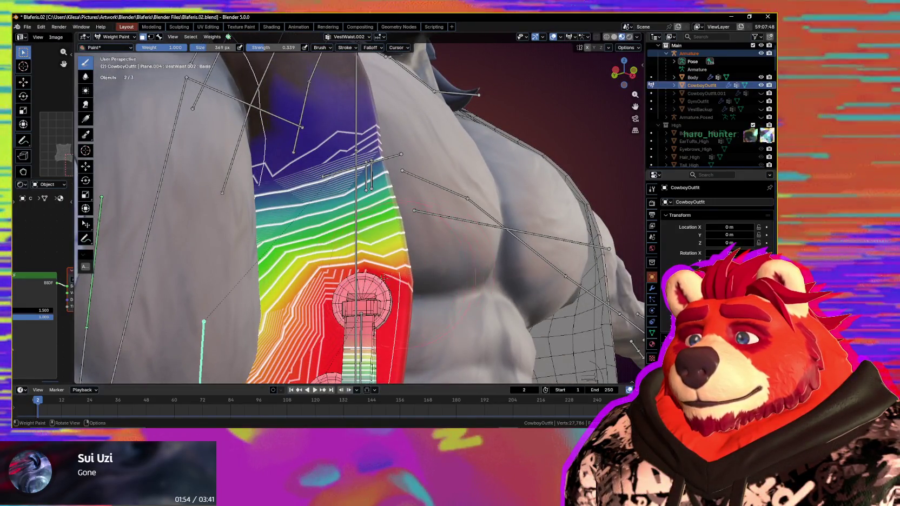
left_click_drag(413, 270, 296, 293)
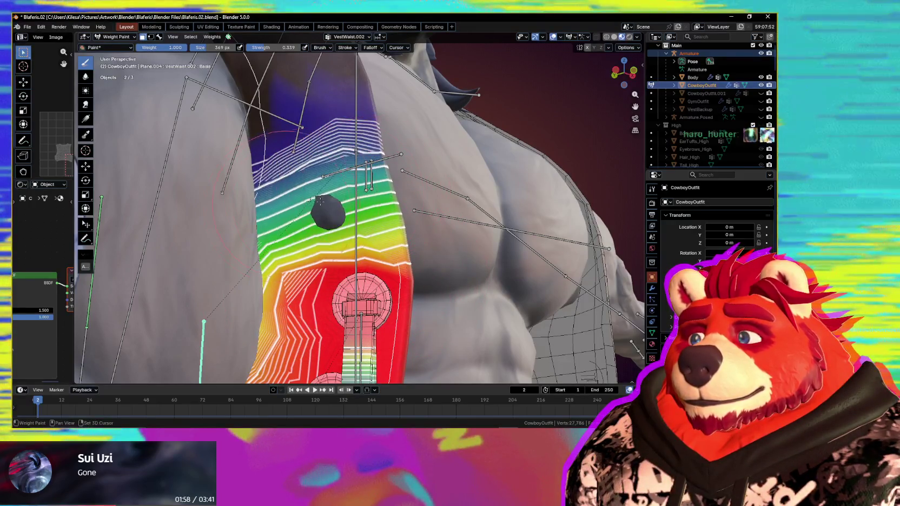
left_click_drag(300, 200, 324, 163)
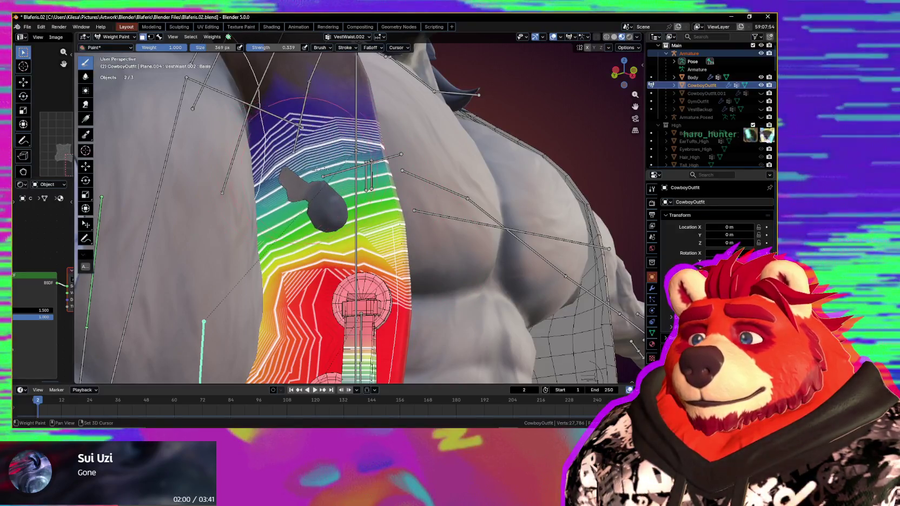
- Switch the CowboyOutfit vest into Sculpt Mode
scroll(364, 243, "down", 3)
key("ctrl+Tab")
scroll(363, 292, "up", 5)
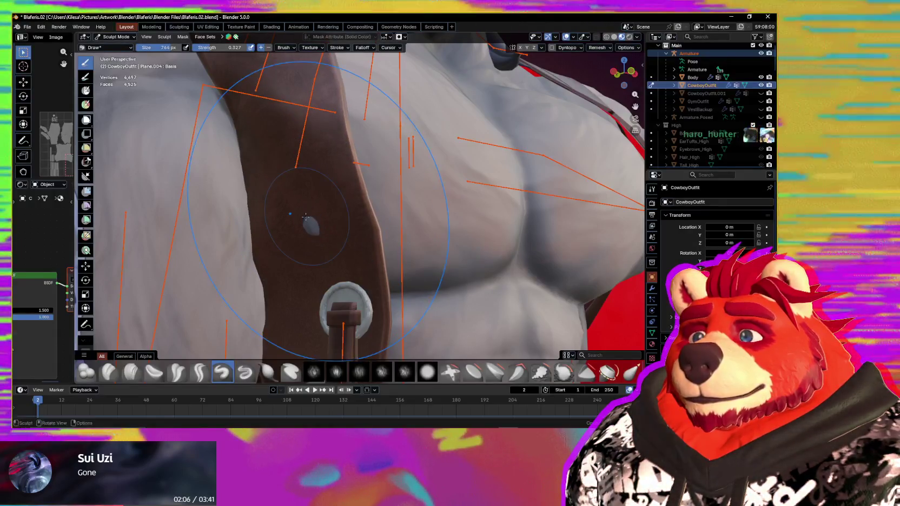
- Sculpt a small dent into the vest strap over the chest with the Draw brush
middle_click_drag(302, 213, 287, 235)
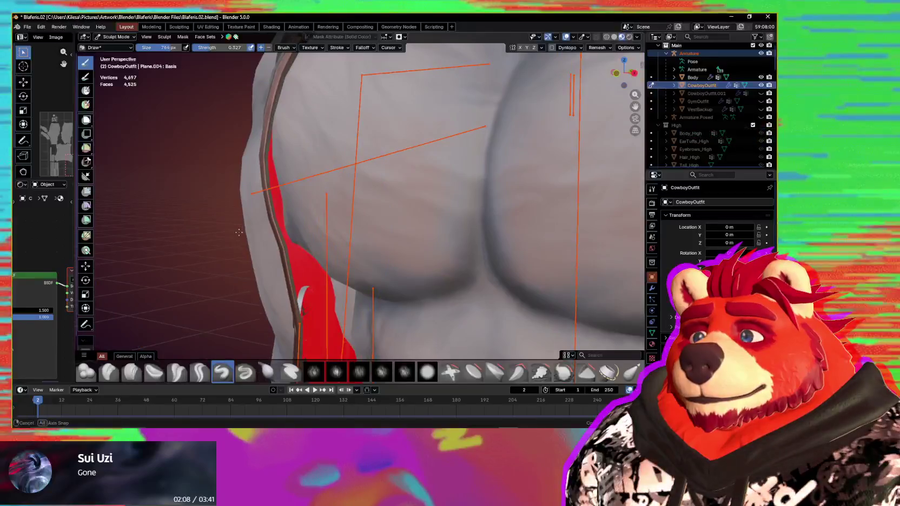
left_click(287, 235)
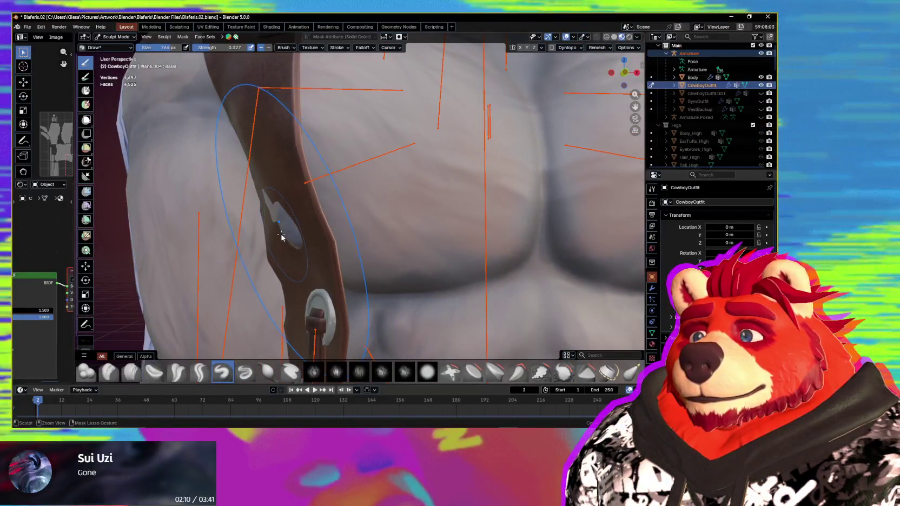
middle_click_drag(280, 234, 316, 229)
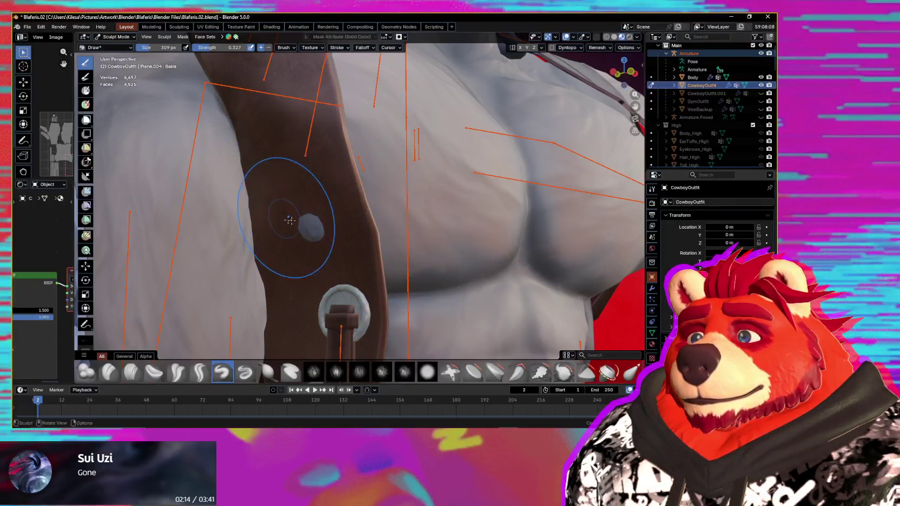
middle_click_drag(286, 229, 328, 205)
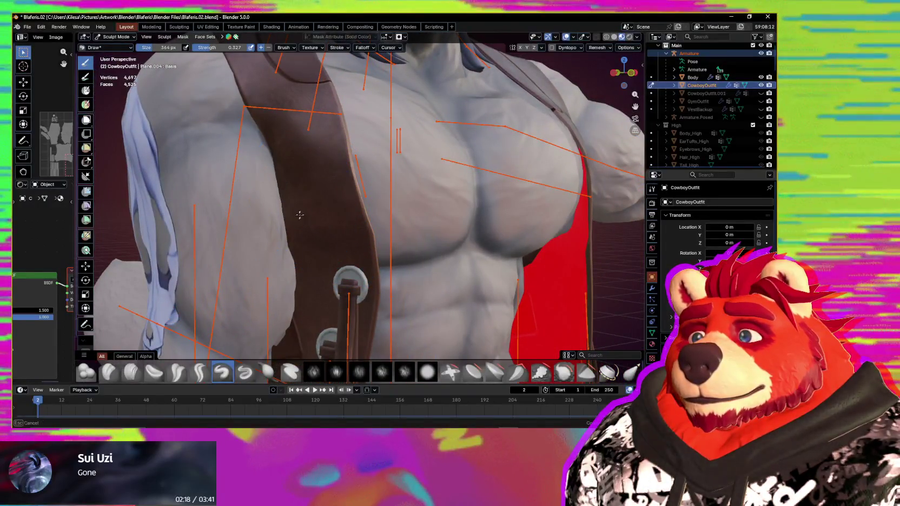
middle_click_drag(299, 214, 303, 224)
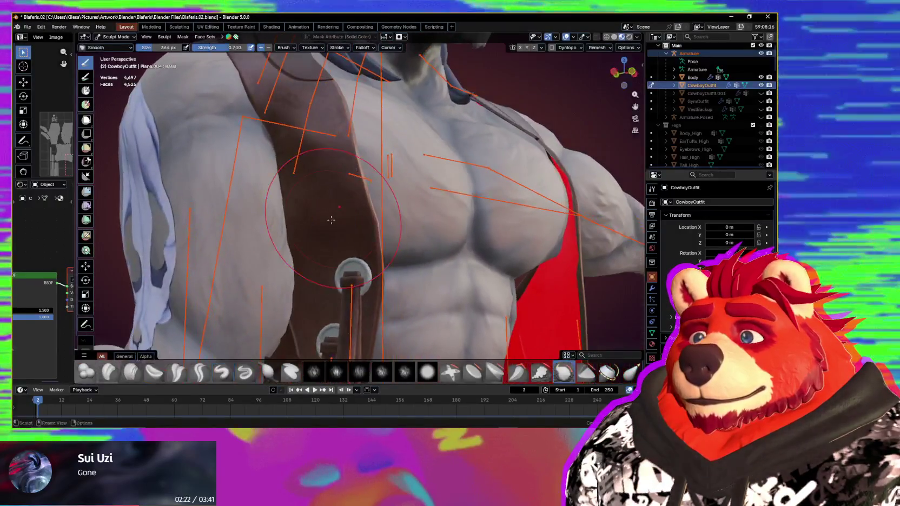
- Adjust the brush strength, then return the outfit to Object Mode
key("shift+f")
mouse_move(311, 223)
middle_mouse_down()
mouse_move(272, 233)
mouse_move(300, 256)
middle_mouse_up()
key("ctrl+Tab")
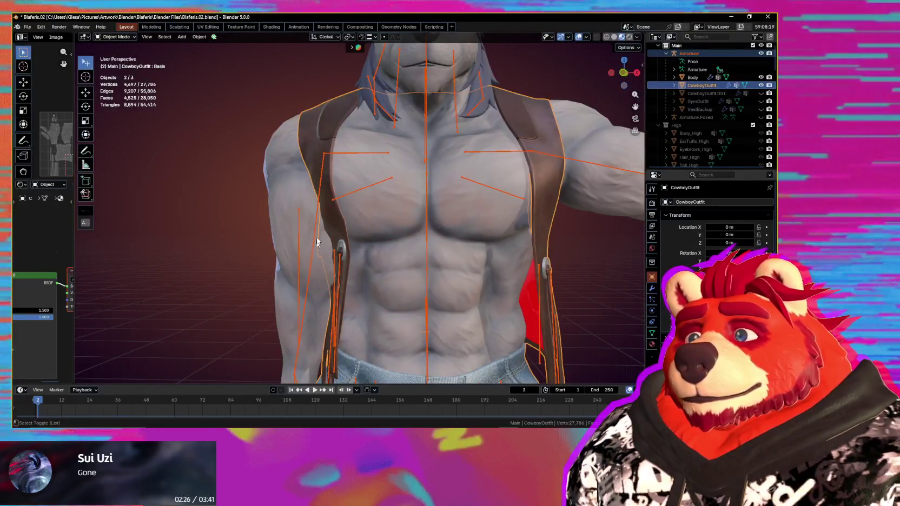
- Rotate the upper_arm.R bone down so the right arm hangs beside the body
left_click(318, 214)
mouse_move(318, 213)
middle_mouse_down()
mouse_move(406, 238)
mouse_move(412, 262)
mouse_move(264, 233)
mouse_move(350, 250)
mouse_move(323, 260)
middle_mouse_up()
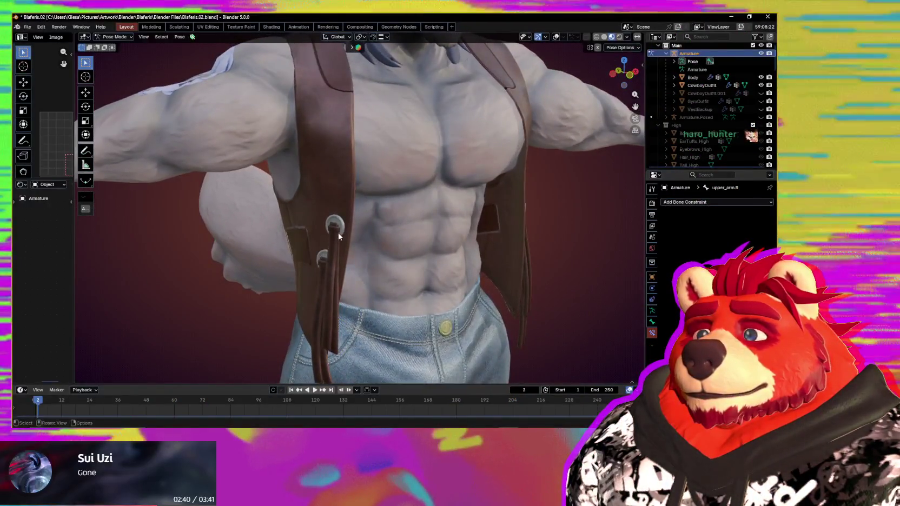
mouse_move(323, 260)
middle_mouse_down()
mouse_move(358, 244)
mouse_move(333, 242)
mouse_move(366, 237)
middle_mouse_up()
key("shift+alt+z")
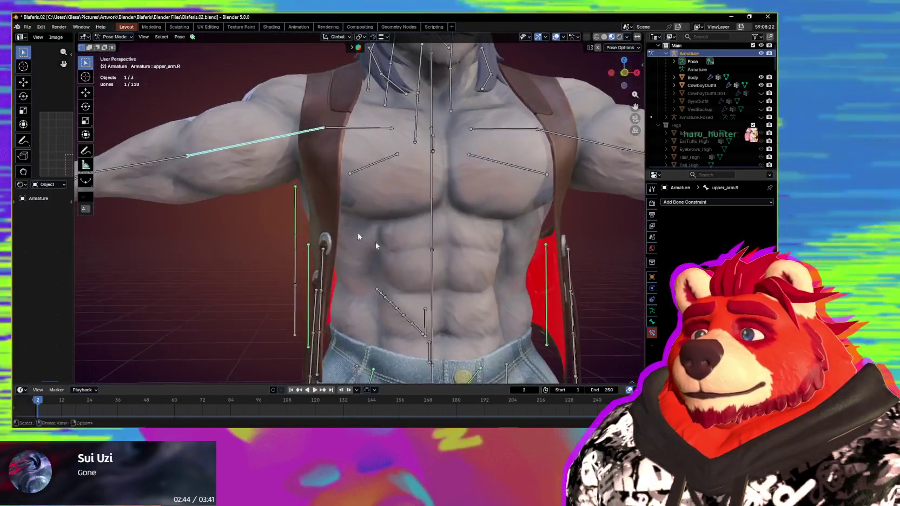
key("r")
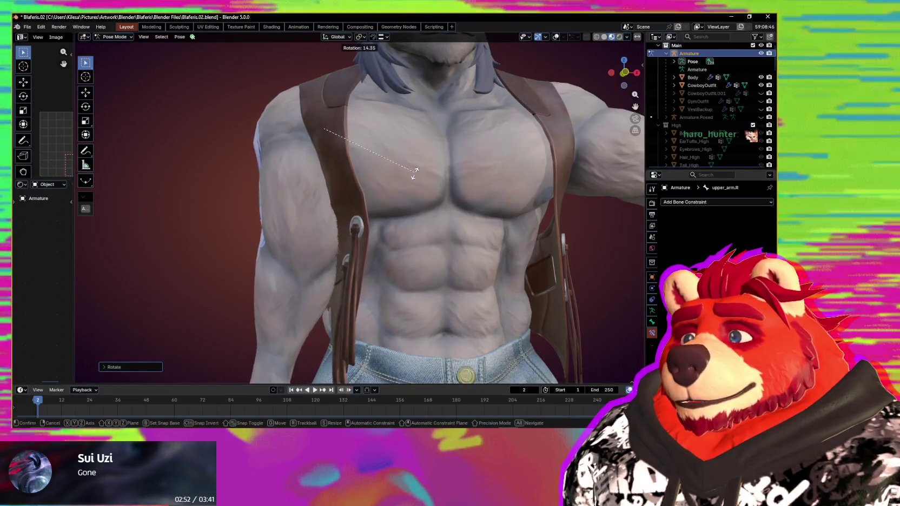
middle_click_drag(411, 172, 487, 225)
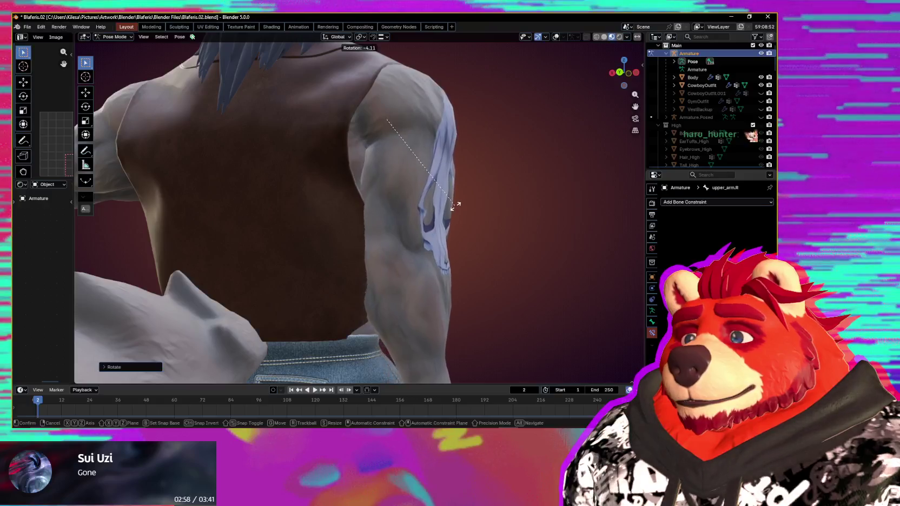
mouse_move(456, 210)
middle_mouse_down()
mouse_move(473, 229)
mouse_move(401, 202)
mouse_move(414, 214)
mouse_move(233, 236)
mouse_move(424, 243)
mouse_move(418, 235)
middle_mouse_up()
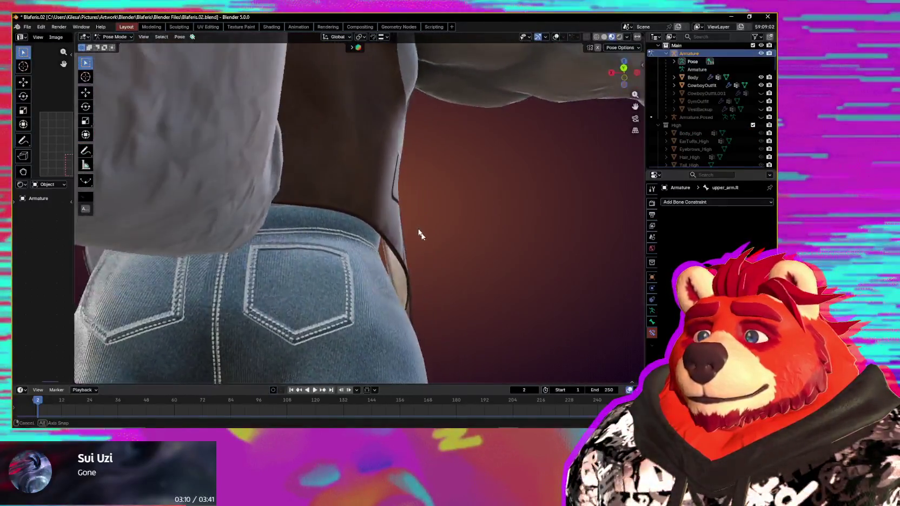
key("r")
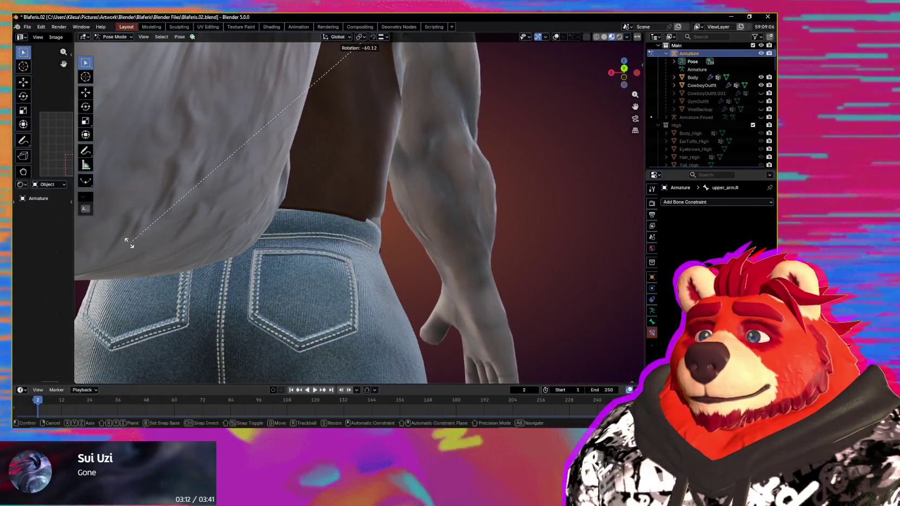
left_click(85, 238)
- Select the vest with the armature and enter Weight Paint on it
mouse_move(603, 241)
middle_mouse_down()
mouse_move(538, 261)
mouse_move(407, 260)
mouse_move(450, 266)
middle_mouse_up()
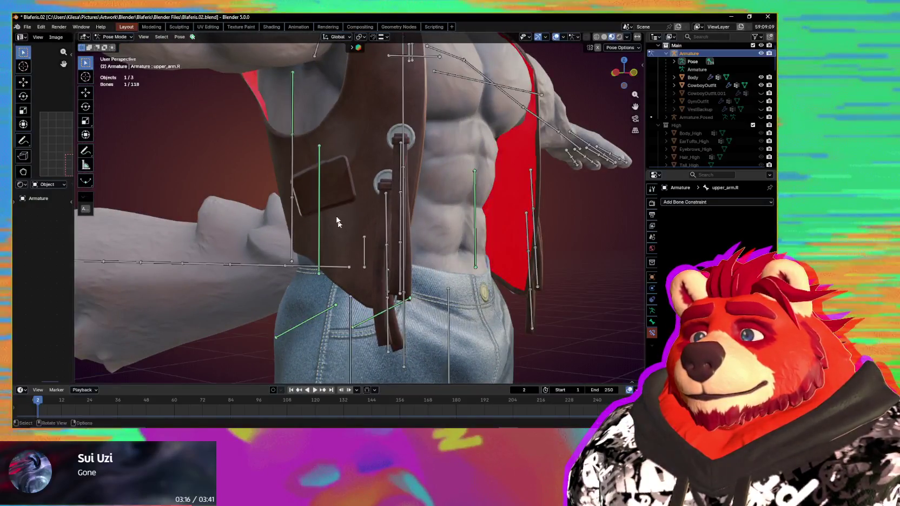
left_click(317, 203, "shift")
left_click(319, 195, "shift")
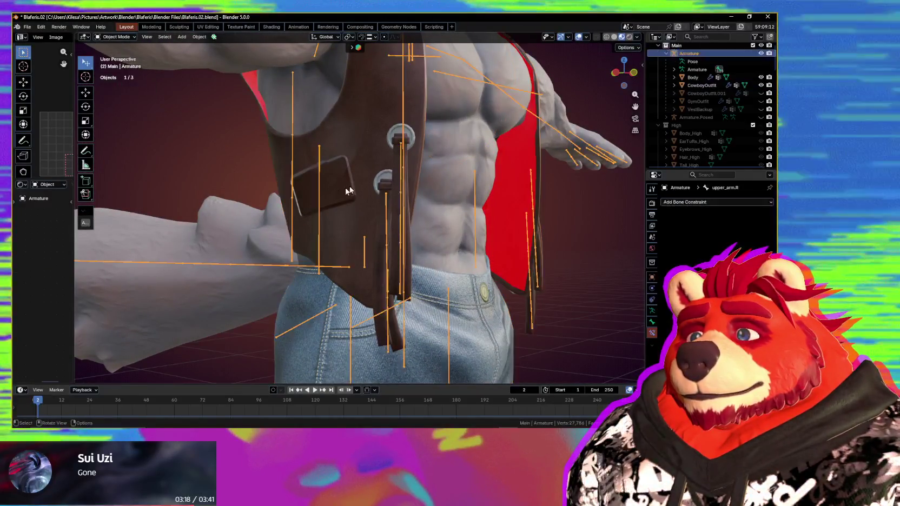
left_click(323, 185, "shift")
key("ctrl+Tab")
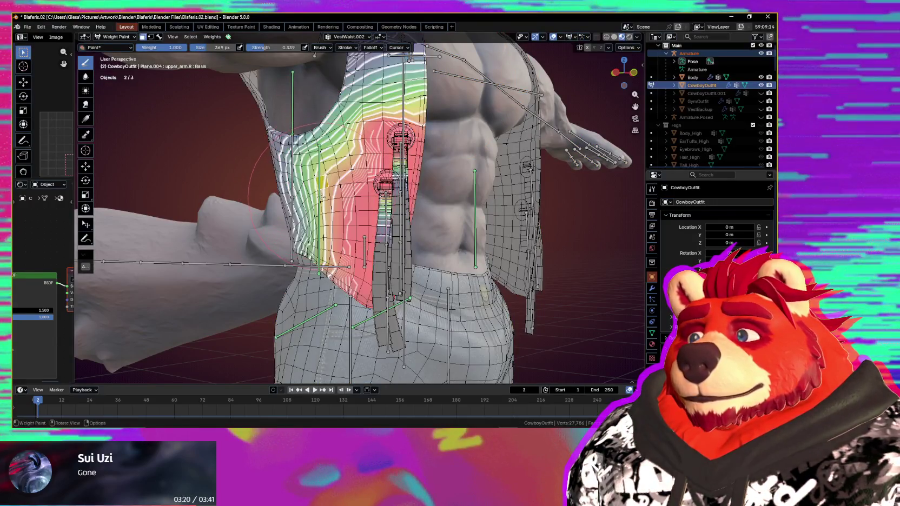
- Move a vest bone with G and confirm it to test the VestWaist.002 deformation
mouse_move(325, 212)
middle_mouse_down()
mouse_move(403, 228)
mouse_move(436, 264)
mouse_move(391, 243)
middle_mouse_up()
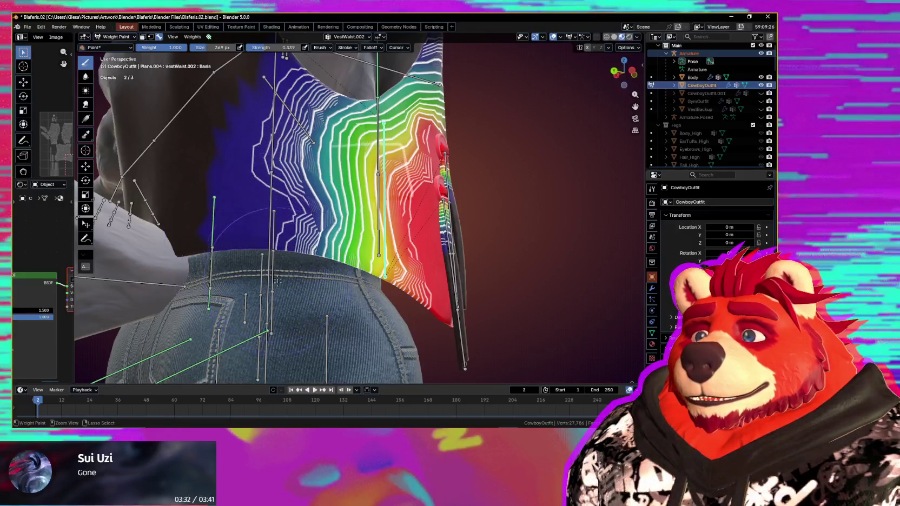
mouse_move(309, 248)
middle_mouse_down()
mouse_move(467, 302)
mouse_move(352, 282)
middle_mouse_up()
key("g")
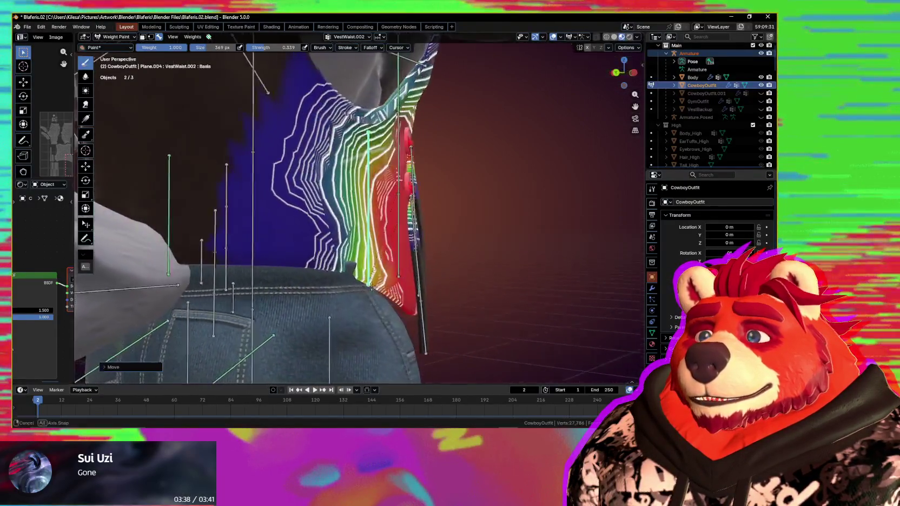
key("g")
left_click(351, 283)
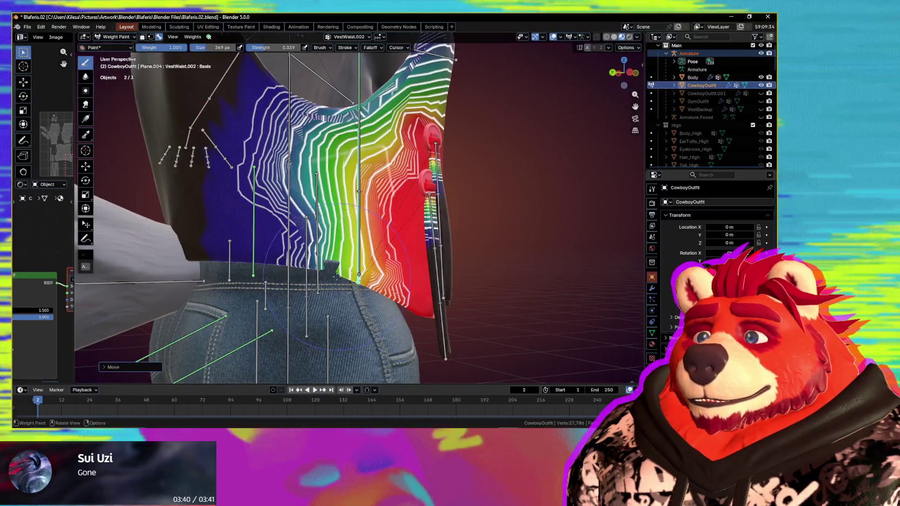
scroll(336, 285, "up", 2)
scroll(315, 286, "down", 2)
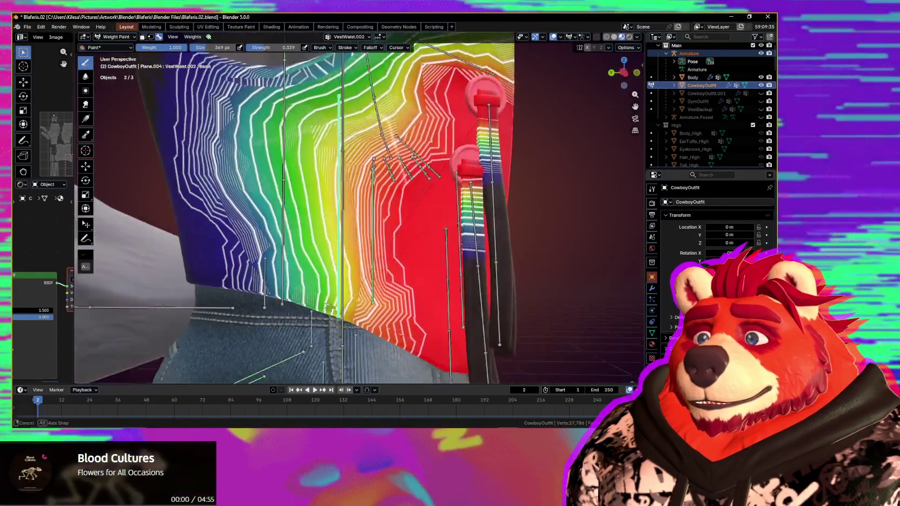
scroll(315, 287, "down", 3)
mouse_move(315, 286)
middle_mouse_down()
mouse_move(403, 309)
mouse_move(357, 270)
mouse_move(369, 238)
mouse_move(359, 223)
middle_mouse_up()
scroll(357, 270, "up", 2)
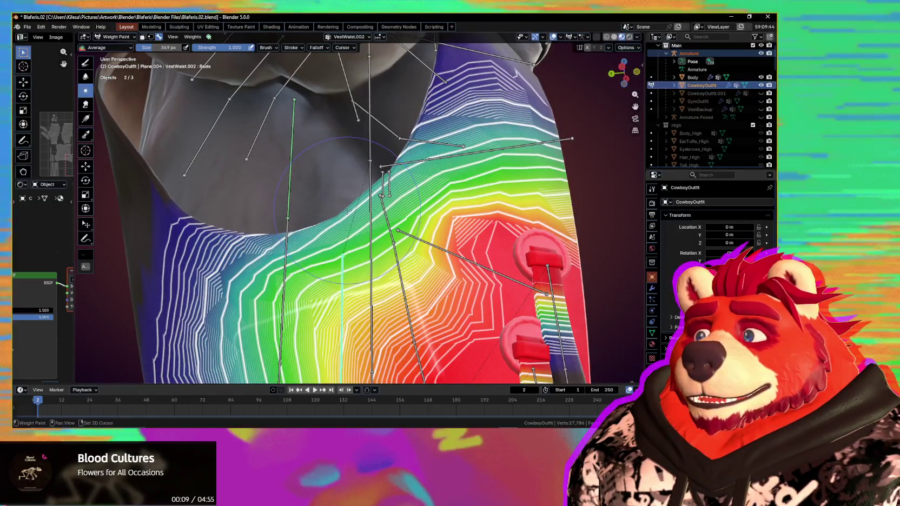
- Smooth the VestWaist.002 weights along the vest collar edge, testing with vest bone grabs
left_click_drag(247, 237, 409, 159)
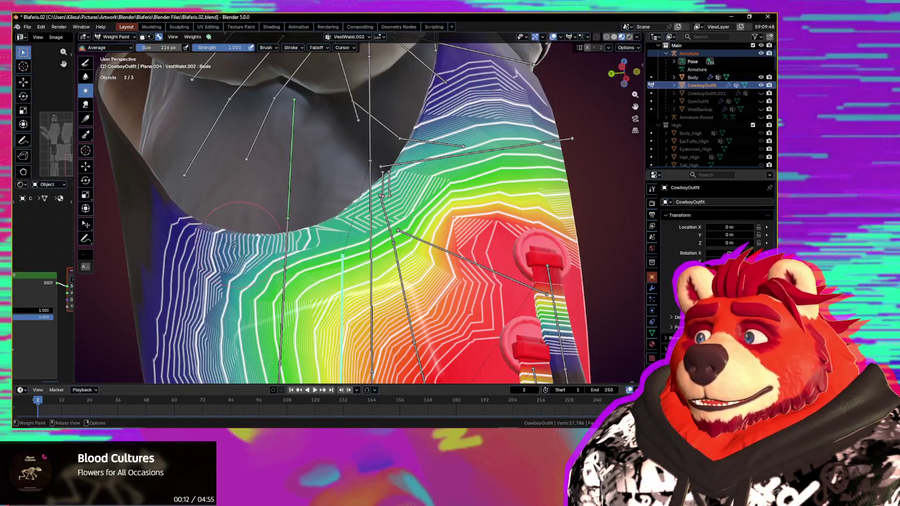
mouse_move(213, 231)
middle_mouse_down()
mouse_move(396, 272)
mouse_move(435, 206)
mouse_move(434, 150)
middle_mouse_up()
key("g")
right_click(436, 263)
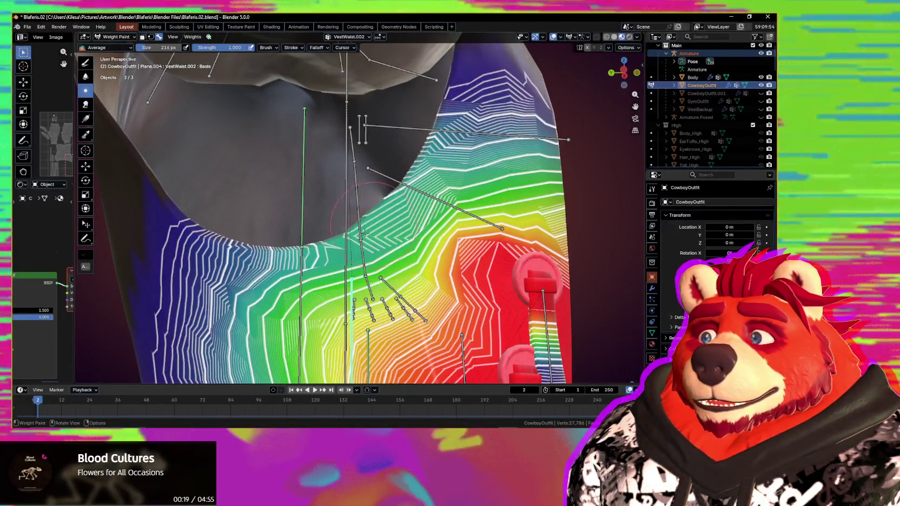
middle_click_drag(293, 265, 357, 287)
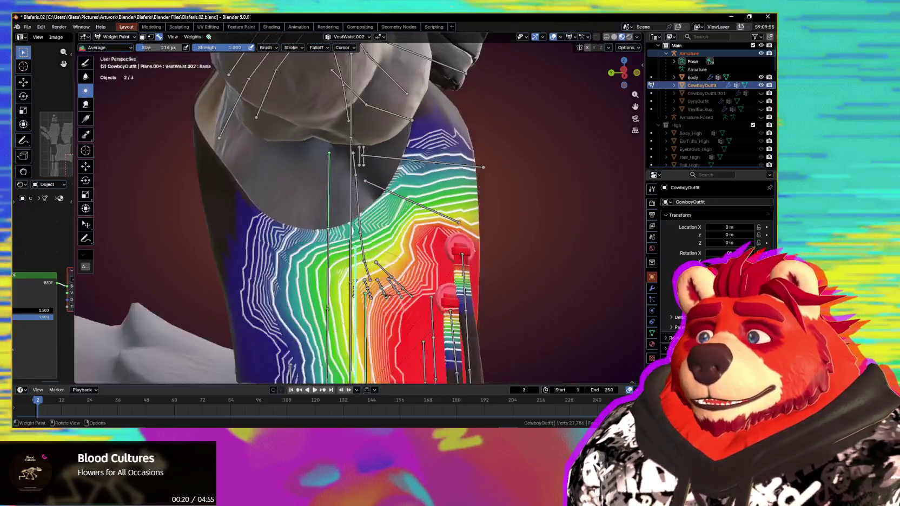
key("g")
right_click(412, 312)
mouse_move(413, 312)
middle_mouse_down()
mouse_move(494, 303)
mouse_move(306, 292)
mouse_move(389, 292)
mouse_move(371, 295)
mouse_move(379, 260)
middle_mouse_up()
left_click(465, 298)
- Orbit around the vest front to inspect the blended weight gradient
scroll(379, 260, "up", 3)
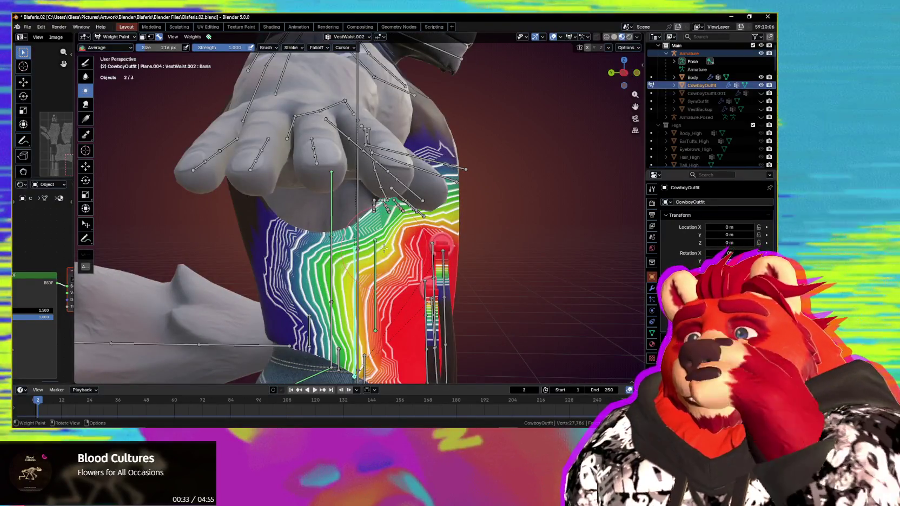
mouse_move(384, 248)
middle_mouse_down()
mouse_move(346, 249)
mouse_move(357, 264)
middle_mouse_up()
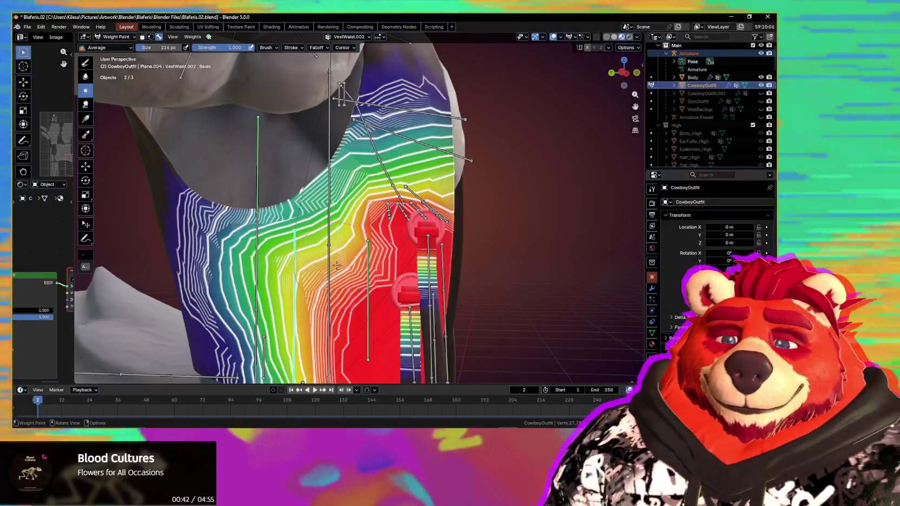
middle_click_drag(344, 273, 355, 292)
middle_click_drag(353, 249, 373, 263)
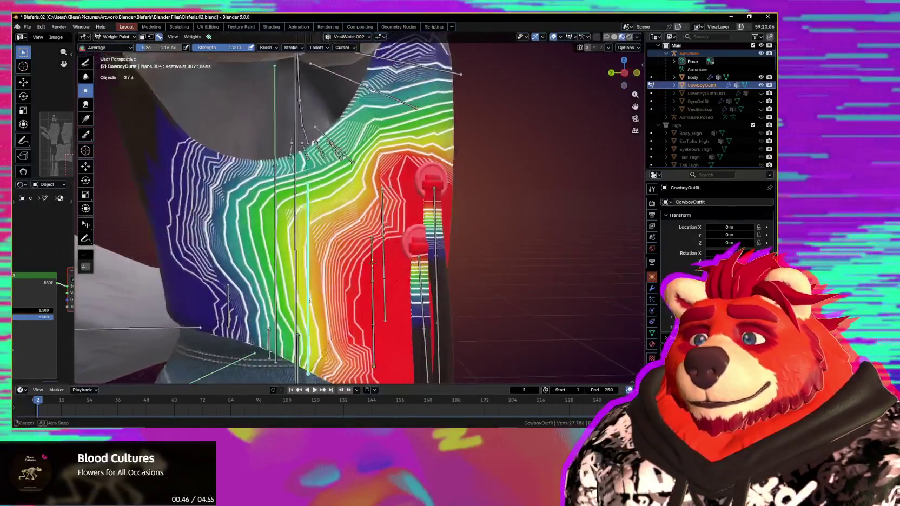
mouse_move(370, 215)
middle_mouse_down()
mouse_move(368, 199)
mouse_move(360, 204)
middle_mouse_up()
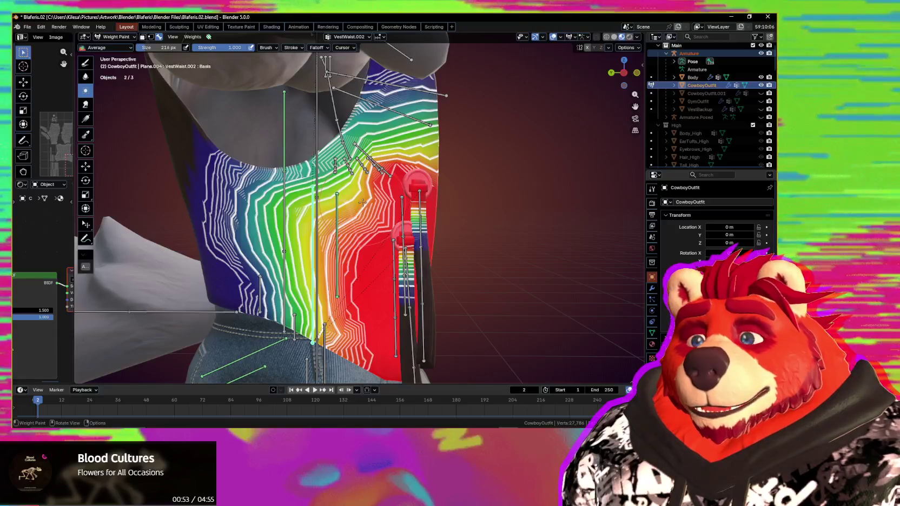
middle_click_drag(365, 198, 394, 193)
mouse_move(368, 221)
middle_mouse_down()
mouse_move(372, 232)
mouse_move(324, 244)
mouse_move(416, 250)
mouse_move(294, 246)
mouse_move(431, 263)
middle_mouse_up()
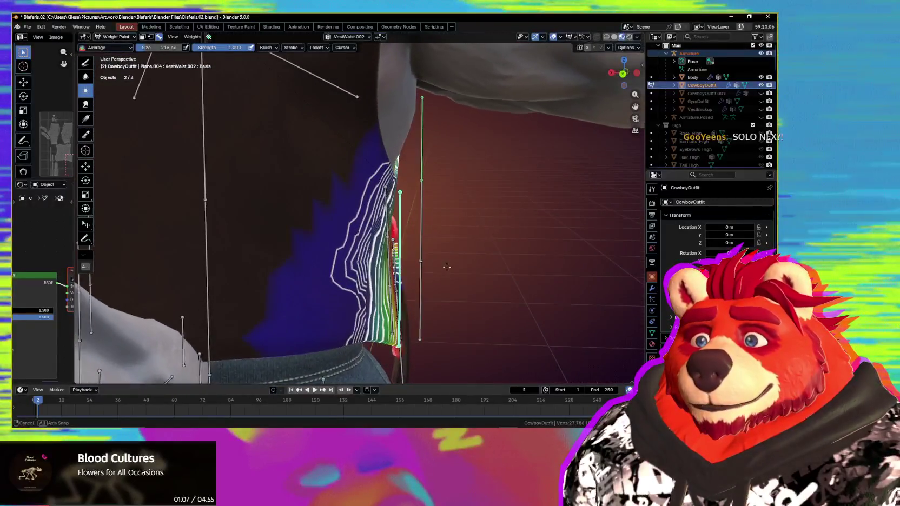
mouse_move(443, 265)
middle_mouse_down()
mouse_move(290, 266)
mouse_move(488, 264)
mouse_move(339, 273)
mouse_move(363, 274)
middle_mouse_up()
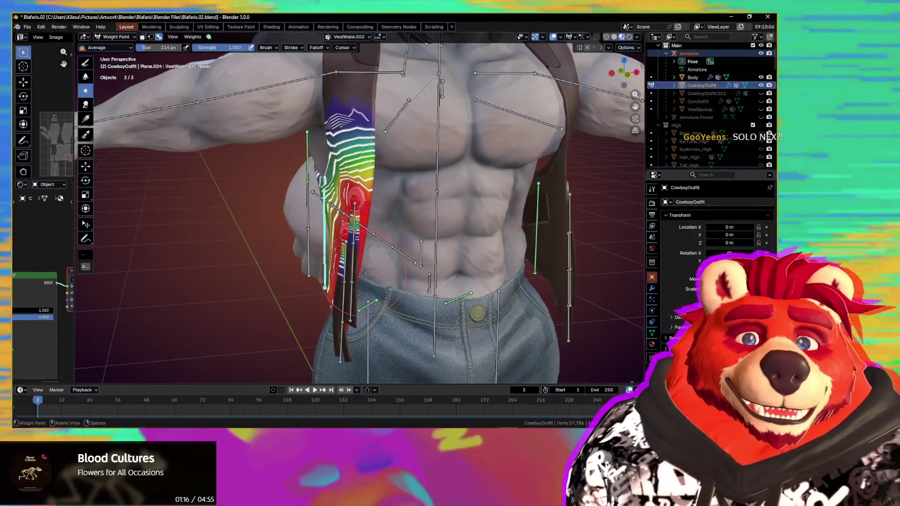
- Orbit and zoom to a frontal view of the weighted vest panel
mouse_move(362, 273)
middle_mouse_down()
mouse_move(501, 285)
mouse_move(476, 271)
mouse_move(407, 288)
mouse_move(329, 288)
middle_mouse_up()
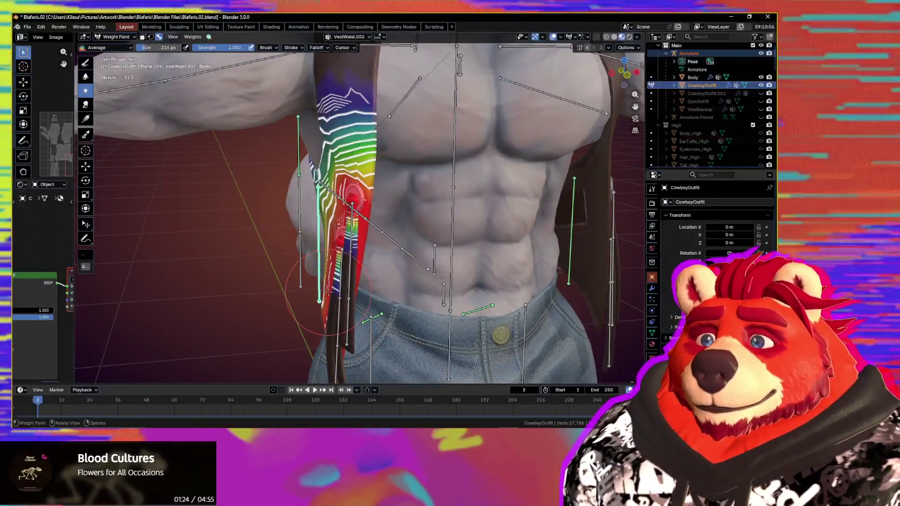
mouse_move(329, 289)
middle_mouse_down()
mouse_move(478, 285)
mouse_move(378, 295)
mouse_move(467, 291)
middle_mouse_up()
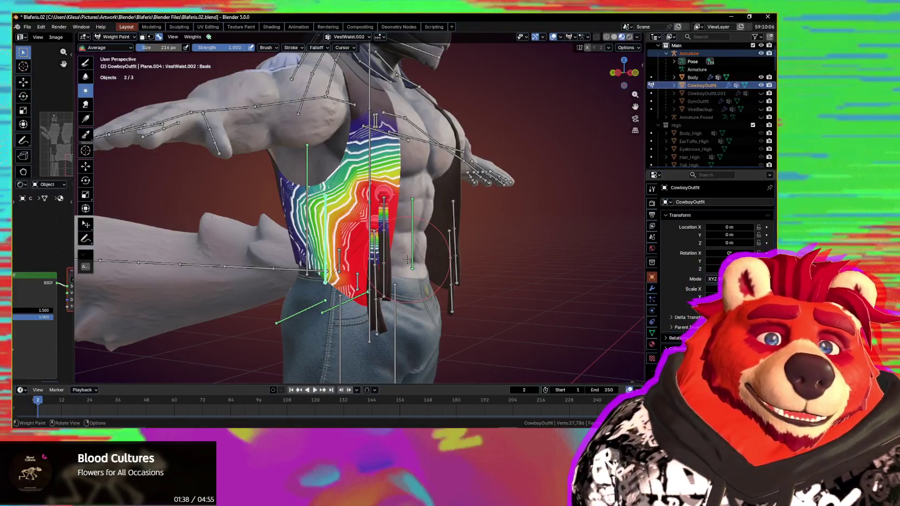
middle_click_drag(402, 263, 414, 279)
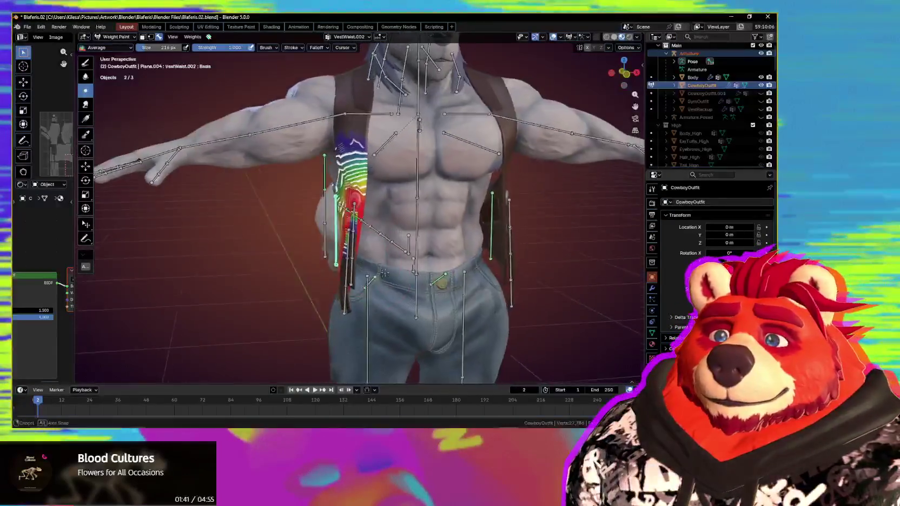
scroll(414, 280, "up", 3)
scroll(400, 227, "up", 3)
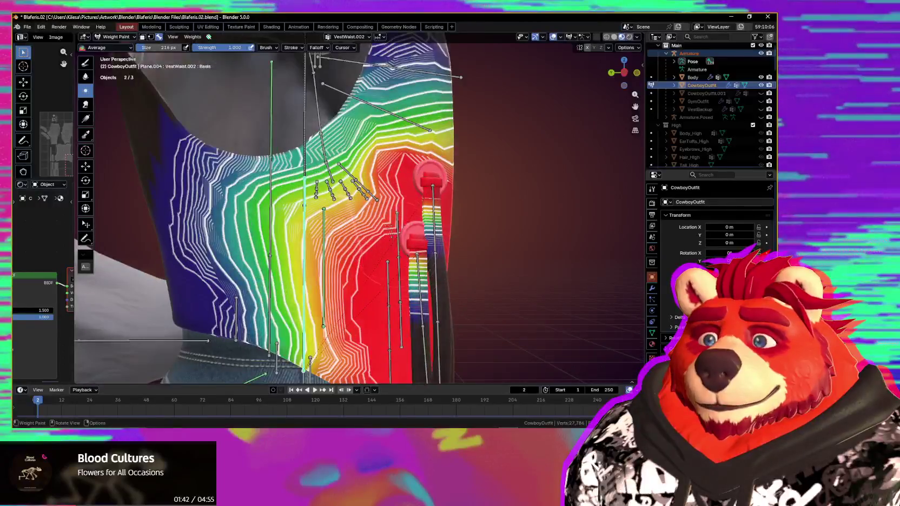
scroll(384, 168, "up", 2)
mouse_move(382, 163)
middle_mouse_down()
mouse_move(361, 154)
mouse_move(452, 256)
middle_mouse_up()
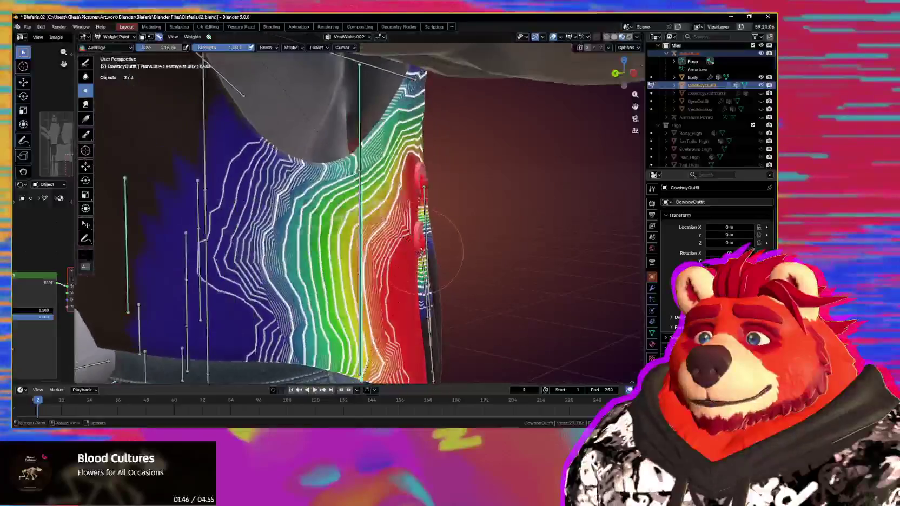
- Move the VestWaist.002 bone sideways and confirm, checking the vest flap deformation
key("g")
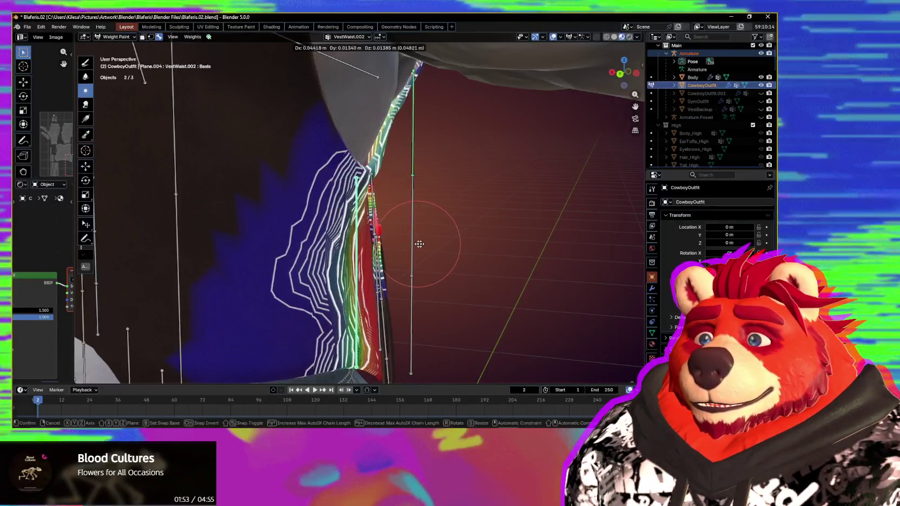
left_click(416, 245)
middle_click_drag(516, 264, 358, 266)
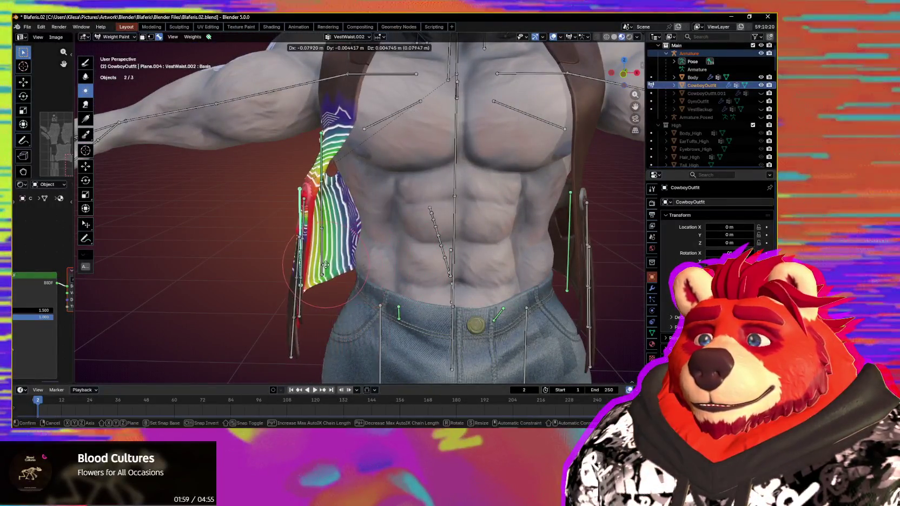
left_click(344, 261)
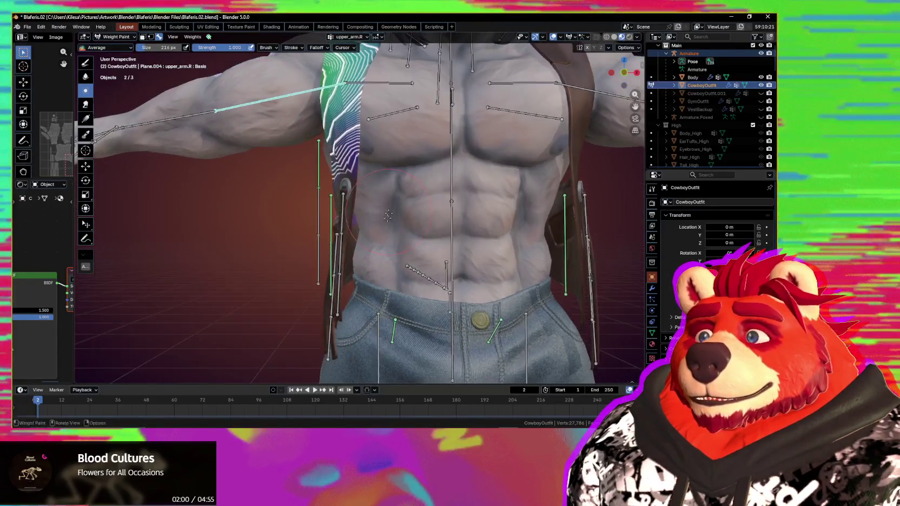
- Rotate the right upper arm down beside the body and inspect the torso
key("r")
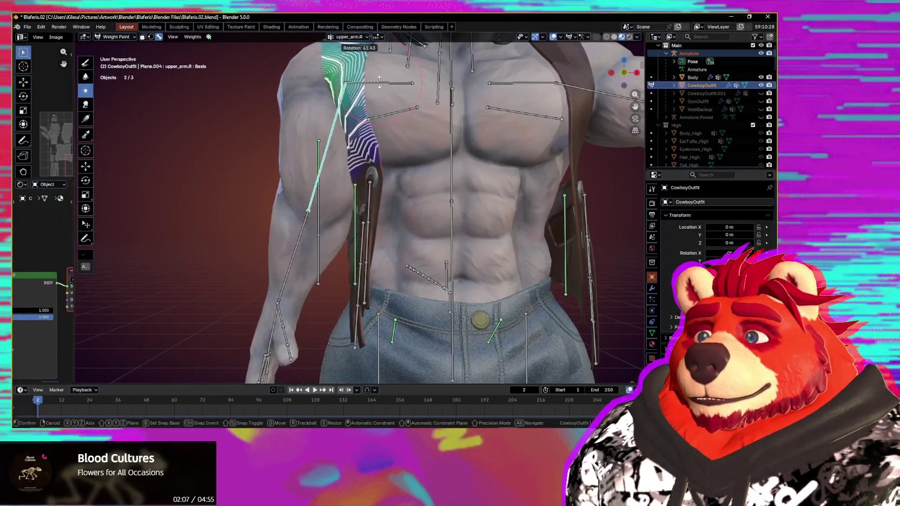
mouse_move(416, 152)
middle_mouse_down()
mouse_move(468, 219)
mouse_move(432, 251)
mouse_move(449, 246)
mouse_move(491, 261)
mouse_move(433, 268)
middle_mouse_up()
key("r")
scroll(470, 253, "down", 5)
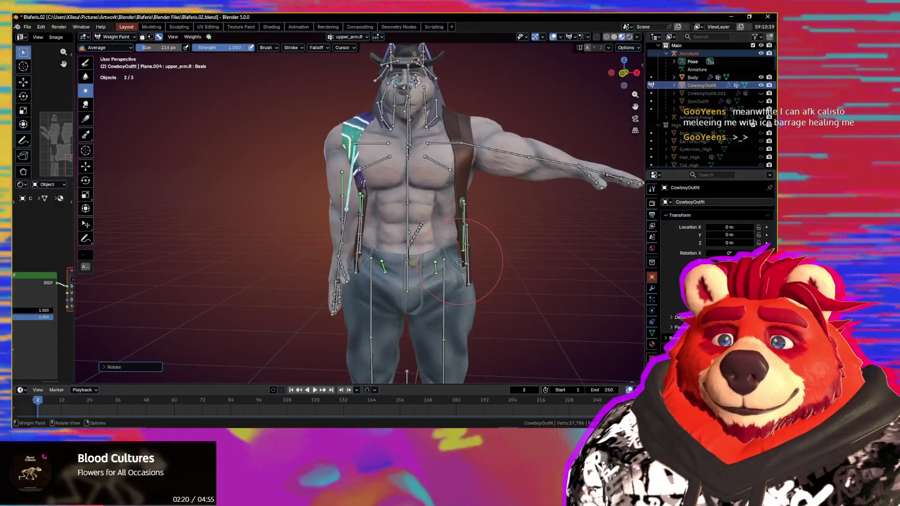
scroll(458, 261, "up", 3)
mouse_move(454, 261)
middle_mouse_down()
mouse_move(433, 236)
mouse_move(443, 246)
mouse_move(363, 240)
mouse_move(405, 240)
mouse_move(383, 256)
mouse_move(553, 253)
mouse_move(386, 258)
middle_mouse_up()
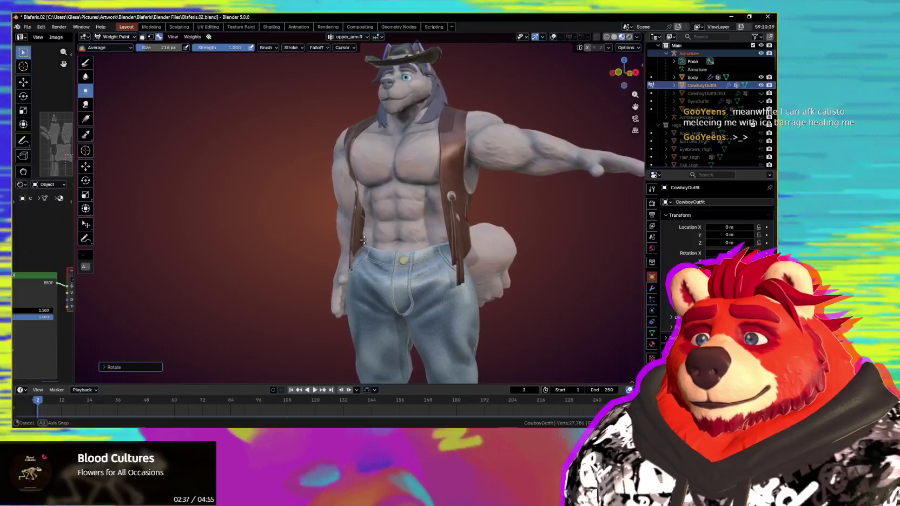
scroll(368, 247, "up", 3)
scroll(376, 253, "up", 2)
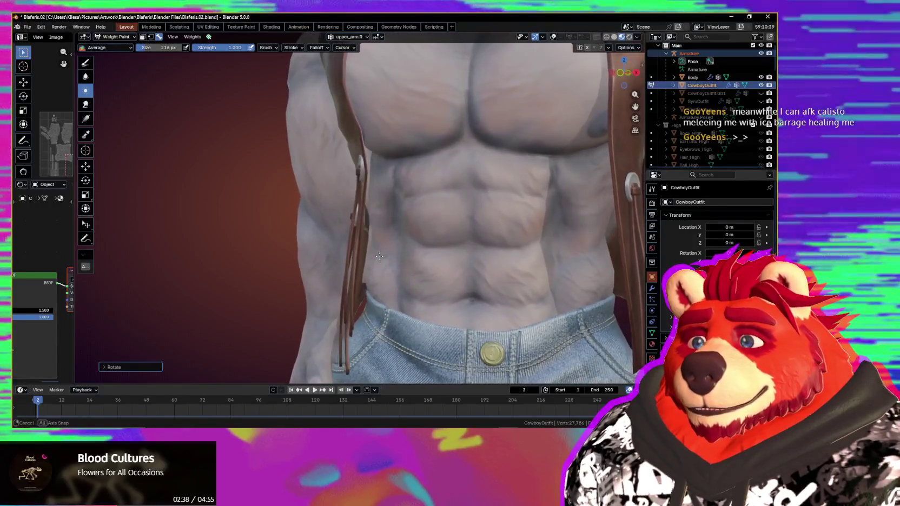
mouse_move(482, 279)
middle_mouse_down()
mouse_move(516, 284)
mouse_move(461, 319)
mouse_move(470, 317)
middle_mouse_up()
scroll(516, 284, "down", 3)
scroll(461, 318, "down", 1)
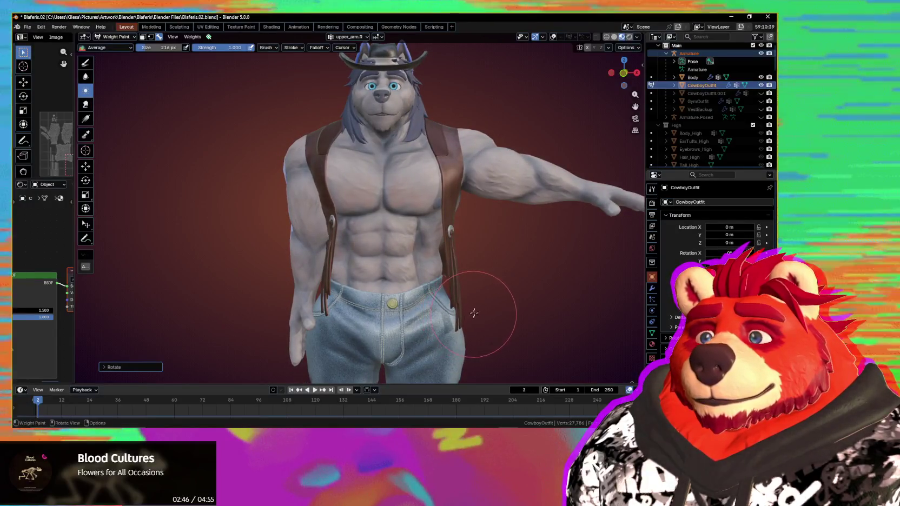
- Lower upper_arm.L beside the body, redoing the rotation after an undo
key("shift+alt+z")
left_click(503, 177, "ctrl")
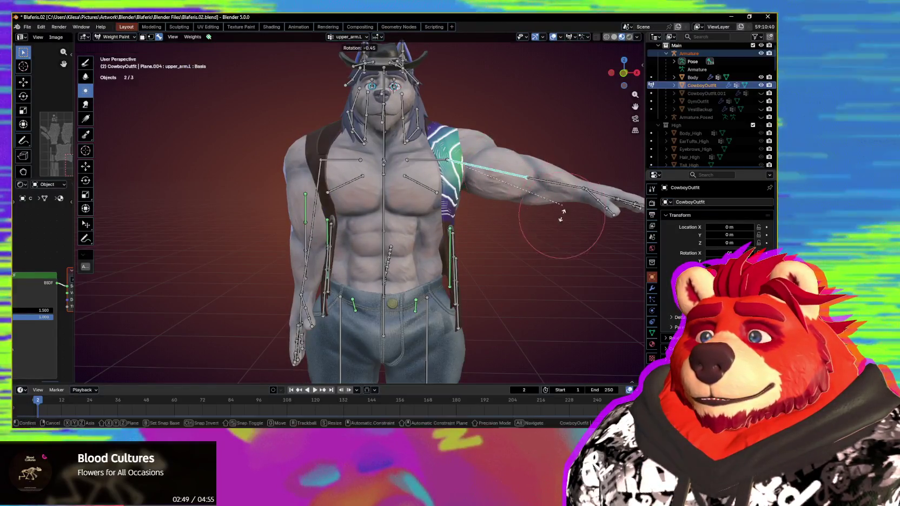
key("r")
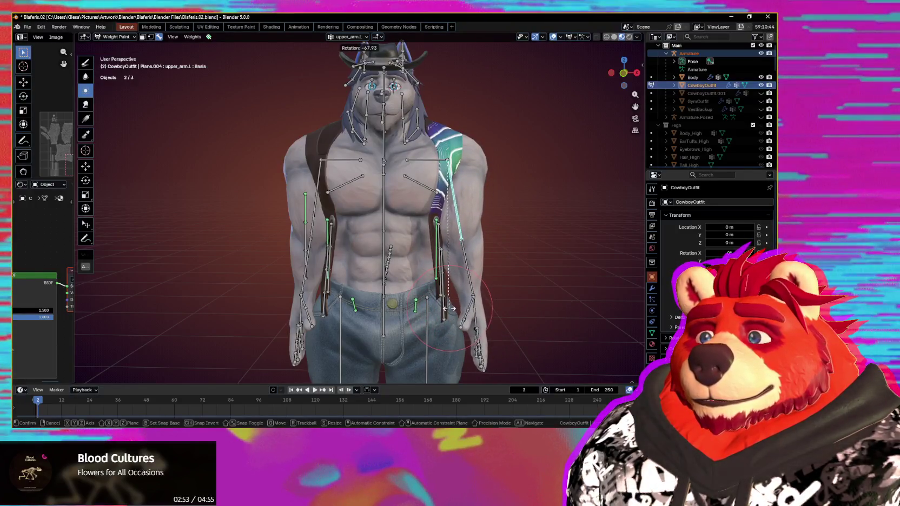
key("ctrl+z")
middle_click_drag(448, 308, 496, 307)
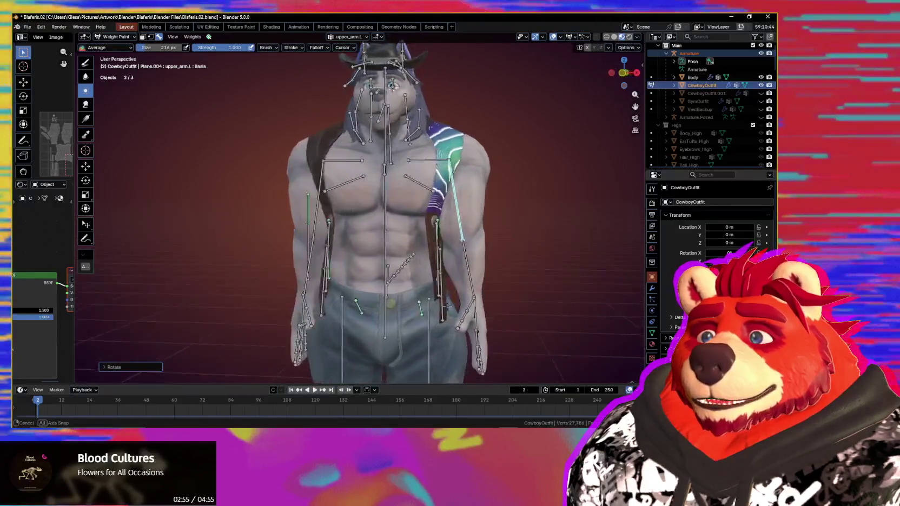
mouse_move(496, 307)
middle_mouse_down()
mouse_move(422, 304)
mouse_move(471, 302)
middle_mouse_up()
key("shift+alt+z")
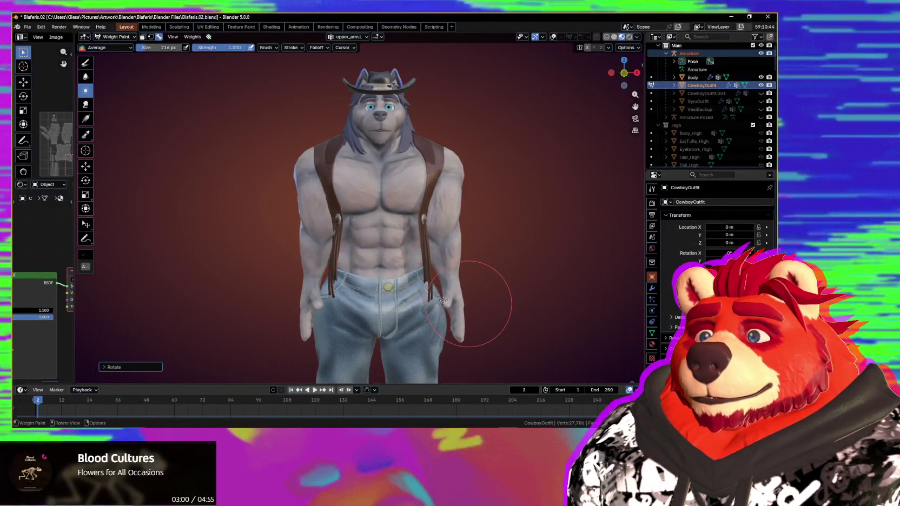
scroll(460, 277, "down", 3)
scroll(466, 274, "up", 2)
key("shift+alt+z")
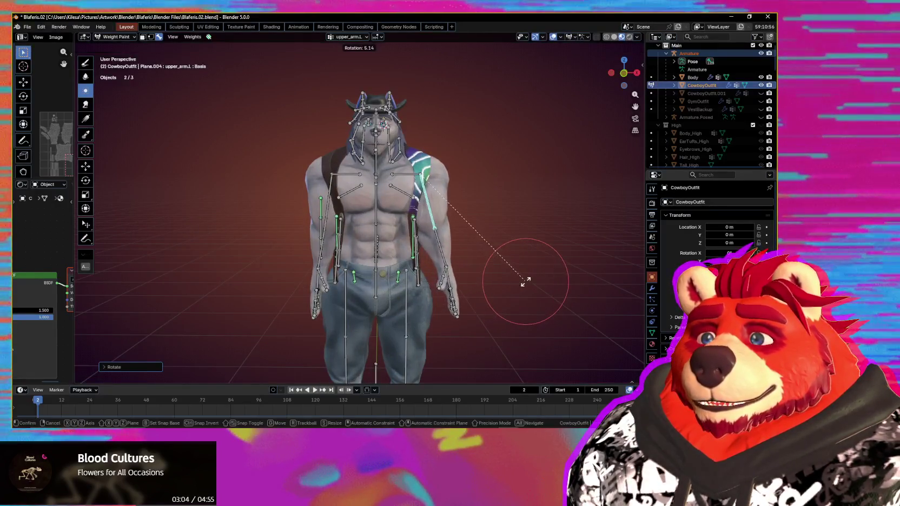
left_click(522, 283)
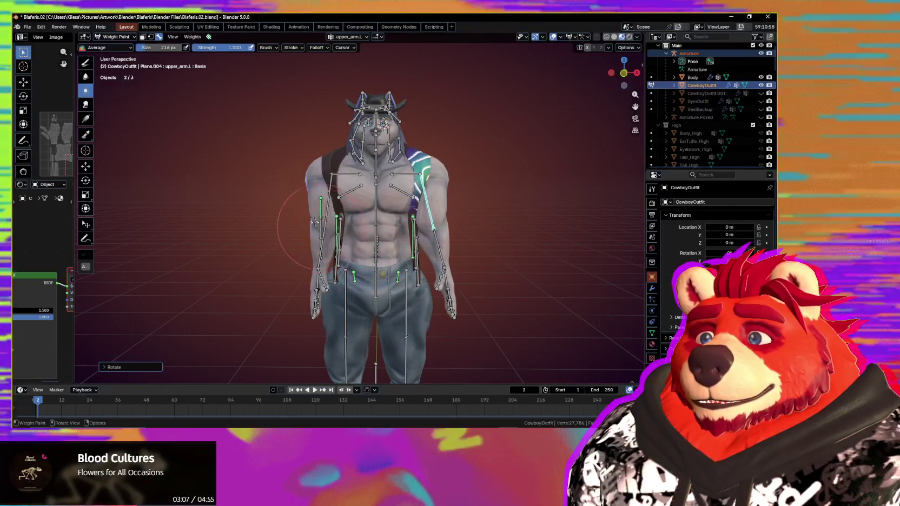
- Confirm the lowered right arm and check body and outfit deformation with bones hidden
left_click(328, 188, "ctrl")
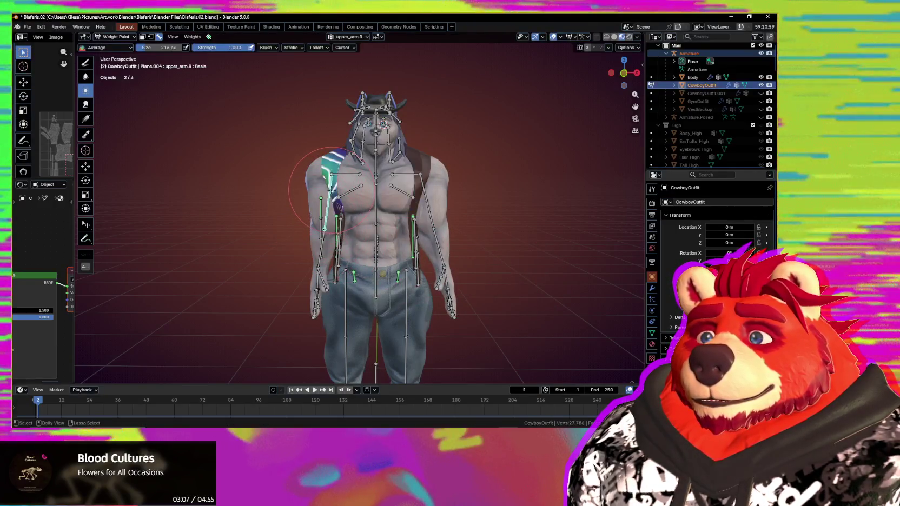
left_click(530, 238)
key("shift+alt+z")
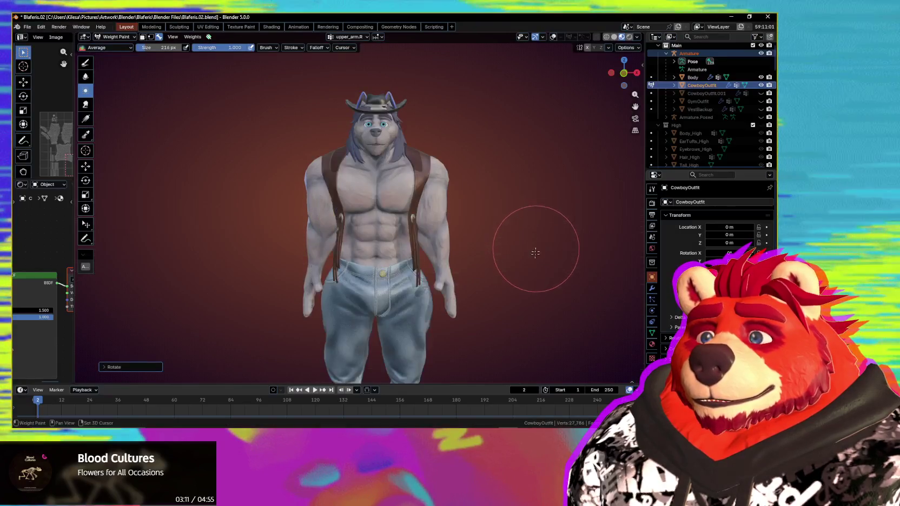
mouse_move(534, 251)
middle_mouse_down()
mouse_move(594, 269)
mouse_move(530, 273)
middle_mouse_up()
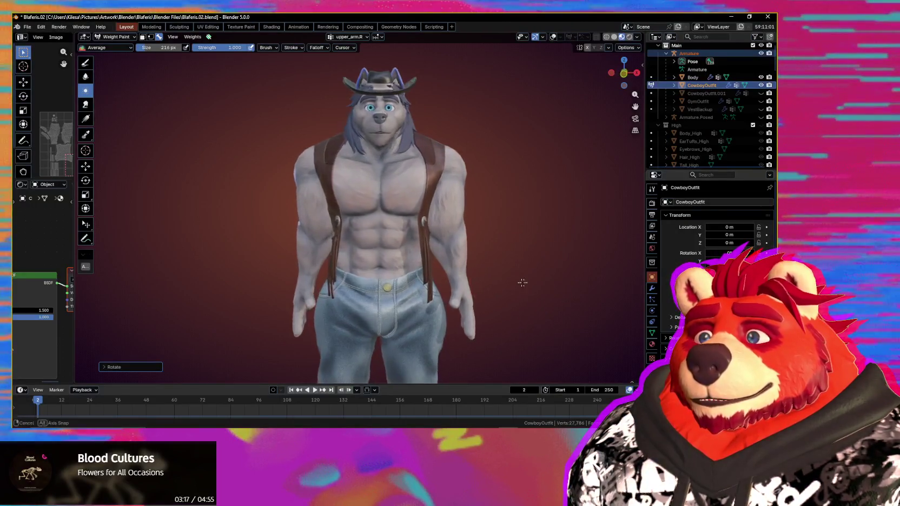
mouse_move(560, 282)
middle_mouse_down()
mouse_move(477, 284)
mouse_move(508, 277)
mouse_move(520, 235)
mouse_move(569, 241)
mouse_move(541, 257)
mouse_move(450, 264)
mouse_move(442, 282)
mouse_move(464, 231)
middle_mouse_up()
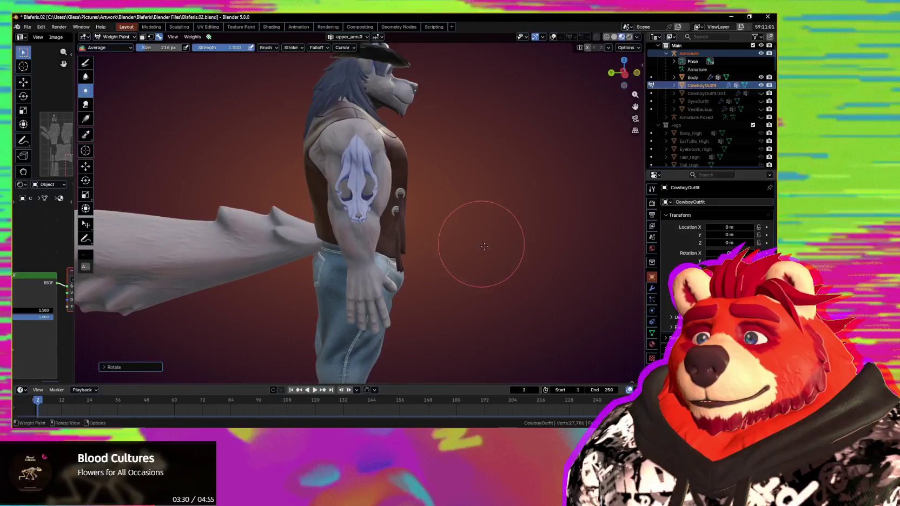
- Reselect upper_arm.L and rotate the arms back out to the T-pose
key("shift+alt+z")
middle_click_drag(426, 202, 304, 236)
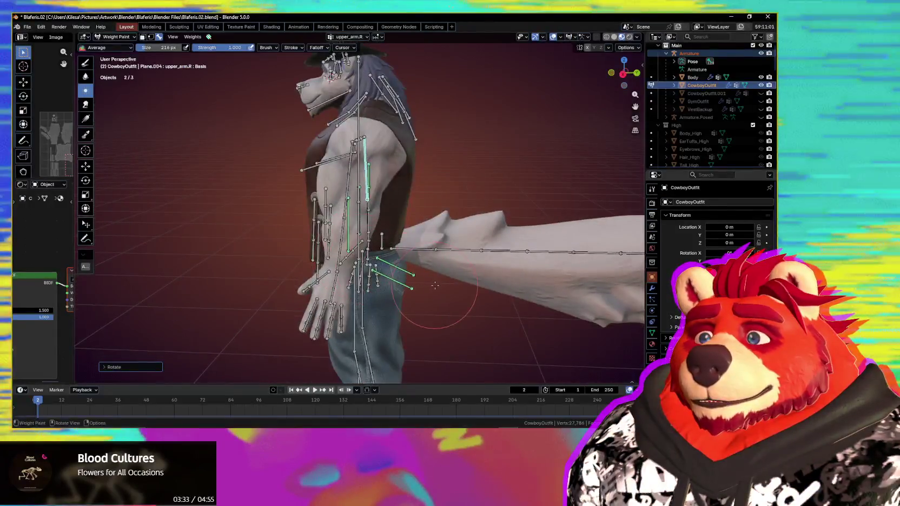
middle_click_drag(385, 219, 362, 195)
left_click(355, 184, "ctrl")
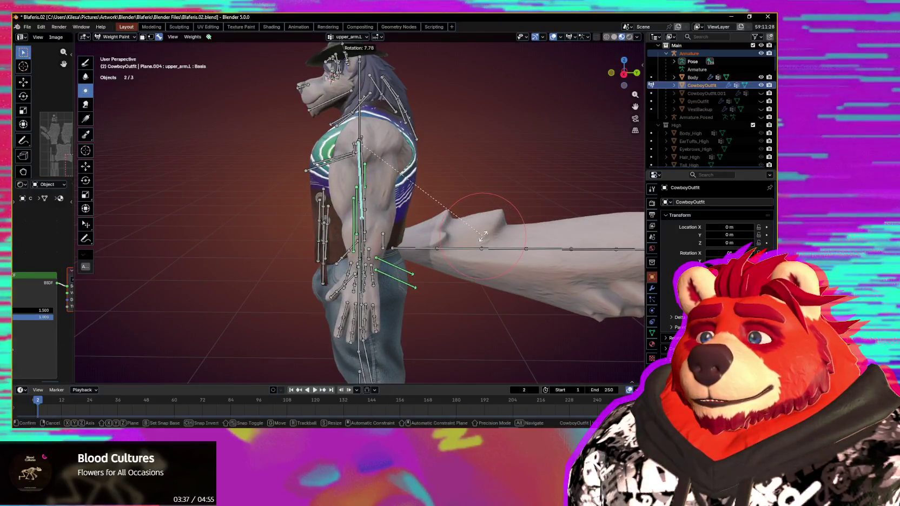
middle_click_drag(474, 242, 597, 250)
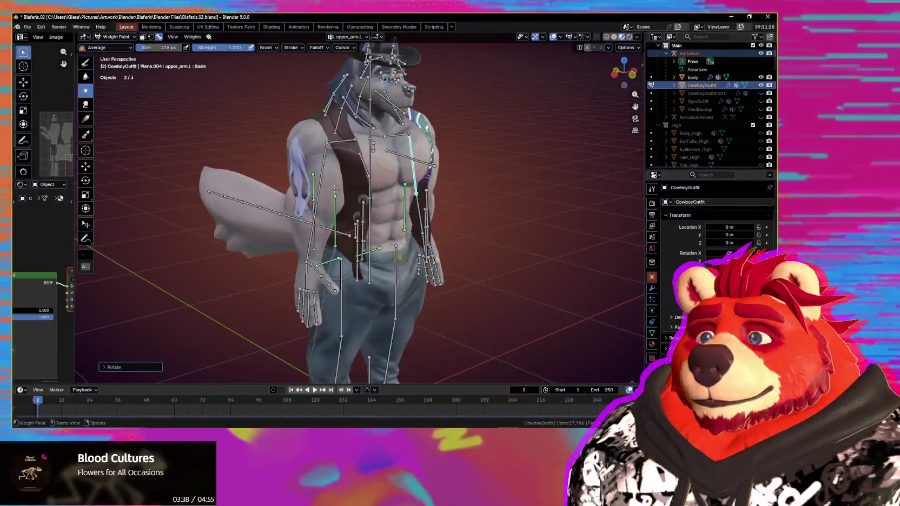
middle_click_drag(341, 182, 482, 217)
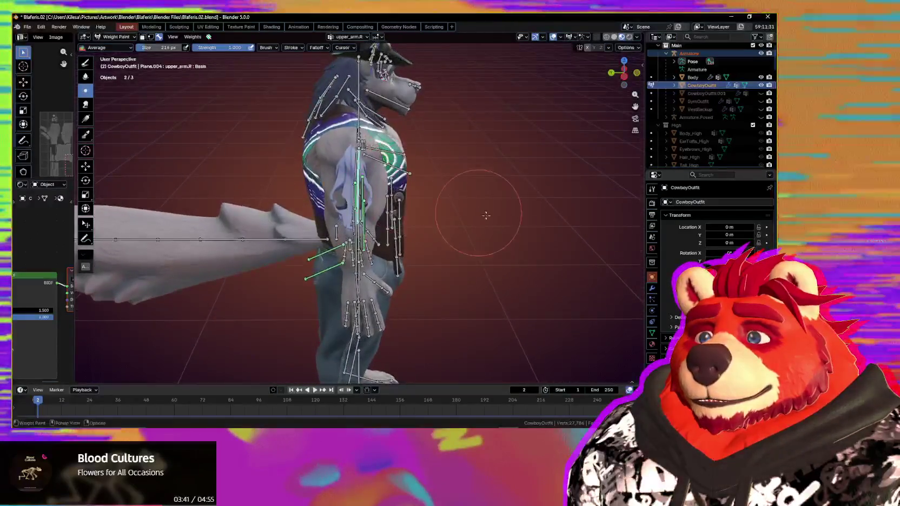
key("r")
key("shift+alt+z")
mouse_move(493, 253)
middle_mouse_down()
mouse_move(450, 213)
mouse_move(450, 231)
mouse_move(507, 239)
middle_mouse_up()
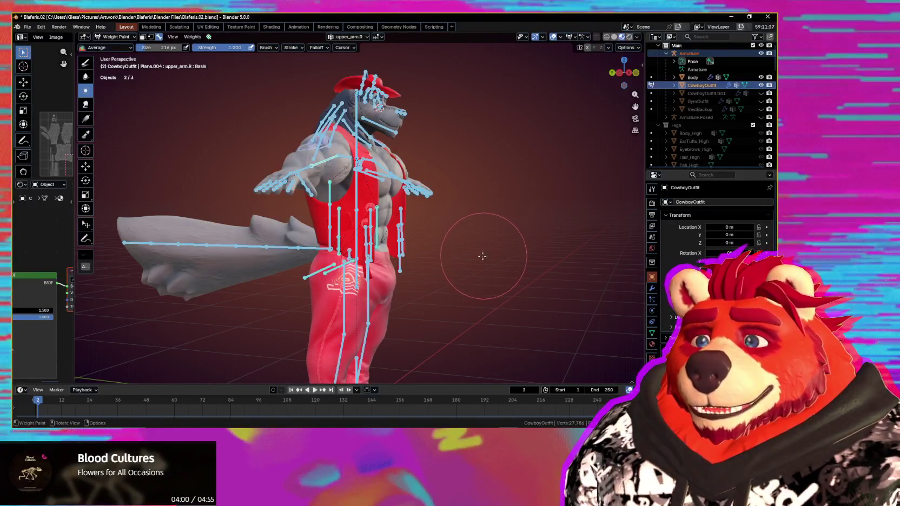
- Leave weight painting for Object Mode and orbit the character, selecting Body then CowboyOutfit
mouse_move(467, 256)
middle_mouse_down()
mouse_move(409, 258)
mouse_move(382, 247)
middle_mouse_up()
scroll(410, 258, "up", 3)
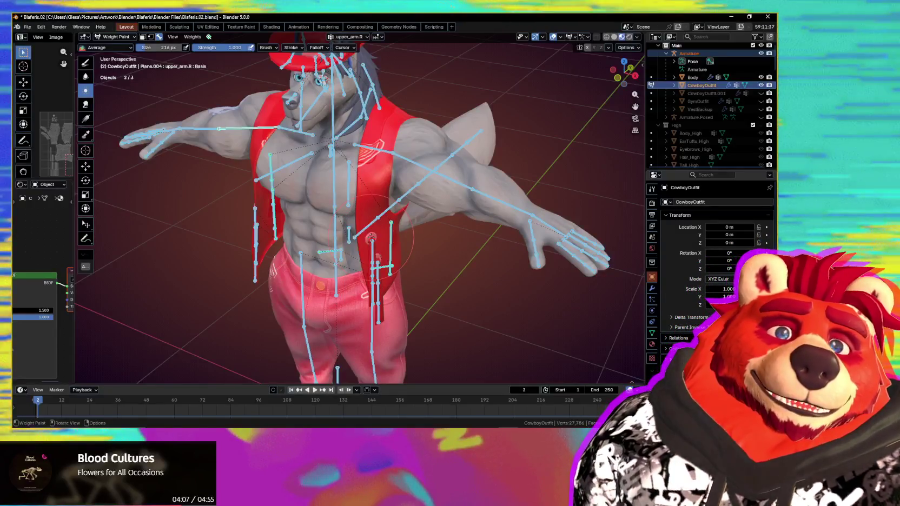
mouse_move(372, 238)
middle_mouse_down()
mouse_move(473, 247)
mouse_move(411, 250)
middle_mouse_up()
key("ctrl+Tab")
middle_click_drag(350, 255, 433, 262)
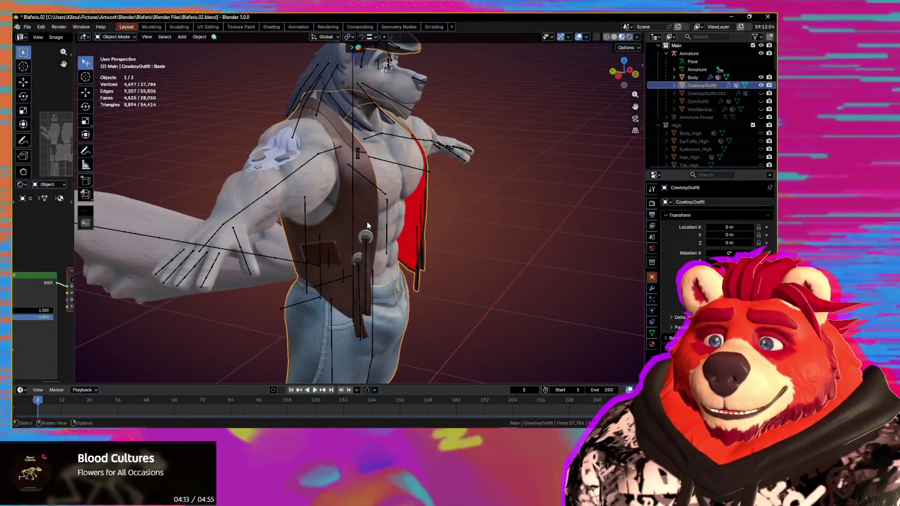
mouse_move(471, 256)
middle_mouse_down()
mouse_move(339, 287)
mouse_move(286, 268)
mouse_move(320, 179)
middle_mouse_up()
left_click(320, 178)
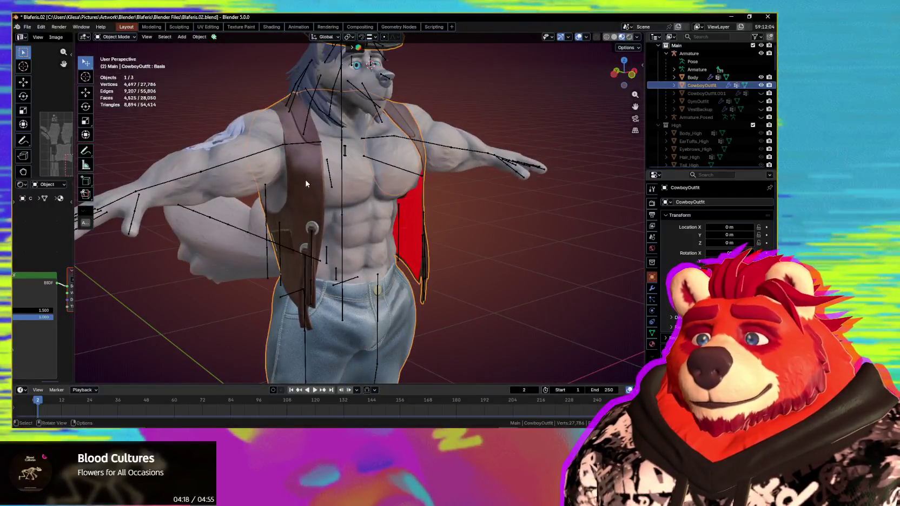
left_click(320, 178)
mouse_move(320, 178)
middle_mouse_down()
mouse_move(318, 237)
mouse_move(471, 235)
middle_mouse_up()
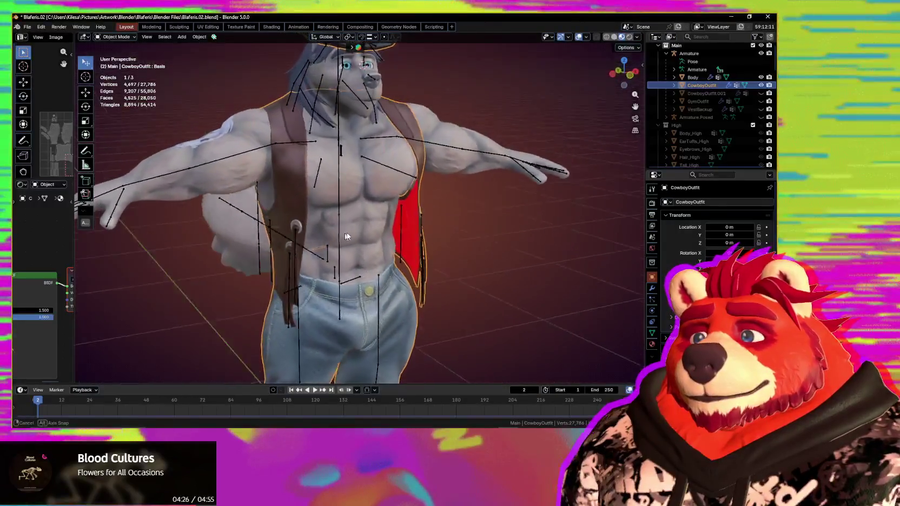
middle_click_drag(470, 235, 392, 226)
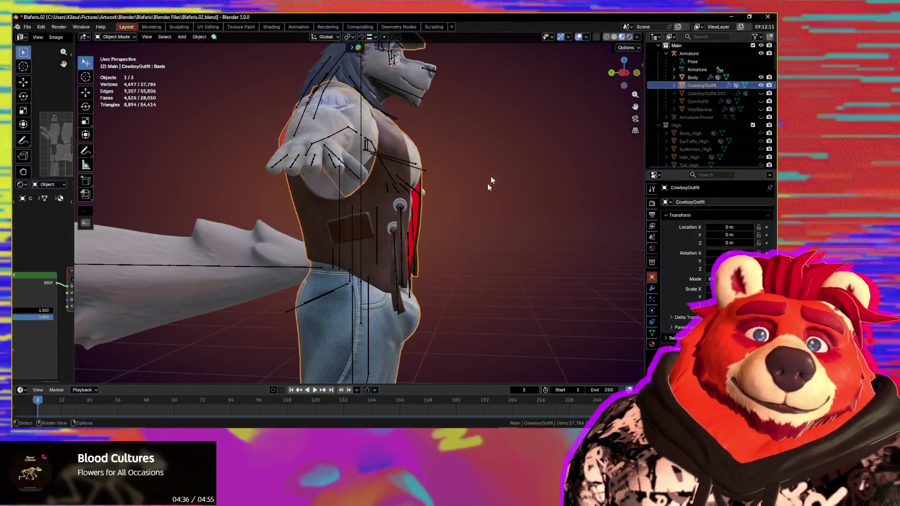
middle_click_drag(428, 100, 455, 168)
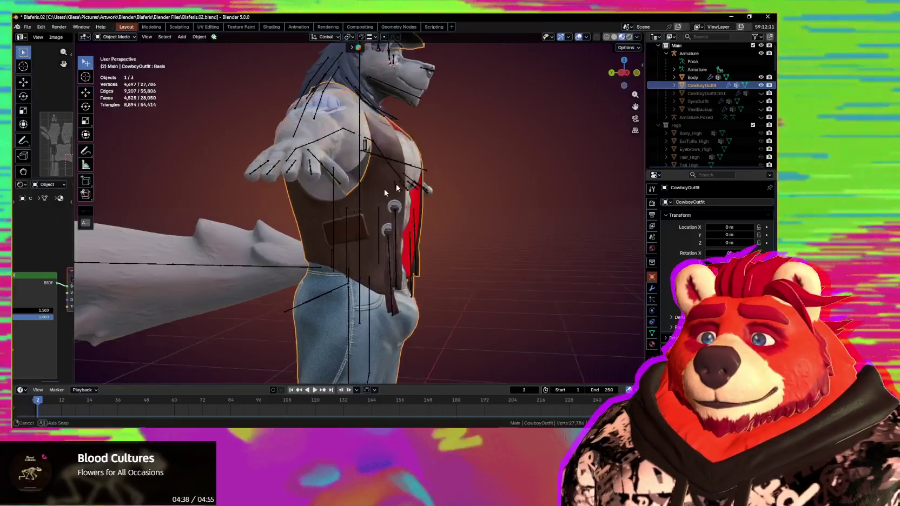
scroll(455, 169, "down", 5)
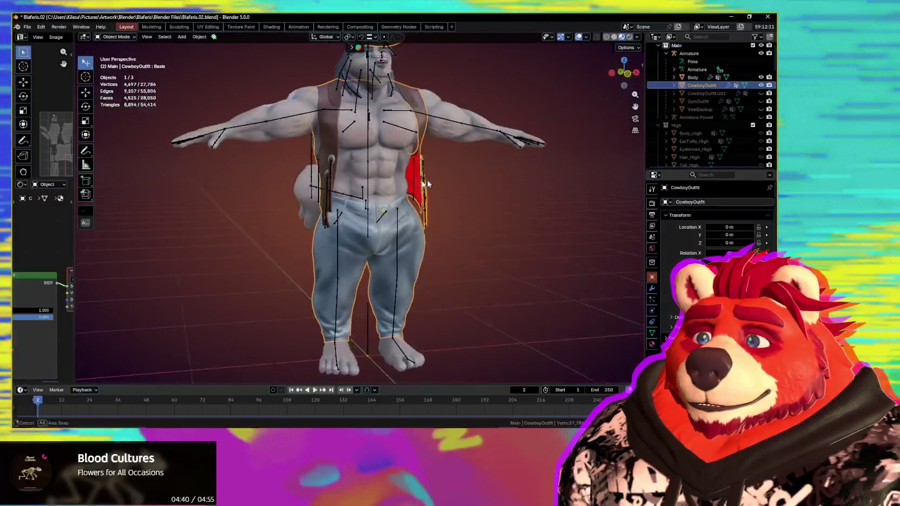
middle_click_drag(411, 217, 378, 244)
scroll(374, 253, "up", 2)
scroll(371, 250, "up", 3)
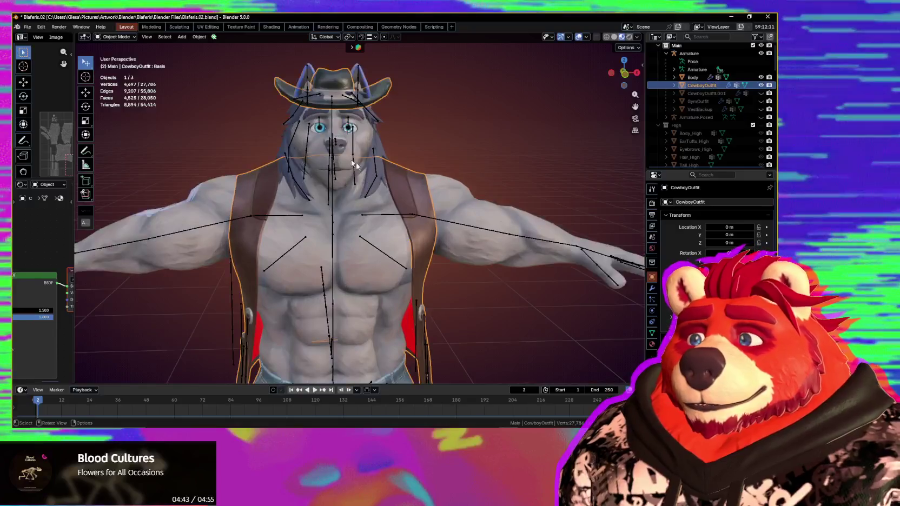
- Put the wolf's Armature in Pose Mode, test-grab and cancel the head, and pick lower_arm.L
left_click(332, 122)
mouse_move(333, 123)
middle_mouse_down()
mouse_move(362, 130)
mouse_move(465, 227)
mouse_move(584, 239)
mouse_move(539, 234)
middle_mouse_up()
key("ctrl+Tab")
left_click(363, 130)
key("g")
key("Escape")
left_click(538, 234)
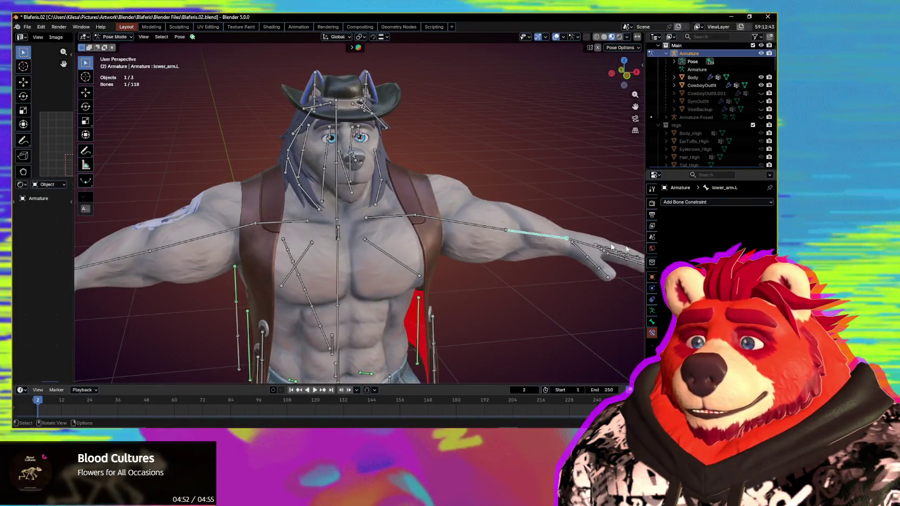
left_click(652, 312)
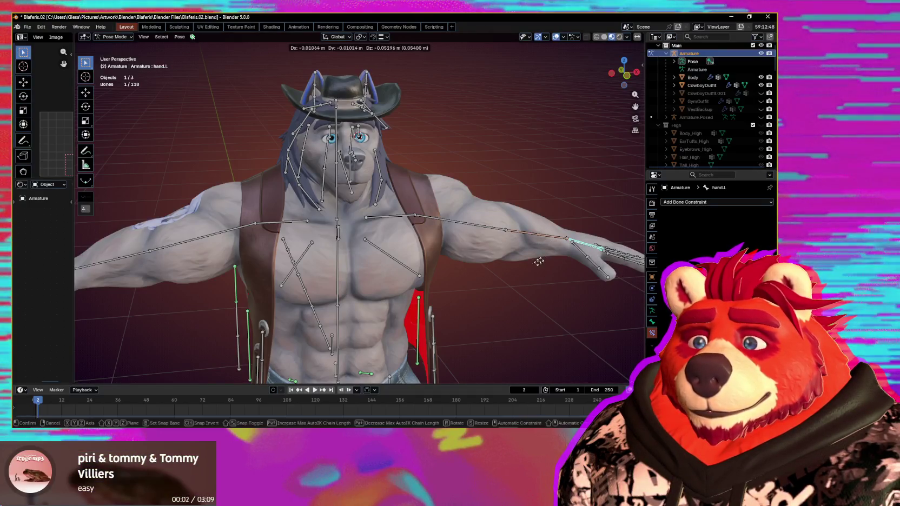
left_click(540, 237)
key("g")
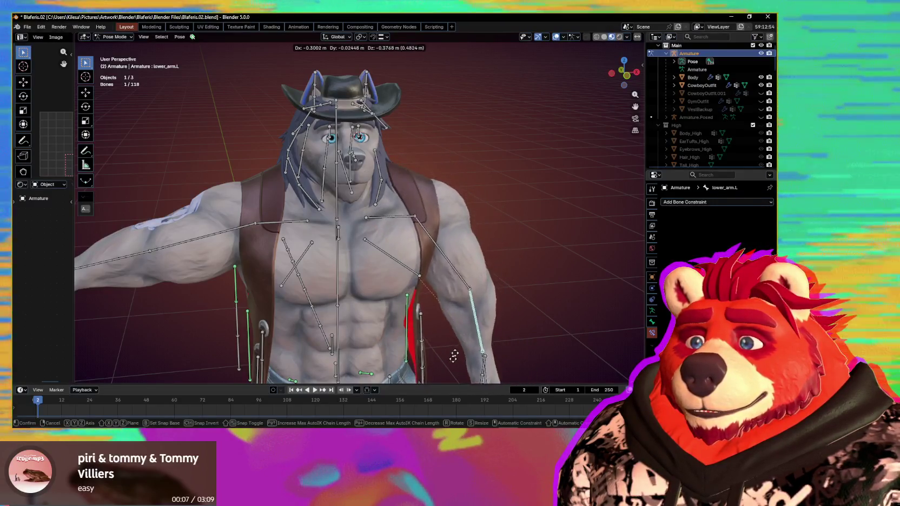
key("Escape")
scroll(462, 304, "down", 3)
key("g")
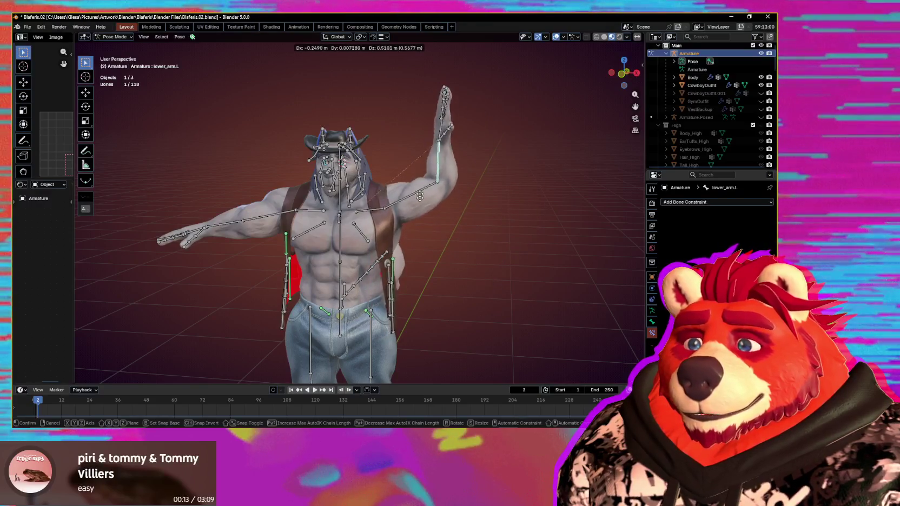
key("g")
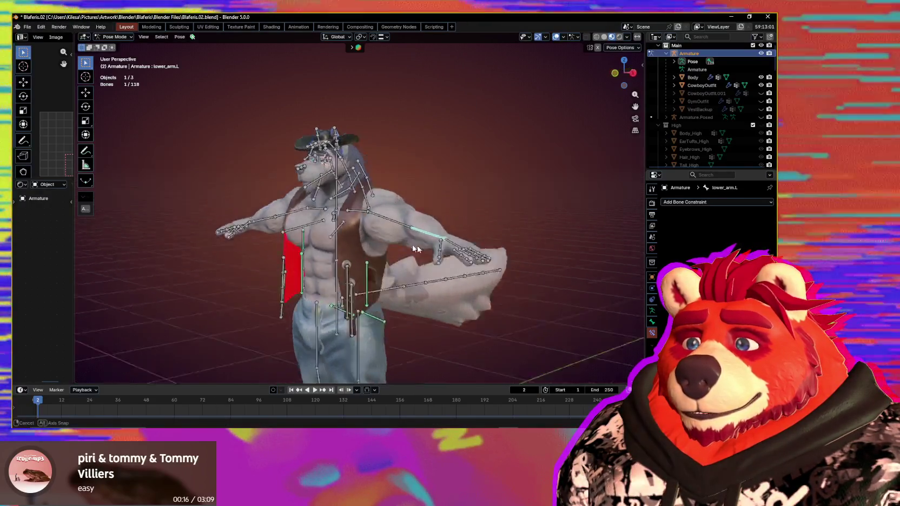
middle_click_drag(463, 253, 390, 201)
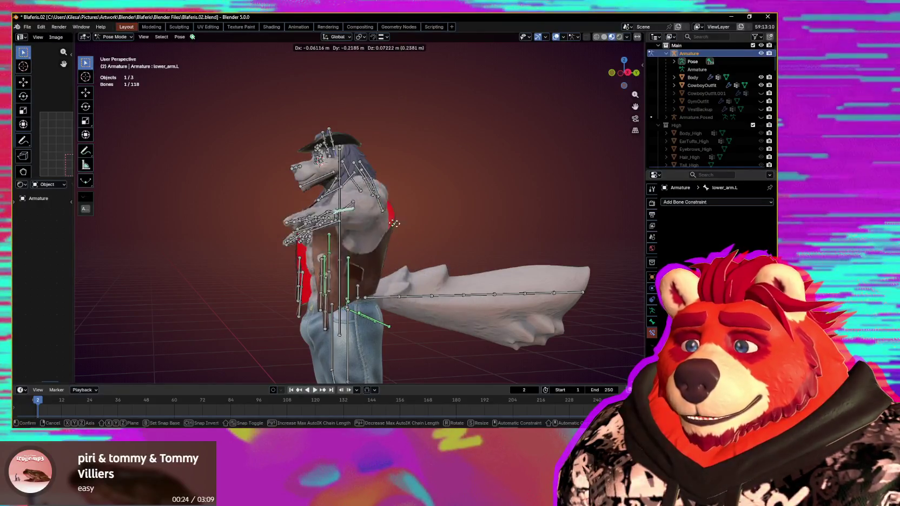
middle_click_drag(386, 217, 474, 259)
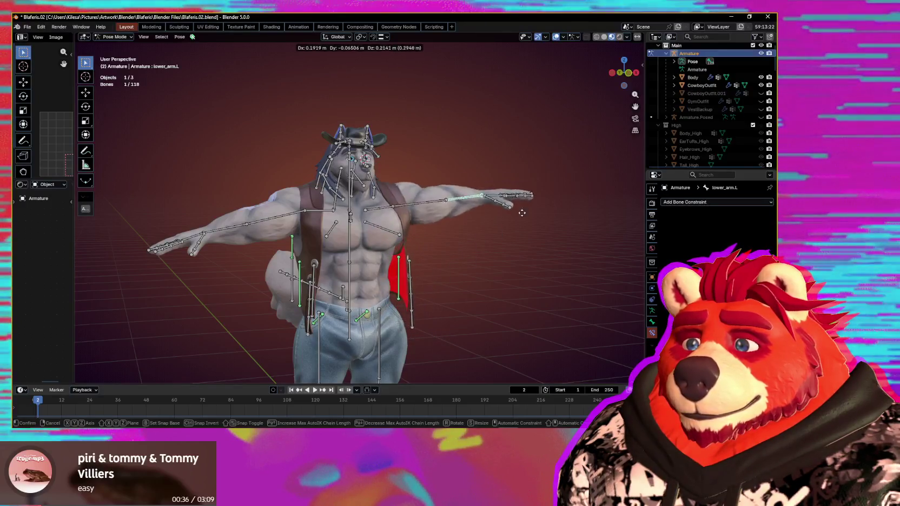
key("Escape")
mouse_move(522, 213)
middle_mouse_down()
mouse_move(453, 253)
mouse_move(435, 247)
middle_mouse_up()
key("a")
scroll(435, 246, "up", 2)
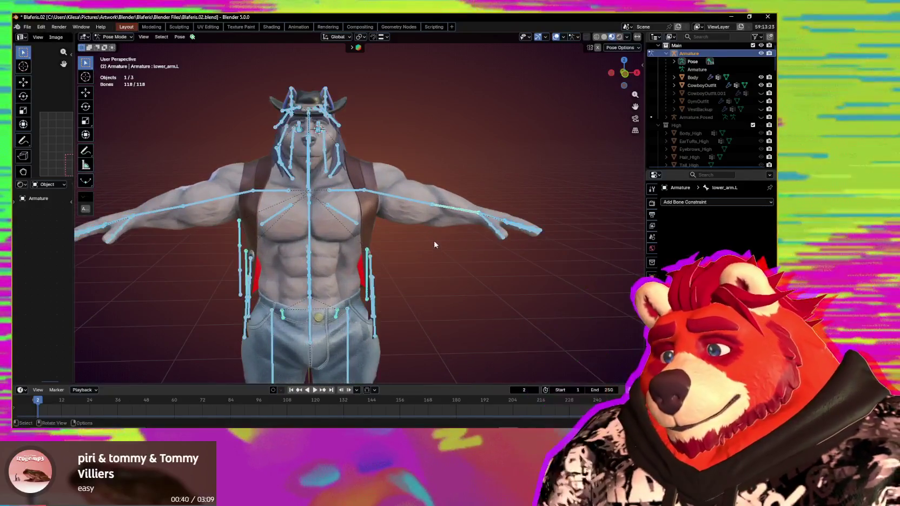
- Orbit around the chest and left arm, then snap to a flat Front Orthographic view
mouse_move(433, 206)
middle_mouse_down()
mouse_move(422, 209)
mouse_move(427, 203)
mouse_move(459, 248)
mouse_move(485, 253)
middle_mouse_up()
scroll(422, 209, "up", 2)
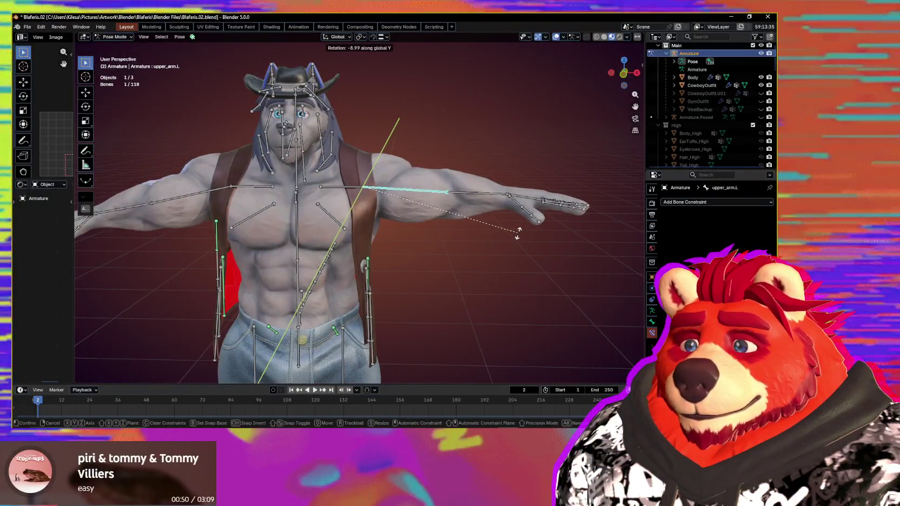
mouse_move(467, 236)
middle_mouse_down()
mouse_move(86, 240)
mouse_move(200, 214)
middle_mouse_up()
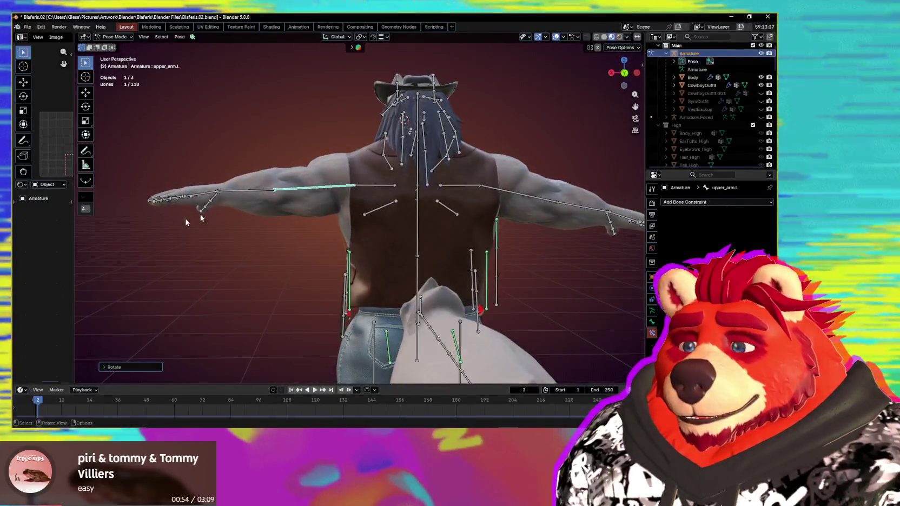
mouse_move(319, 197)
middle_mouse_down()
mouse_move(422, 238)
mouse_move(419, 202)
mouse_move(382, 238)
middle_mouse_up()
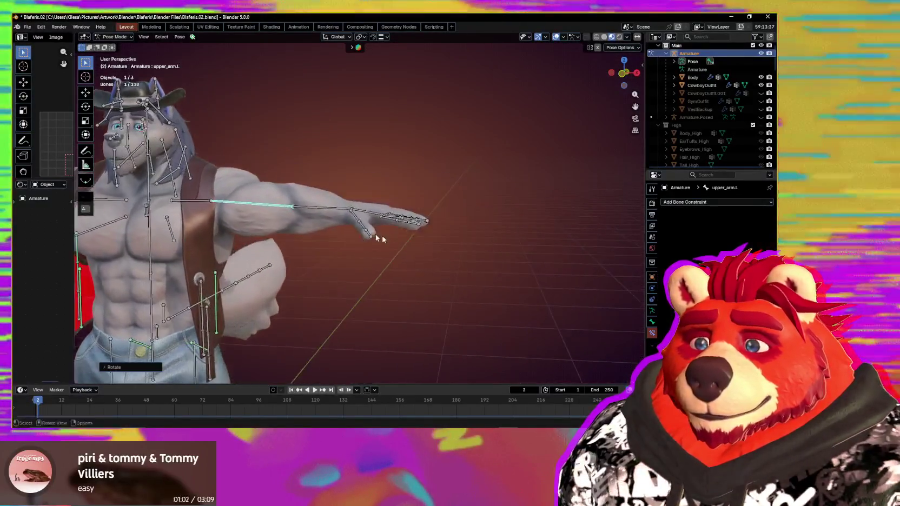
scroll(378, 238, "up", 3)
scroll(379, 241, "up", 2)
mouse_move(399, 253)
middle_mouse_down()
mouse_move(407, 249)
mouse_move(395, 286)
mouse_move(405, 264)
mouse_move(385, 277)
mouse_move(391, 251)
mouse_move(350, 253)
mouse_move(388, 257)
mouse_move(390, 274)
middle_mouse_up()
scroll(388, 257, "down", 4)
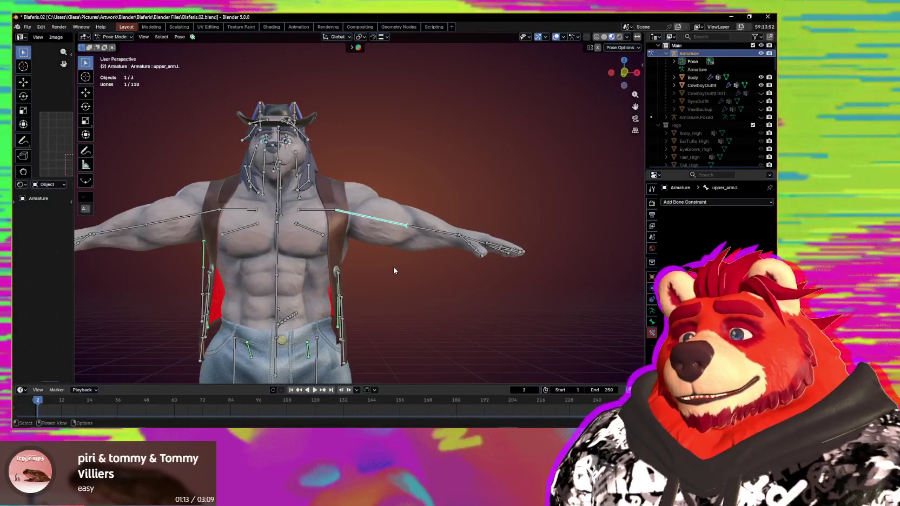
scroll(414, 250, "up", 3)
mouse_move(391, 211)
middle_mouse_down()
mouse_move(390, 228)
mouse_move(405, 237)
mouse_move(439, 227)
middle_mouse_up()
scroll(406, 237, "up", 2)
middle_click_drag(501, 215, 499, 235)
middle_click_drag(421, 231, 504, 256, "alt")
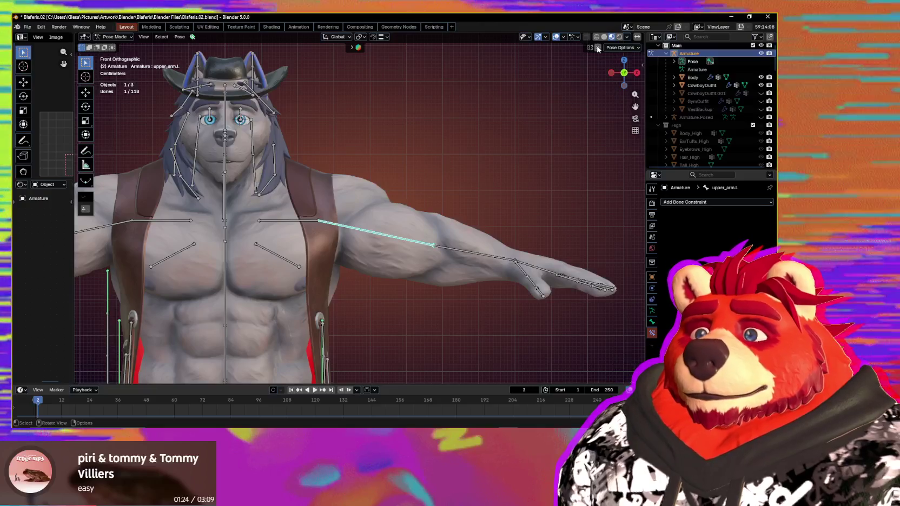
- Rotate upper_arm.L toward level and switch to Solid shading to inspect the arm
key("r")
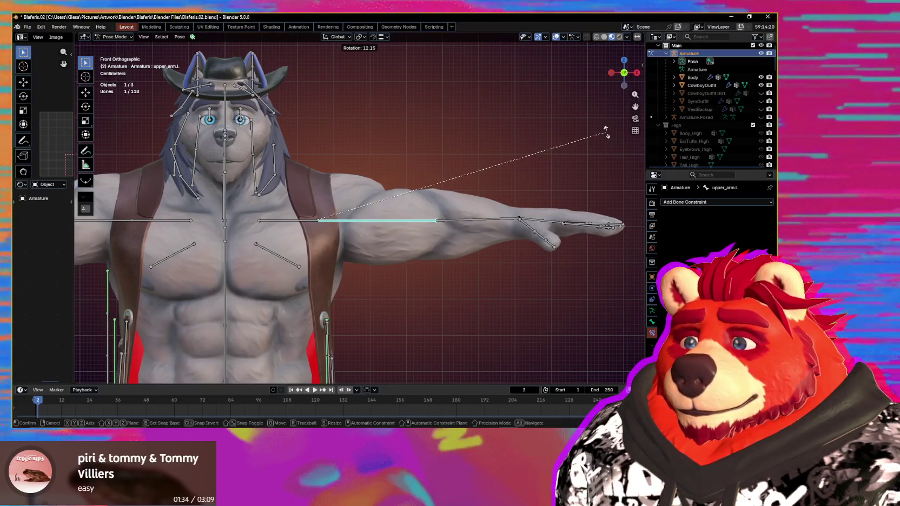
left_click(607, 132)
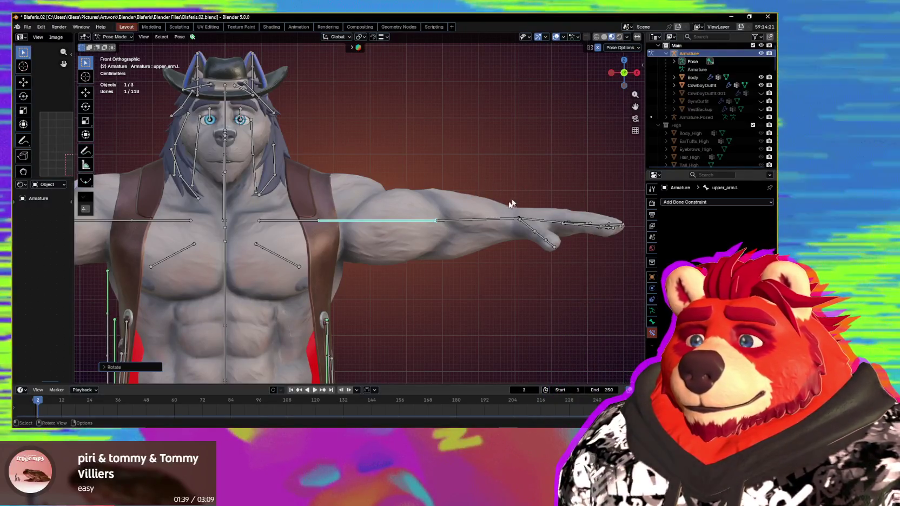
scroll(508, 202, "up", 3)
scroll(506, 204, "up", 1)
left_click(604, 37)
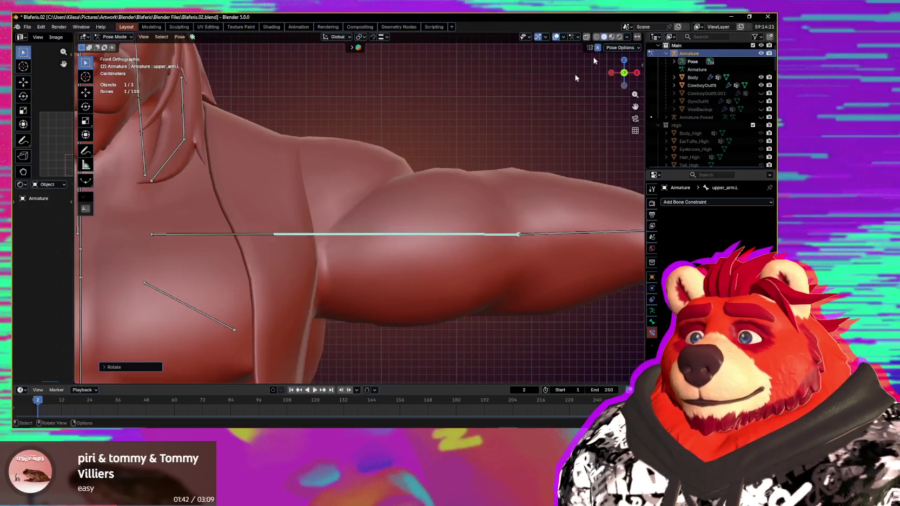
middle_click_drag(458, 245, 483, 235, "alt")
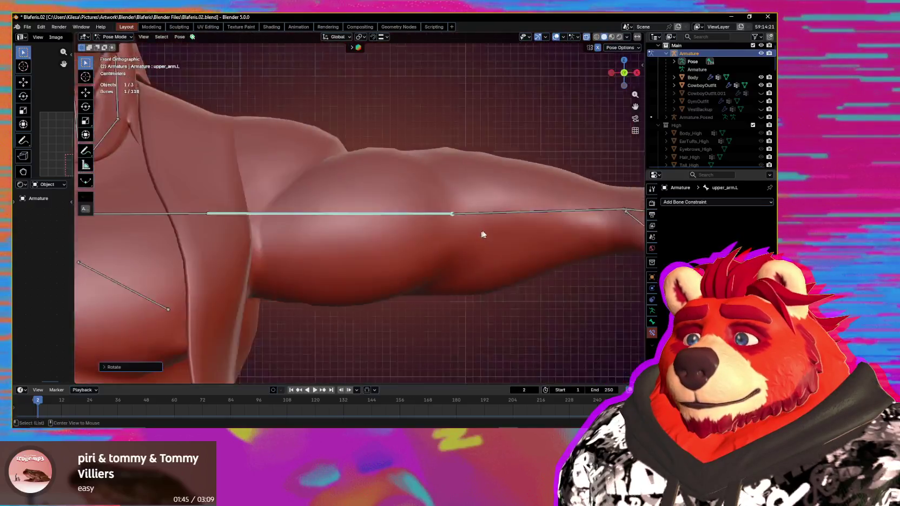
middle_click(484, 234, "alt")
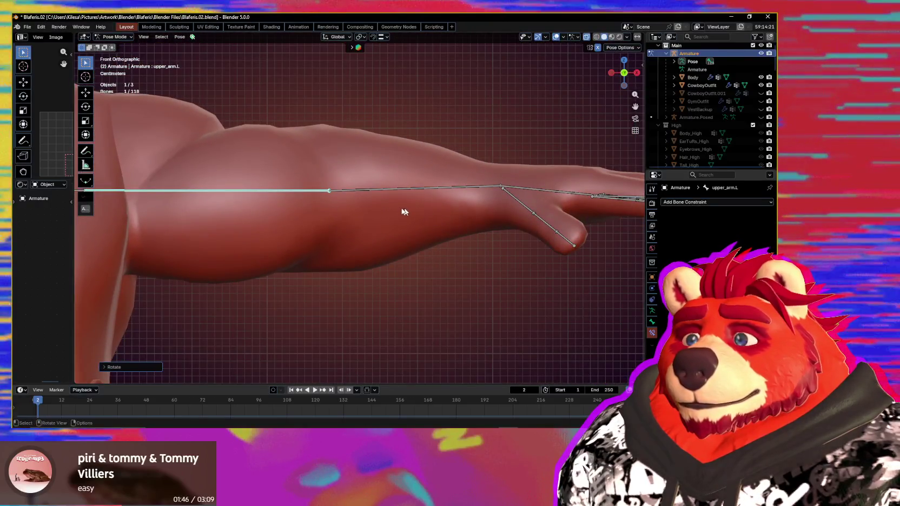
middle_click_drag(402, 212, 497, 215, "shift")
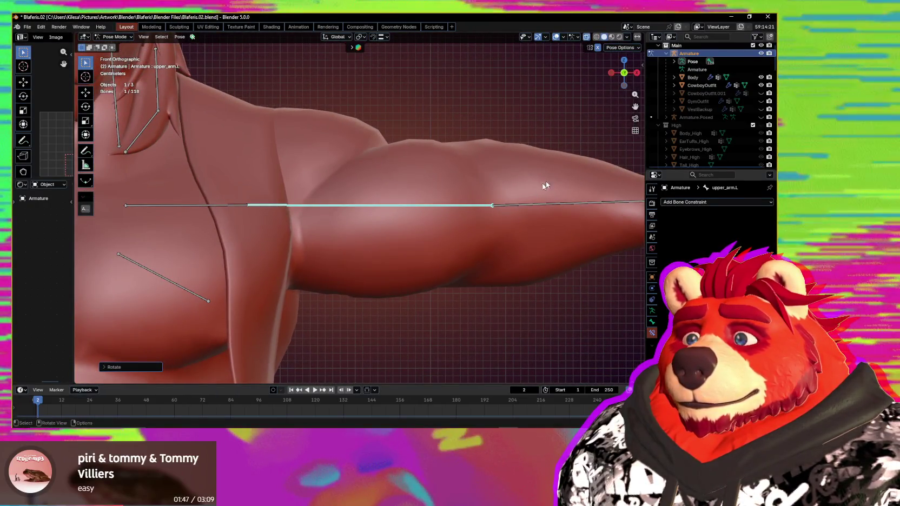
- In Wireframe, frame the bone and refine upper_arm.L's rotation on global Y until horizontal
left_click(595, 37)
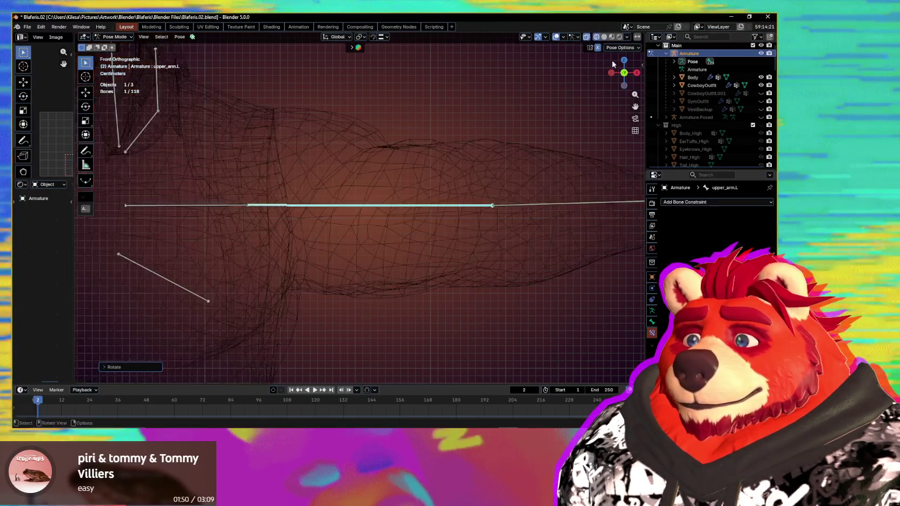
middle_click_drag(495, 217, 464, 221, "shift")
scroll(471, 221, "up", 2)
scroll(402, 222, "up", 2)
middle_click_drag(513, 235, 373, 227, "shift")
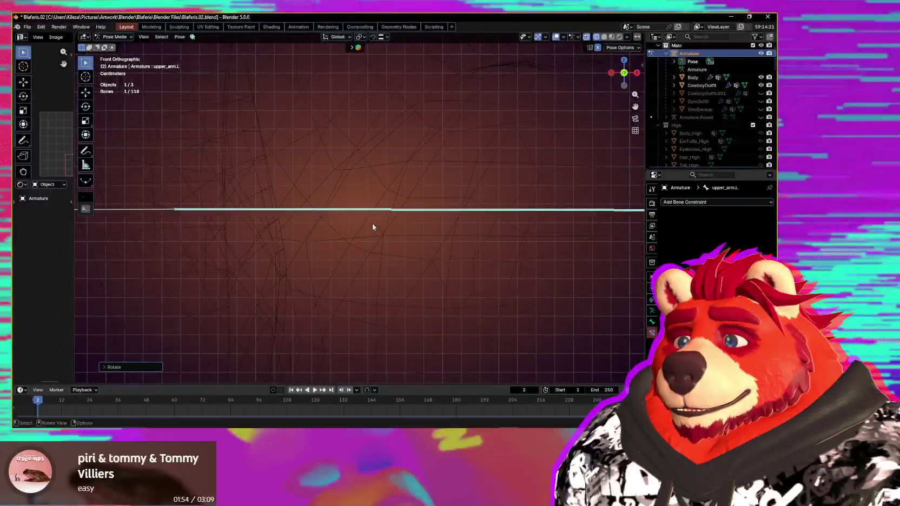
middle_click_drag(509, 243, 462, 245, "shift")
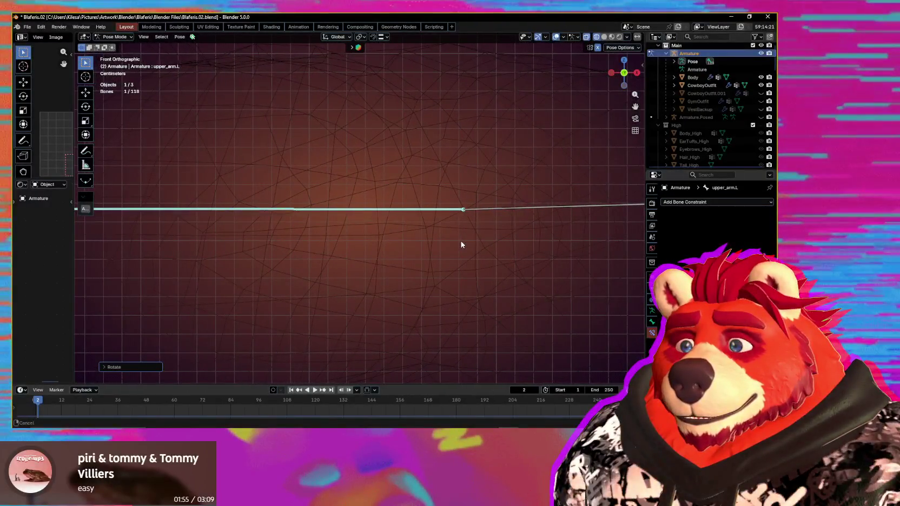
mouse_move(463, 245)
middle_mouse_down("shift")
mouse_move(557, 237)
mouse_move(487, 246)
mouse_move(448, 235)
middle_mouse_up("shift")
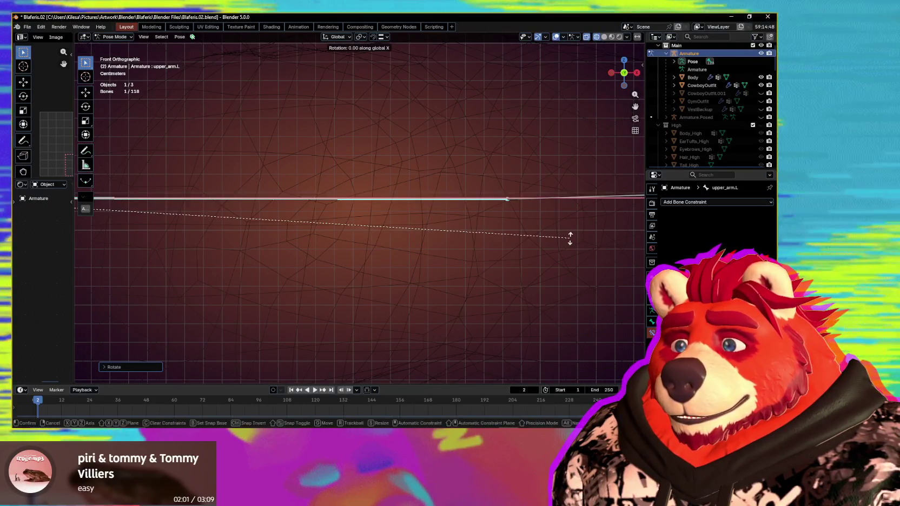
key("y")
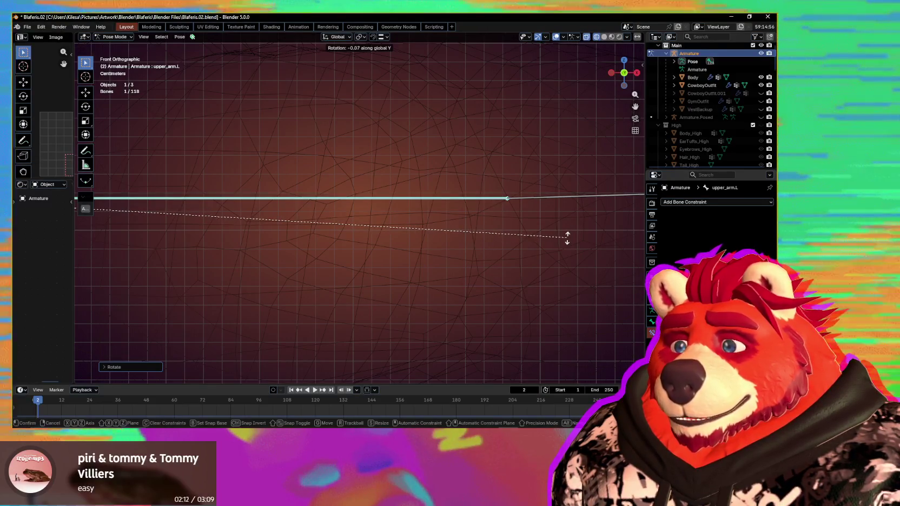
left_click(567, 238)
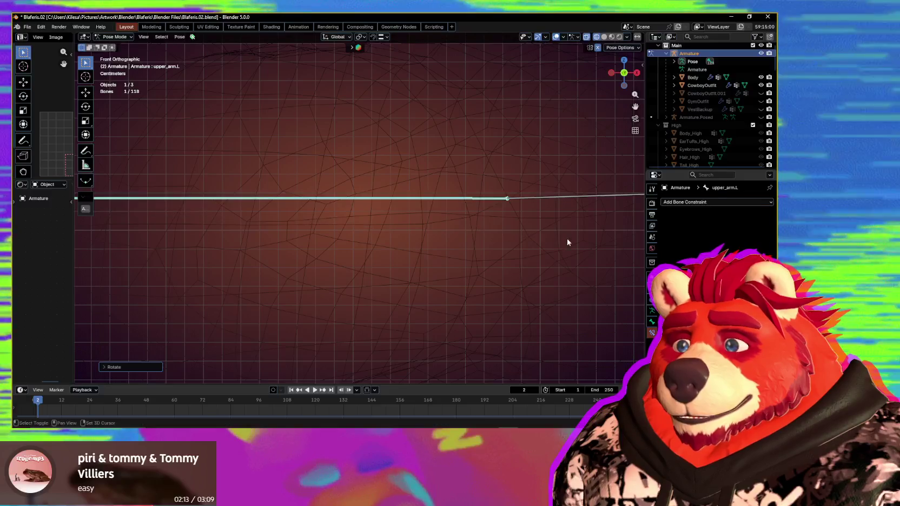
scroll(493, 210, "up", 2)
scroll(500, 211, "down", 1)
scroll(506, 210, "down", 1)
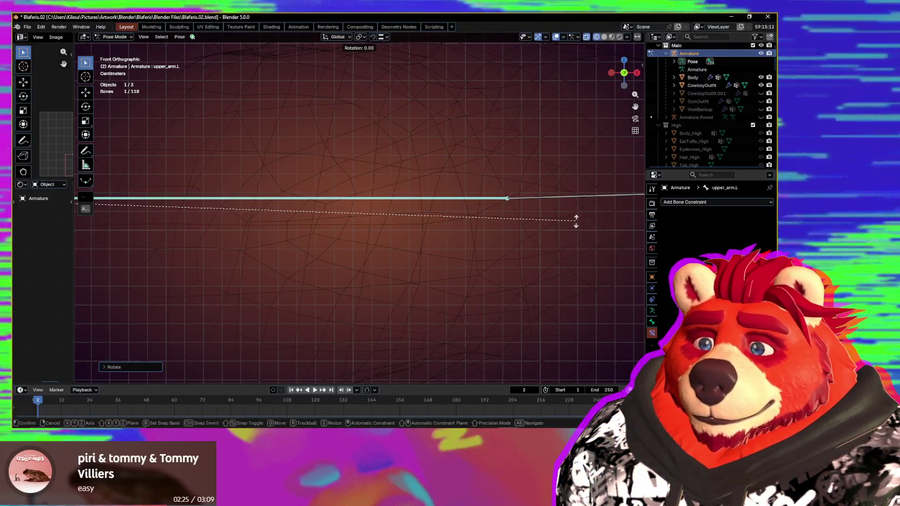
- Nudge upper_arm.L again, check the straight arm in Material Preview, and select lower_arm.L
key("r")
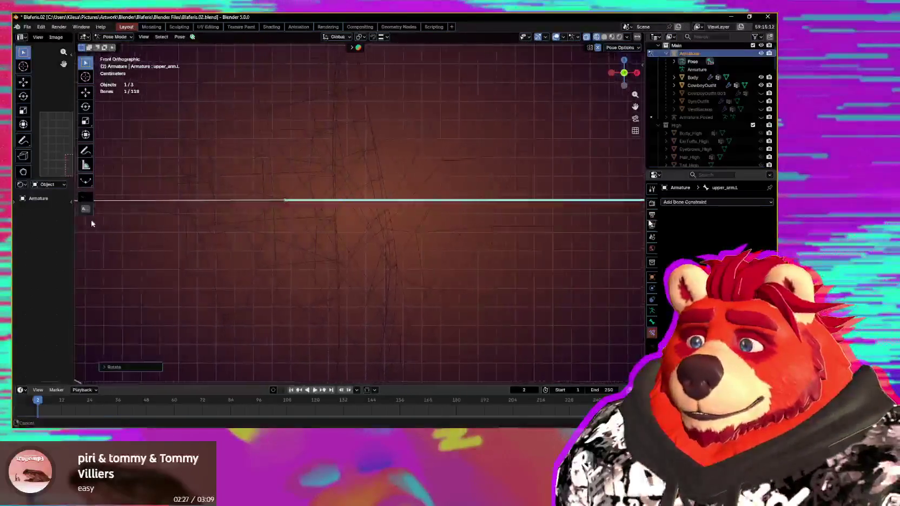
middle_click_drag(130, 225, 505, 244)
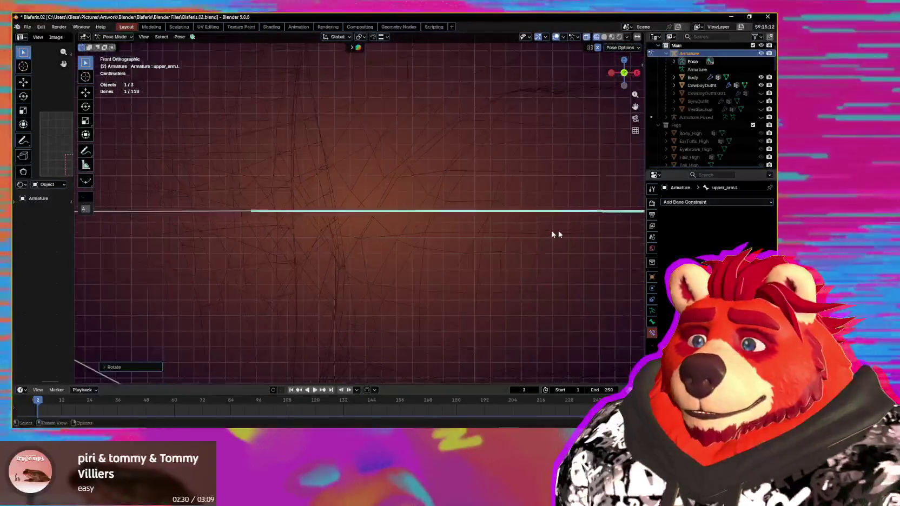
left_click(612, 37)
scroll(397, 238, "down", 3)
scroll(397, 238, "down", 3)
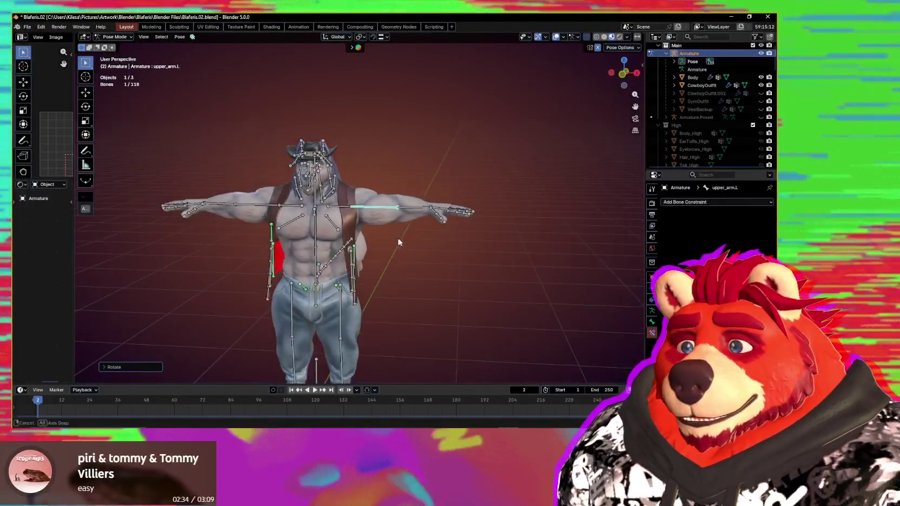
mouse_move(397, 238)
middle_mouse_down()
mouse_move(342, 279)
mouse_move(416, 245)
middle_mouse_up()
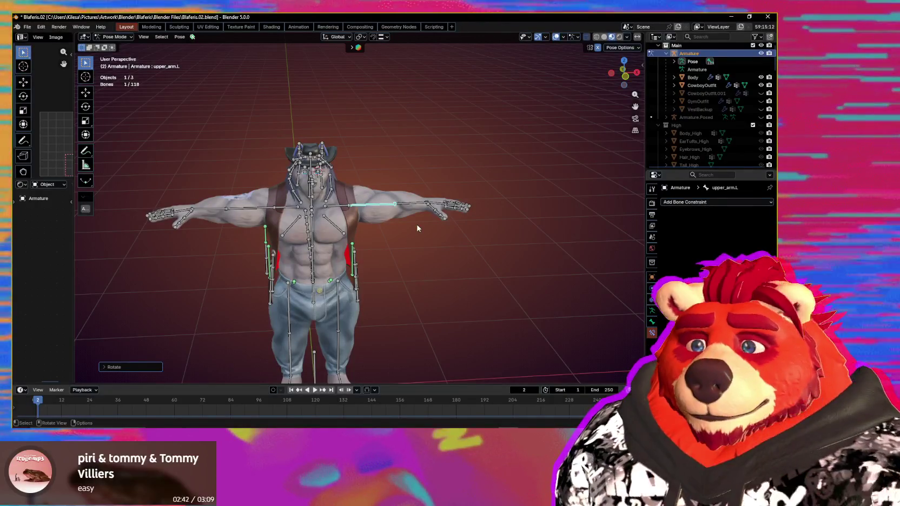
mouse_move(426, 215)
middle_mouse_down()
mouse_move(429, 230)
mouse_move(474, 236)
mouse_move(347, 222)
mouse_move(394, 227)
middle_mouse_up()
scroll(382, 222, "up", 2)
left_click(328, 202)
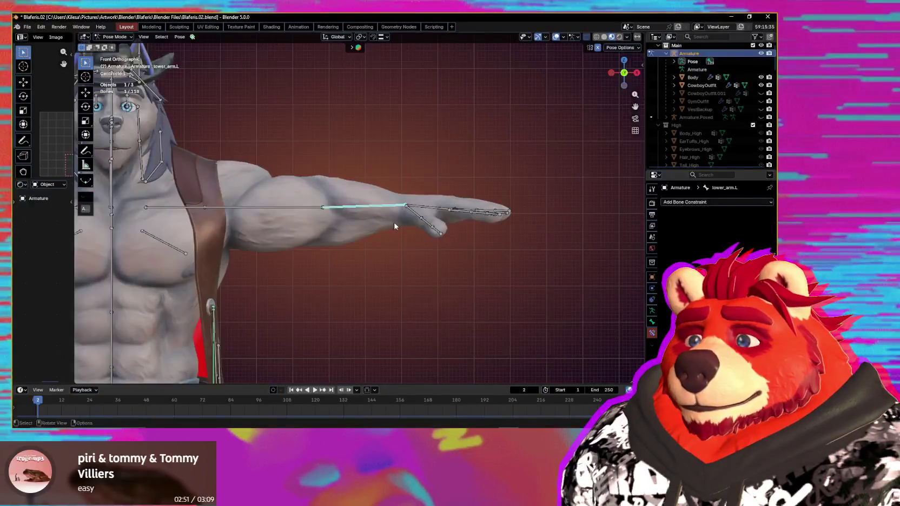
- In X-ray, rotate lower_arm.L 1.66 on global Y to lie level with the upper arm
left_click(597, 38)
scroll(488, 194, "up", 3)
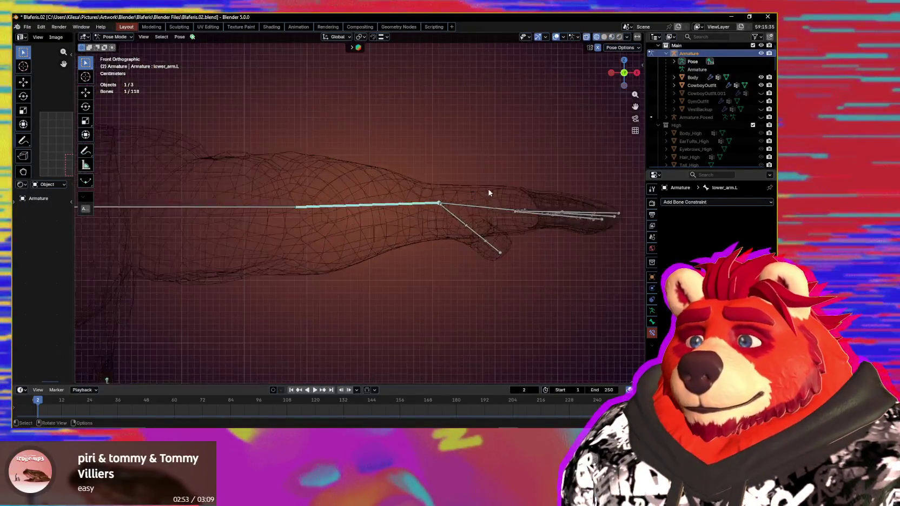
scroll(496, 189, "up", 2)
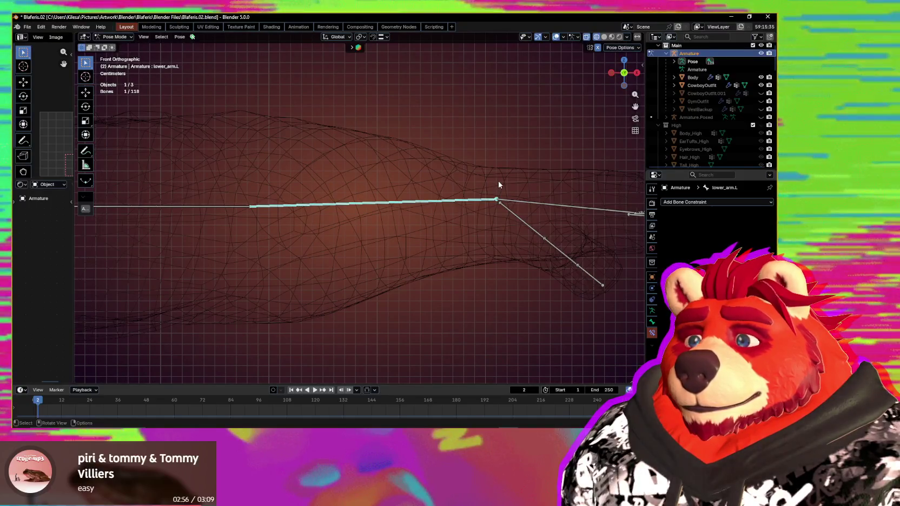
scroll(509, 193, "up", 1)
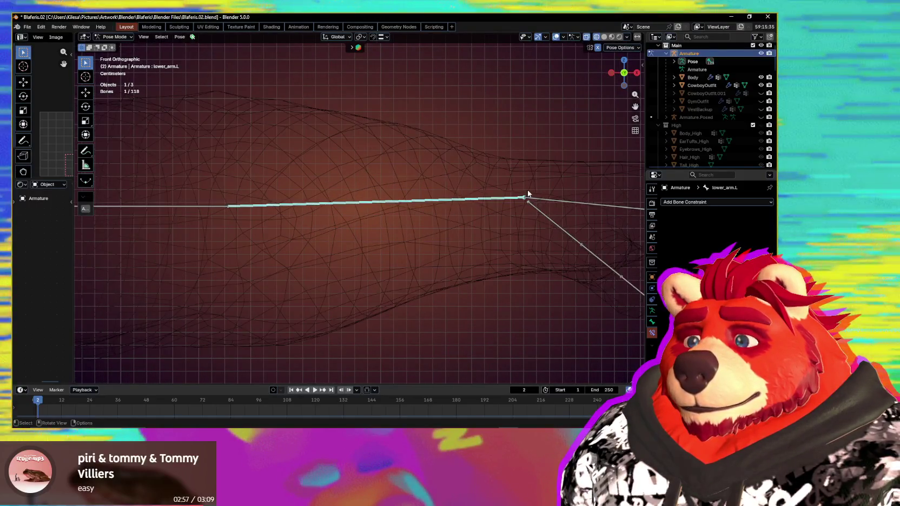
key("r")
key("y")
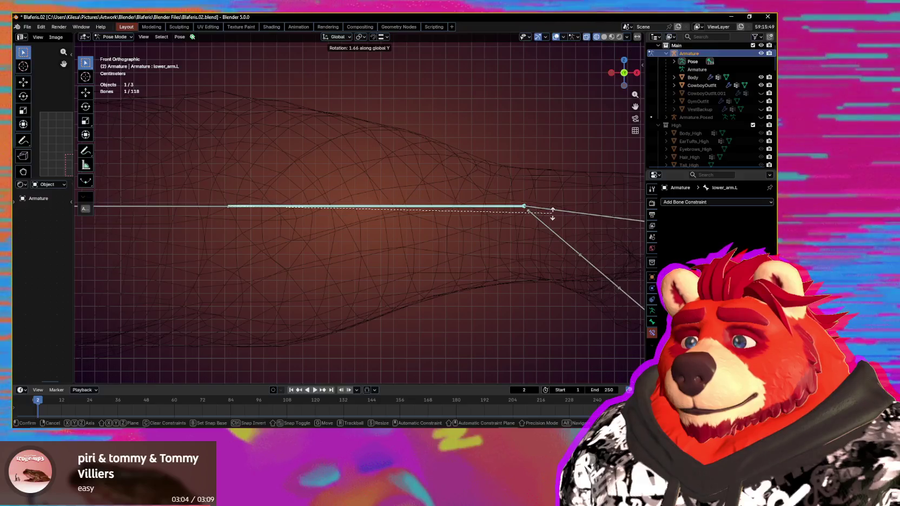
left_click(552, 214)
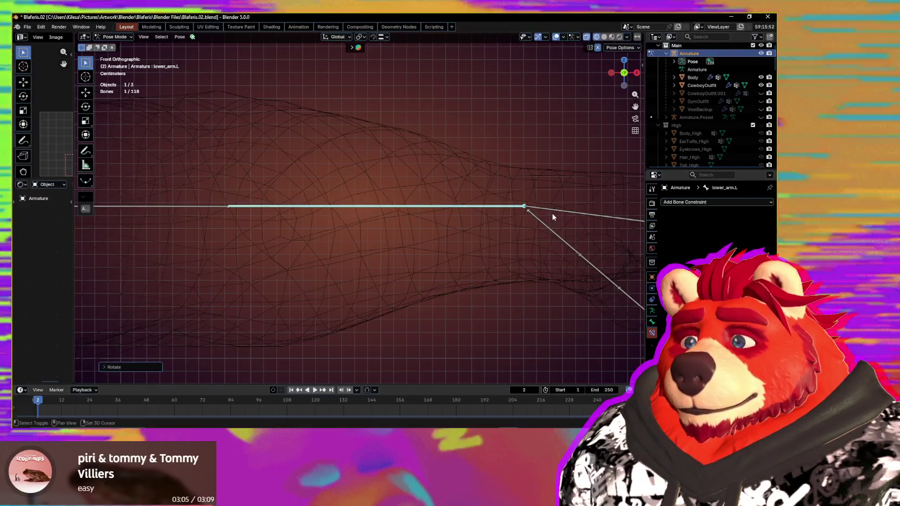
scroll(548, 226, "down", 3)
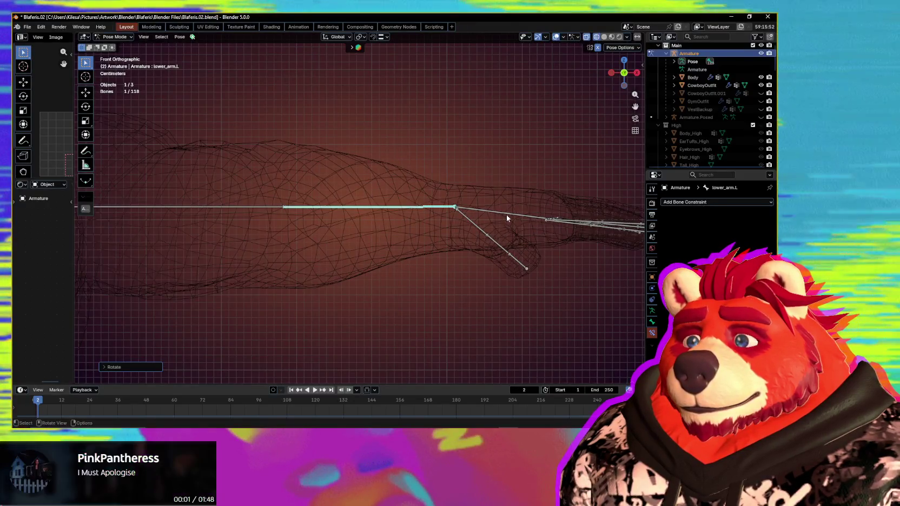
left_click(538, 208)
scroll(538, 209, "right", 3, "ctrl")
mouse_move(499, 208)
middle_mouse_down("shift")
mouse_move(462, 213)
mouse_move(502, 215)
middle_mouse_up("shift")
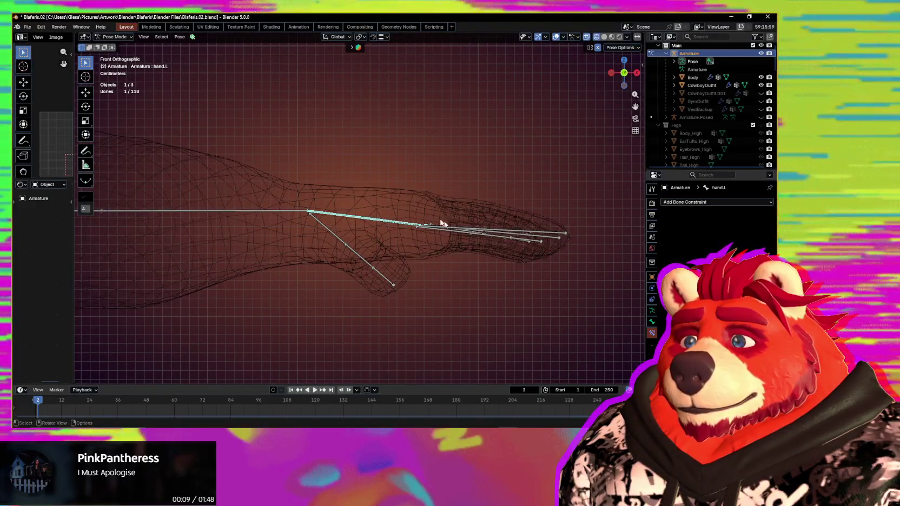
- Rotate hand.L to match the hand in Front view, then turn lower_arm.L around Z in Top view
key("r")
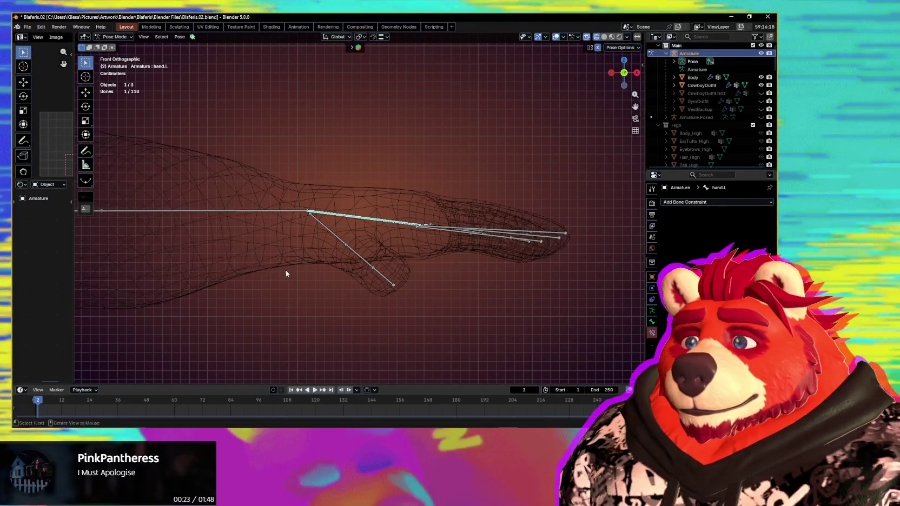
left_click(472, 295)
key("KP_7")
mouse_move(315, 238)
middle_mouse_down("shift")
mouse_move(509, 310)
mouse_move(501, 310)
middle_mouse_up("shift")
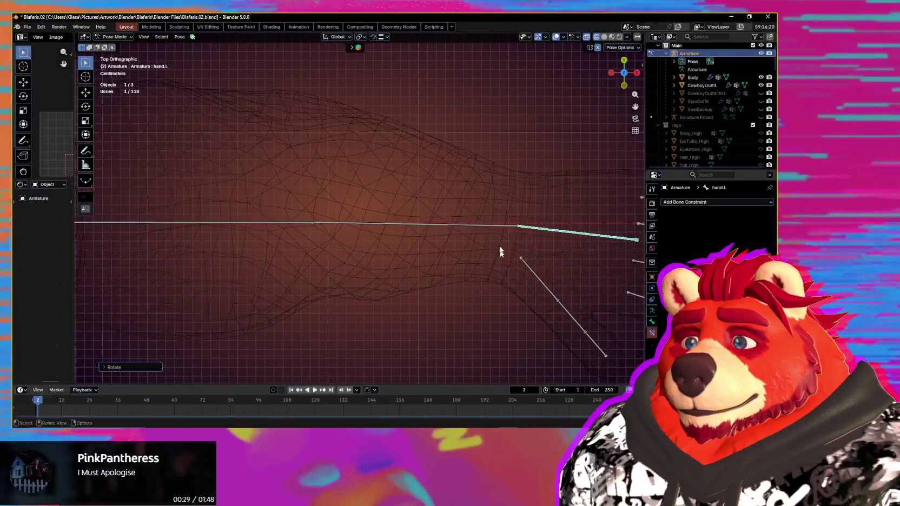
key("r")
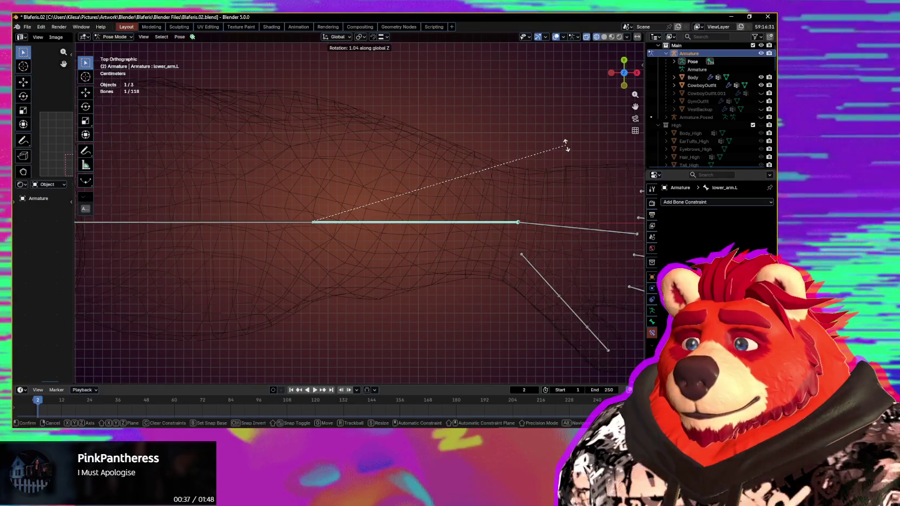
left_click(566, 145)
- Rotate hand.L around global Z to line up with the hand mesh, checking against Edit Mode
middle_click_drag(565, 146, 363, 178, "shift")
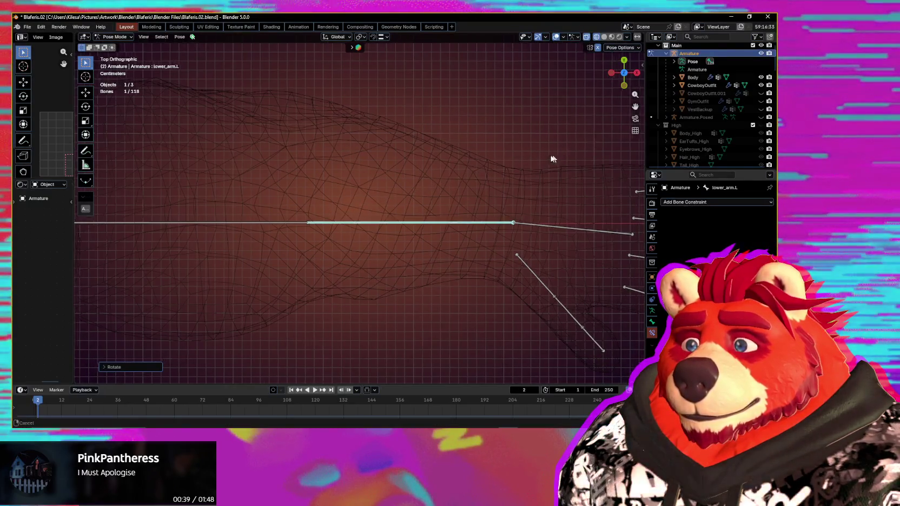
left_click(393, 222)
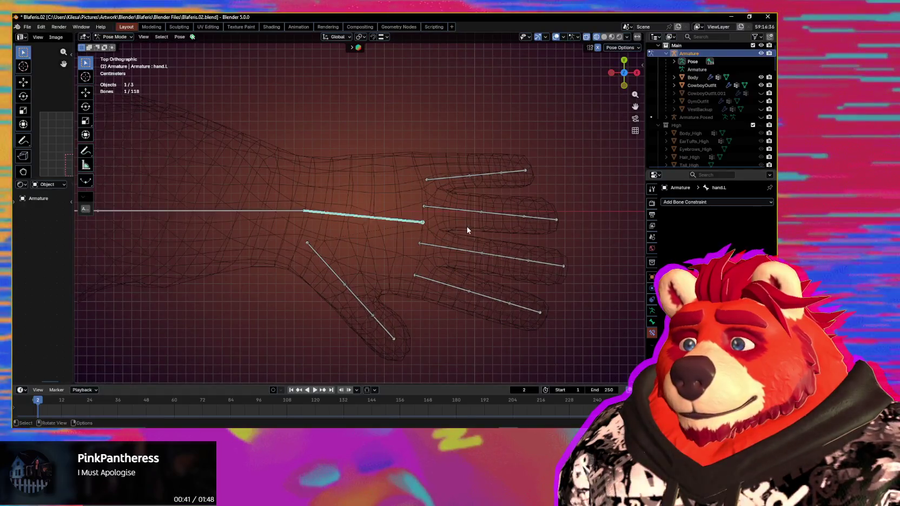
key("r")
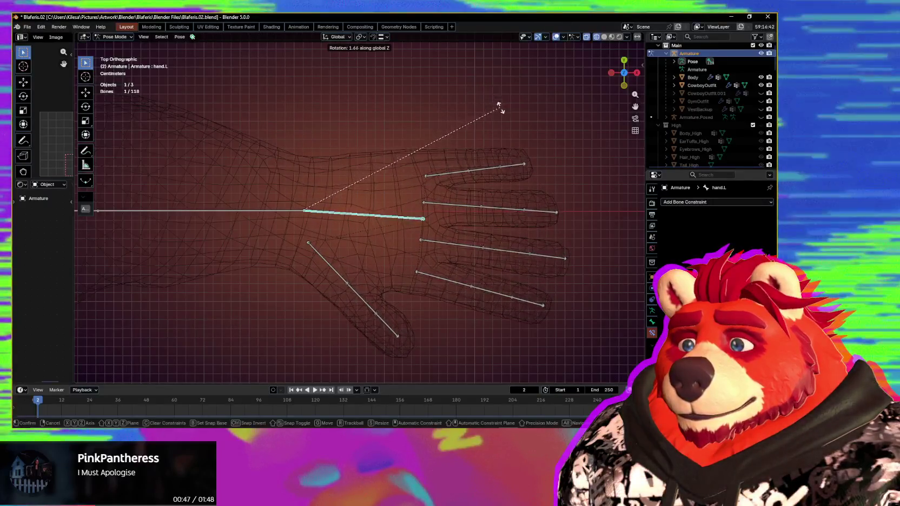
left_click(502, 112)
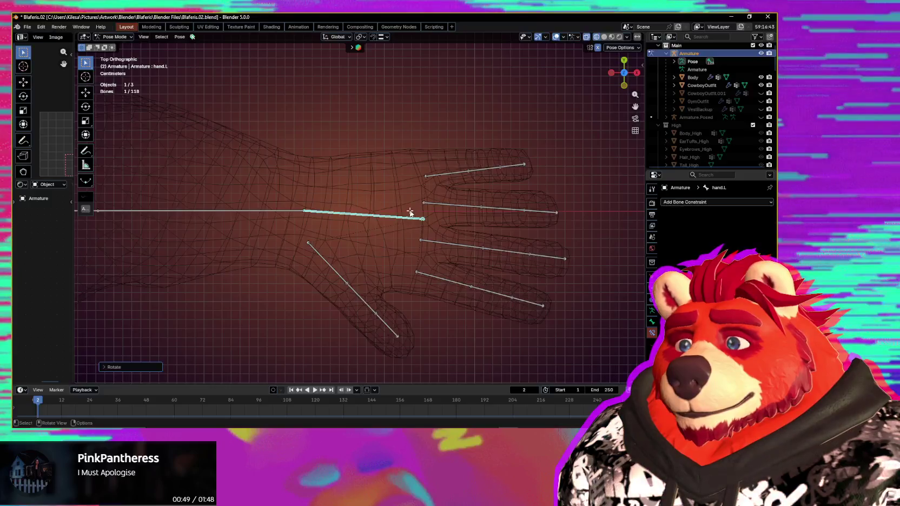
key("Tab")
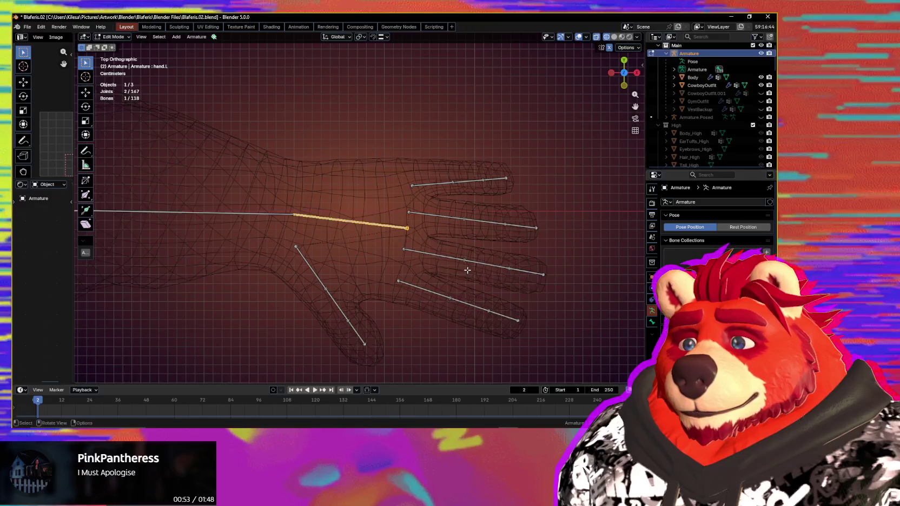
key("Tab")
mouse_move(463, 266)
middle_mouse_down("ctrl")
mouse_move(141, 210)
mouse_move(421, 260)
mouse_move(450, 184)
middle_mouse_up("ctrl")
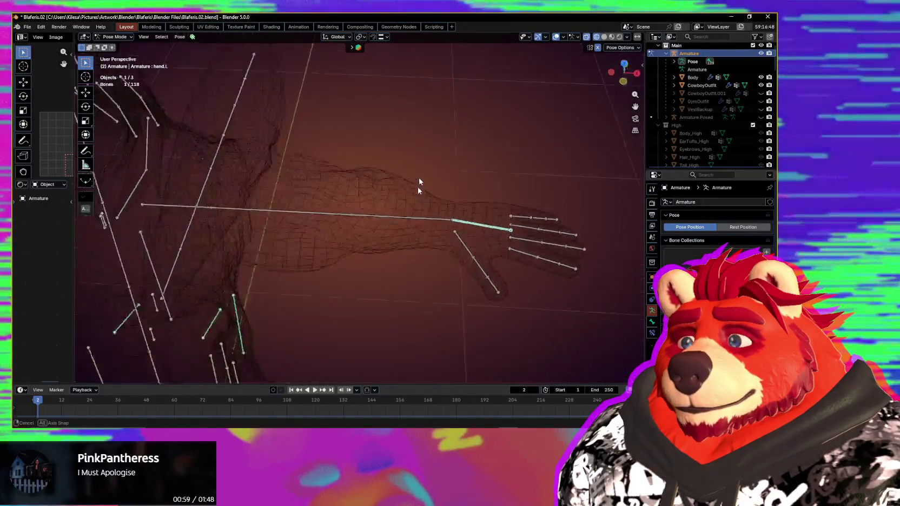
- Switch to Material Preview and orbit close to inspect the posed left arm and hand
left_click(612, 37)
mouse_move(524, 163)
middle_mouse_down()
mouse_move(494, 157)
mouse_move(472, 165)
mouse_move(379, 235)
middle_mouse_up()
scroll(494, 157, "down", 5)
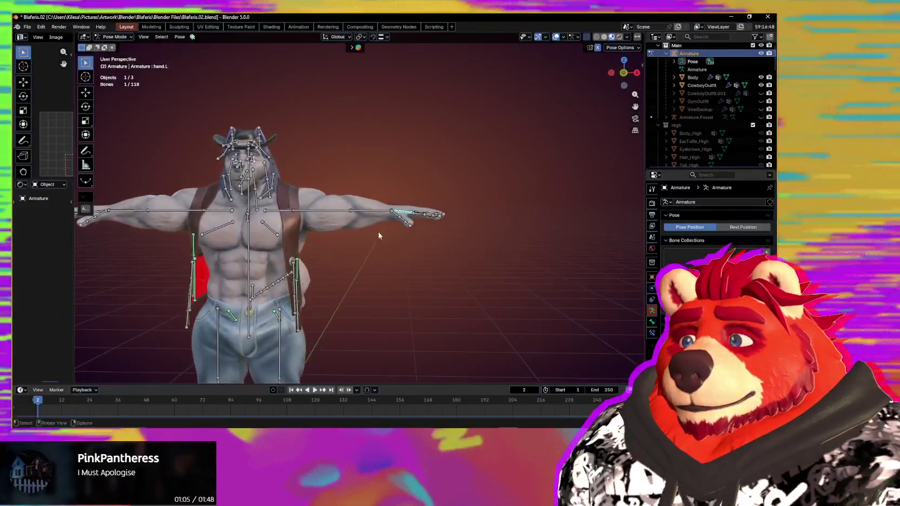
scroll(466, 252, "up", 3)
middle_click_drag(466, 253, 432, 267)
scroll(416, 231, "up", 3)
scroll(462, 254, "up", 2)
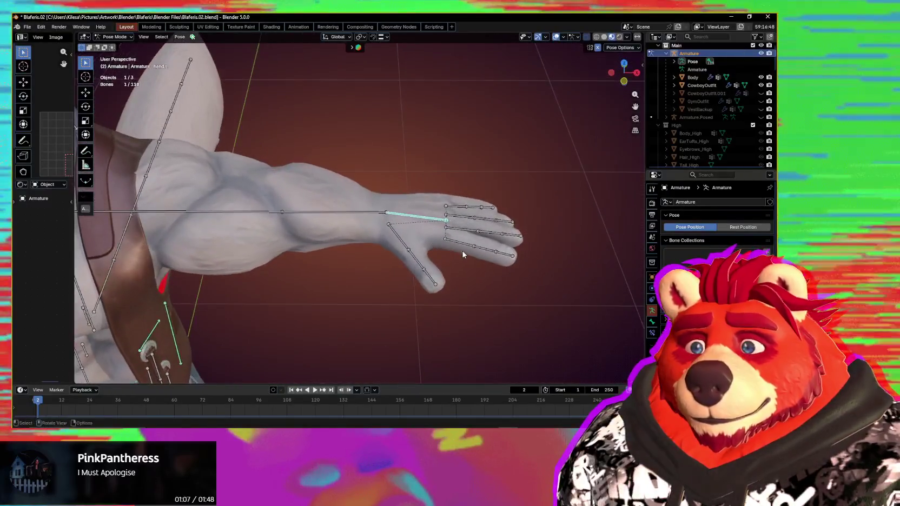
mouse_move(576, 253)
middle_mouse_down()
mouse_move(571, 237)
mouse_move(557, 248)
mouse_move(572, 250)
middle_mouse_up()
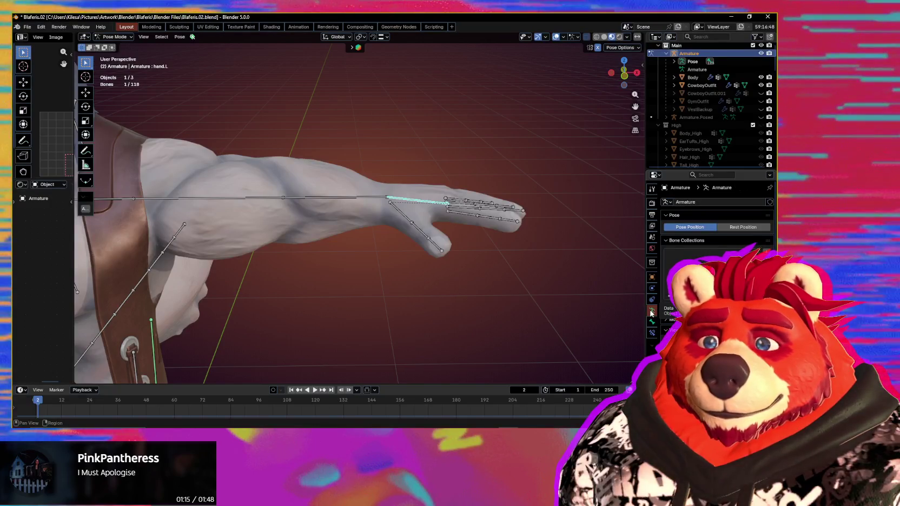
- Apply Pose as Rest Pose, undo it, then return to Object Mode and select Body
left_click(180, 37)
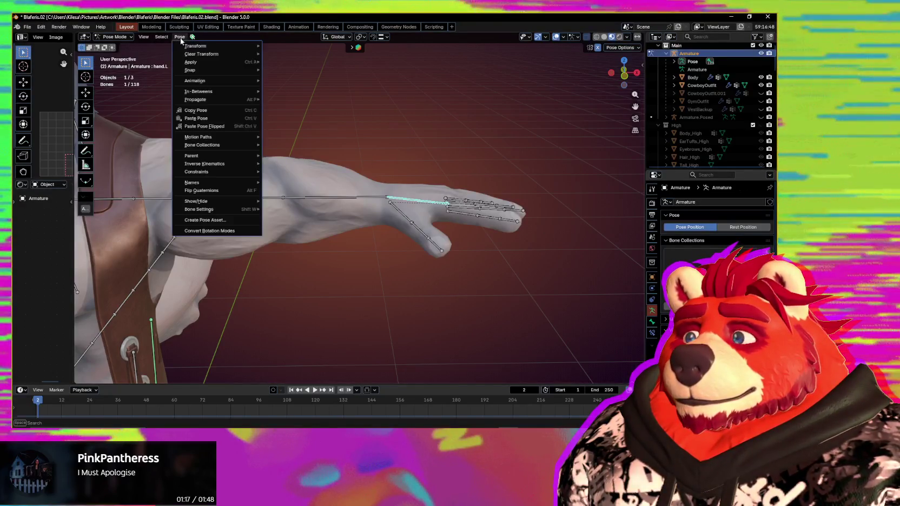
left_click(179, 36)
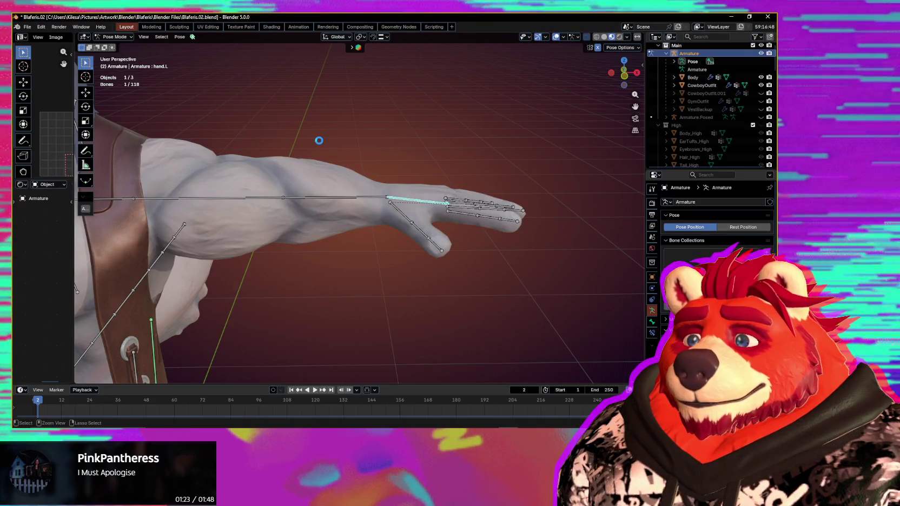
left_click(179, 36)
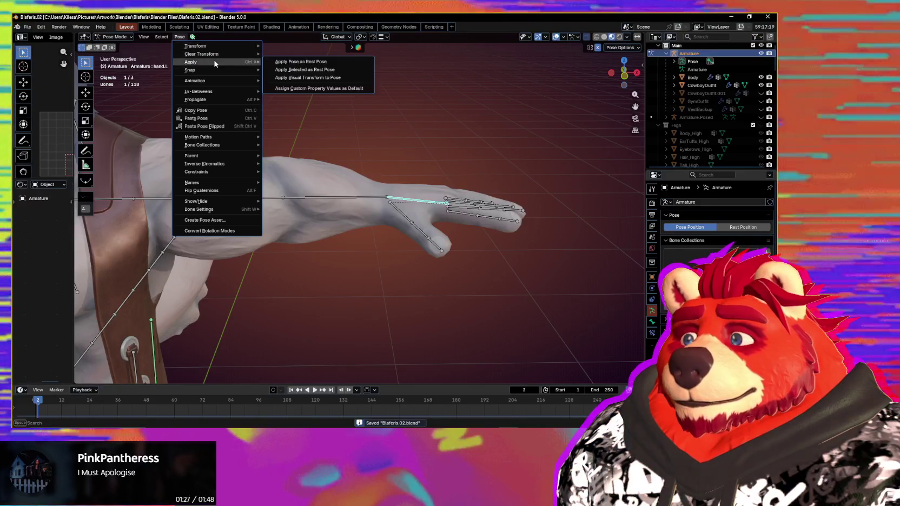
mouse_move(190, 61)
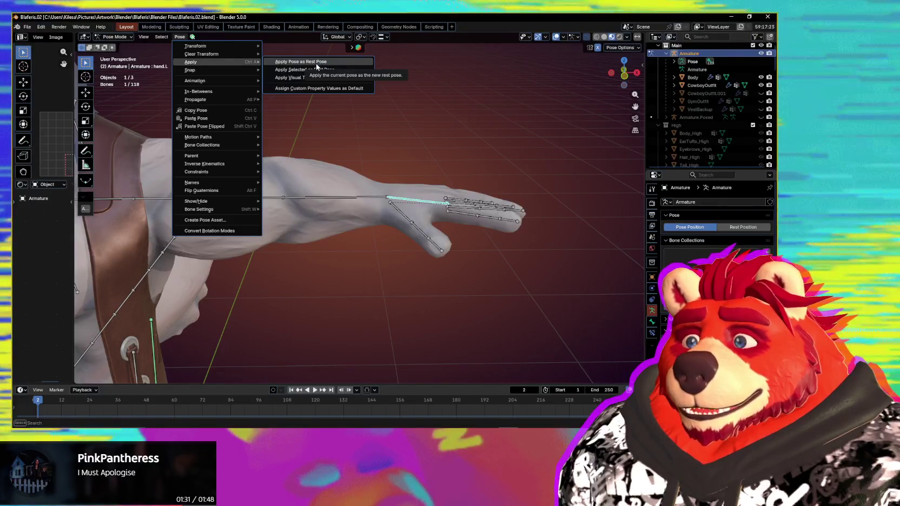
left_click(318, 62)
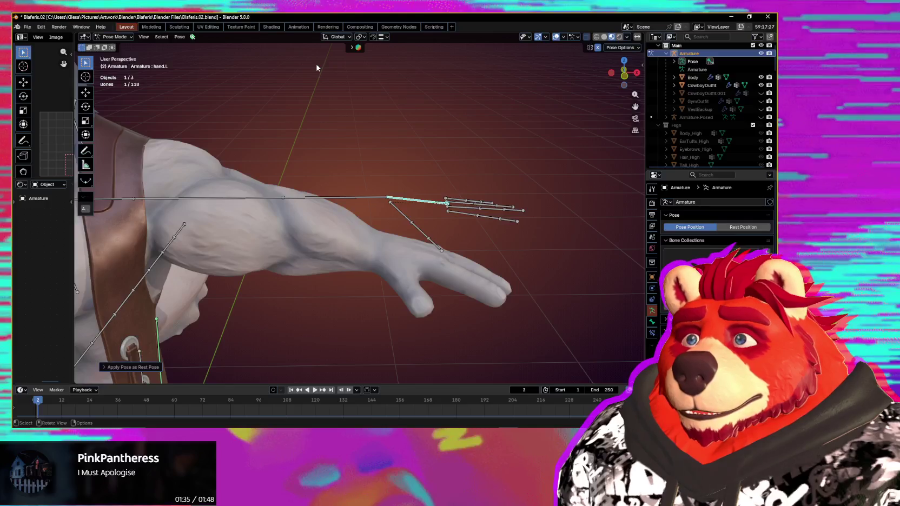
key("ctrl+z")
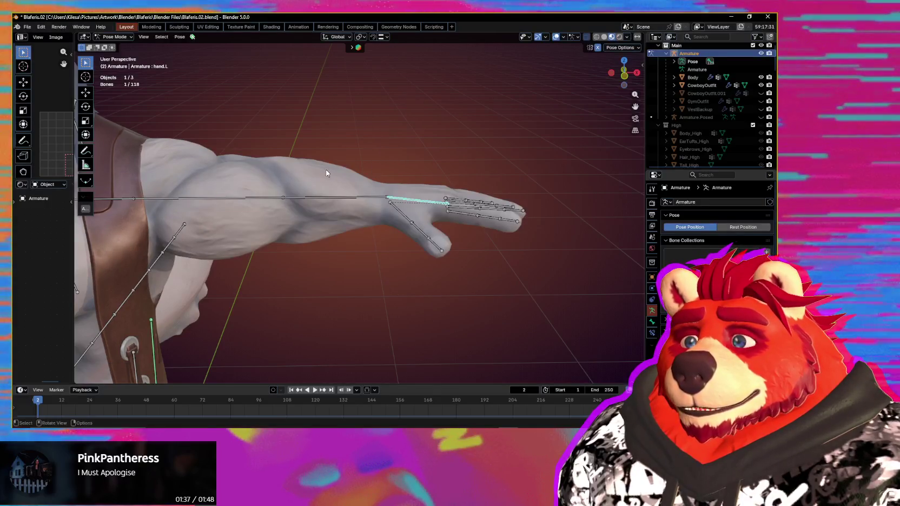
key("ctrl+Tab")
mouse_move(369, 182)
middle_mouse_down()
mouse_move(387, 220)
mouse_move(273, 214)
mouse_move(461, 242)
mouse_move(419, 207)
middle_mouse_up()
left_click(460, 243)
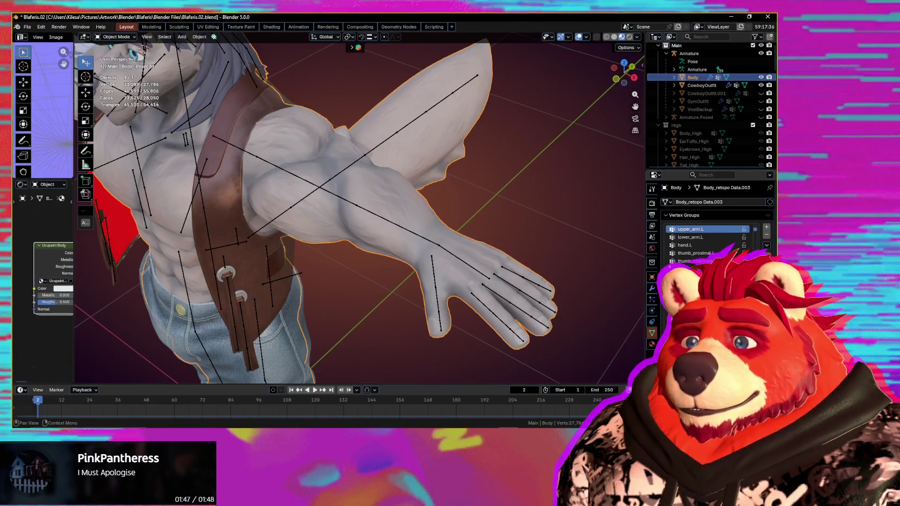
- Apply Body's Armature modifier via F3 'Apply modifier for object with shape keys', then view its shape keys
left_click(652, 288)
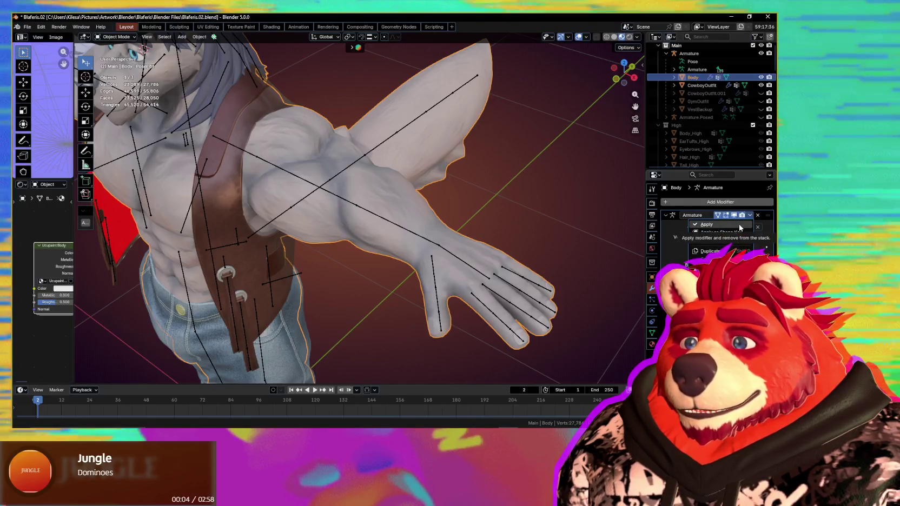
left_click(739, 225)
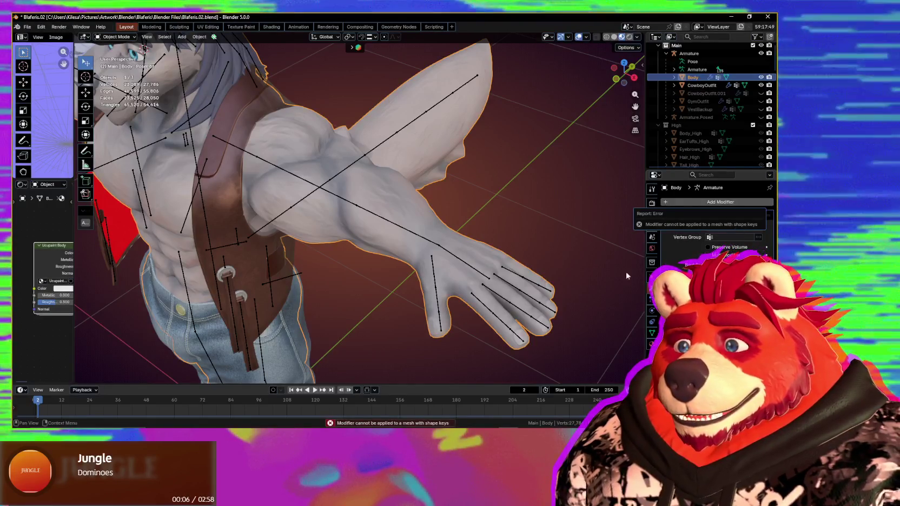
middle_click_drag(526, 255, 550, 251)
key("F3")
type("apply")
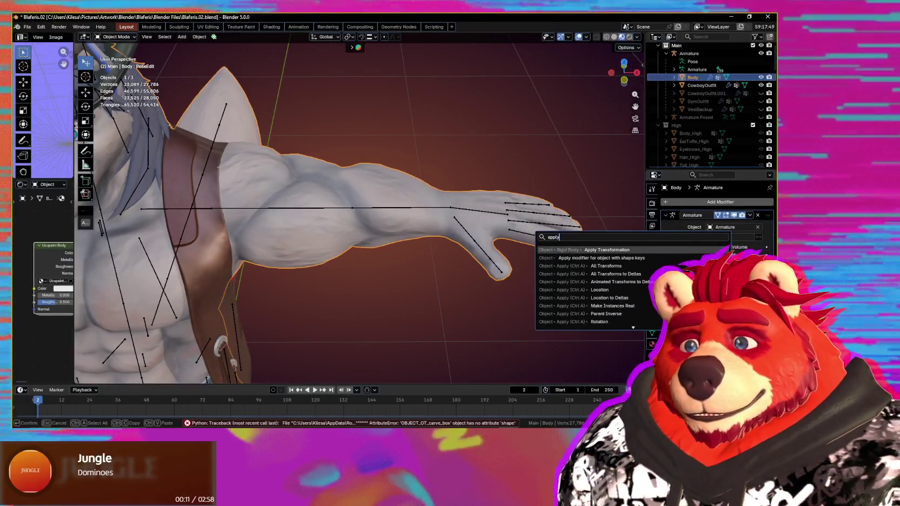
left_click(636, 258)
left_click(617, 265)
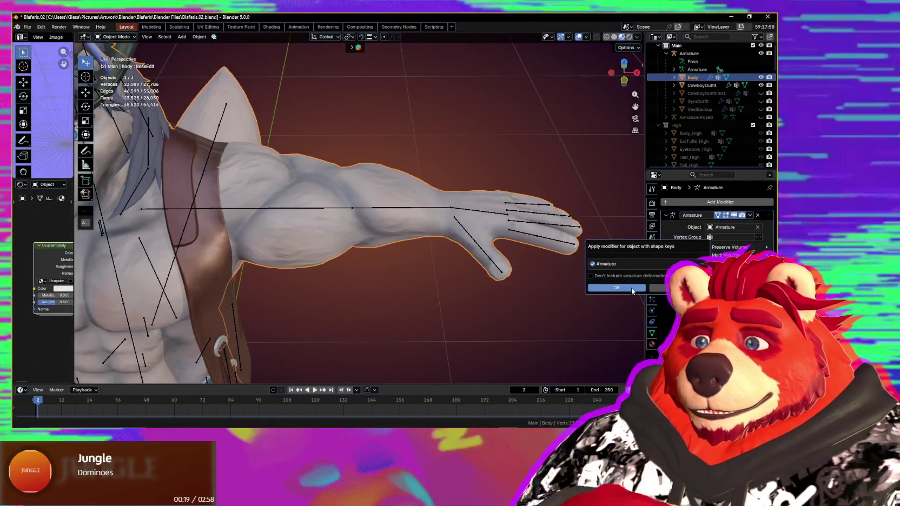
left_click(653, 332)
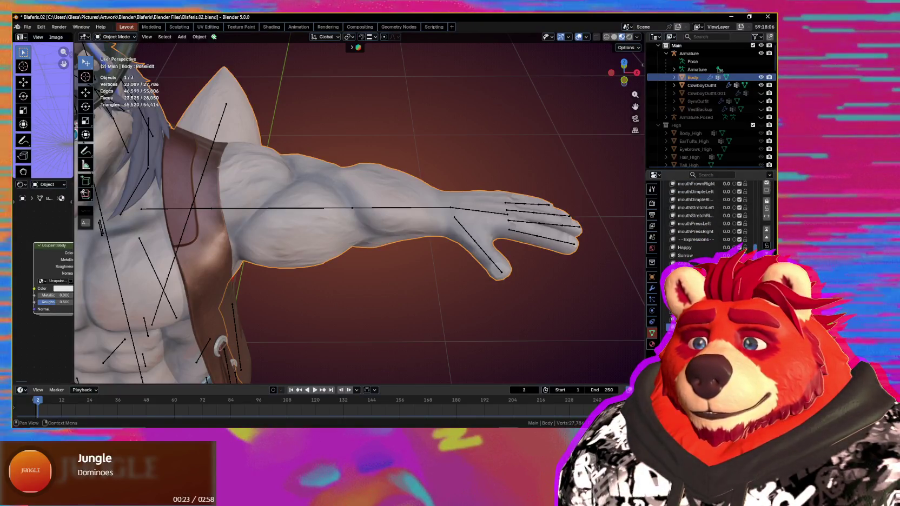
mouse_move(526, 270)
middle_mouse_down()
mouse_move(490, 269)
mouse_move(449, 241)
mouse_move(465, 240)
middle_mouse_up()
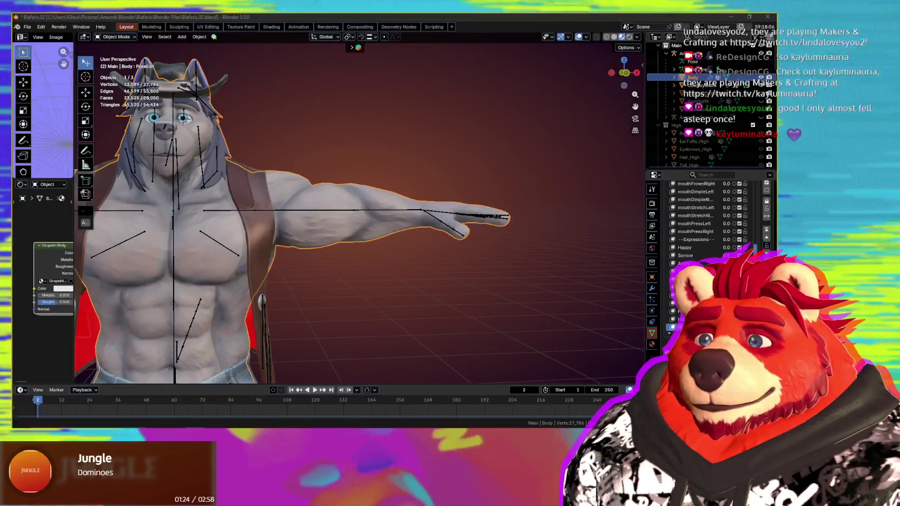
mouse_move(376, 296)
middle_mouse_down()
mouse_move(488, 284)
mouse_move(447, 254)
mouse_move(440, 263)
mouse_move(493, 277)
middle_mouse_up()
- Orbit above the model, select the Armature near the hand, and enter Edit Mode
scroll(439, 263, "down", 2)
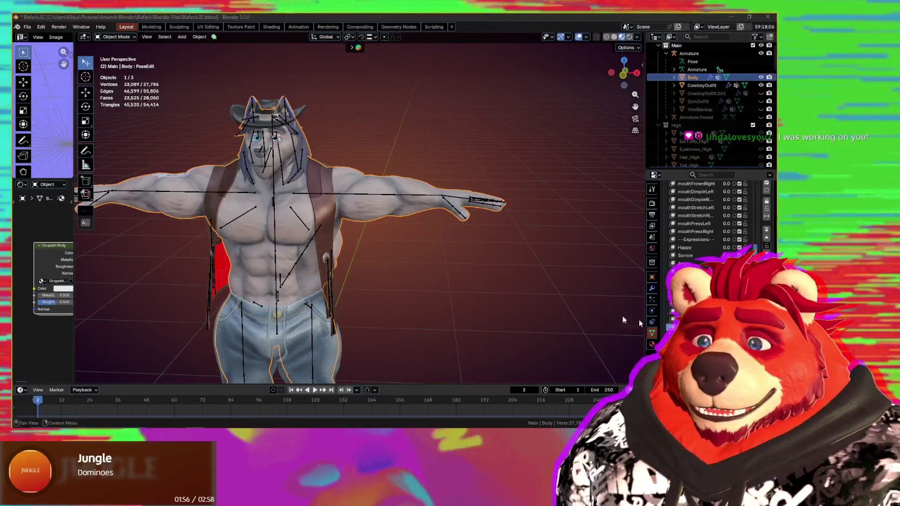
middle_click_drag(350, 266, 390, 287)
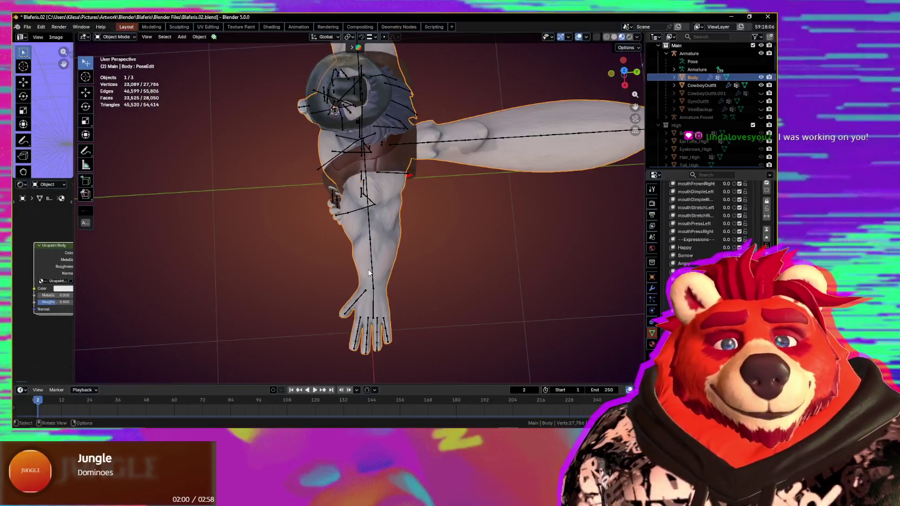
mouse_move(378, 251)
middle_mouse_down()
mouse_move(395, 268)
mouse_move(357, 258)
middle_mouse_up()
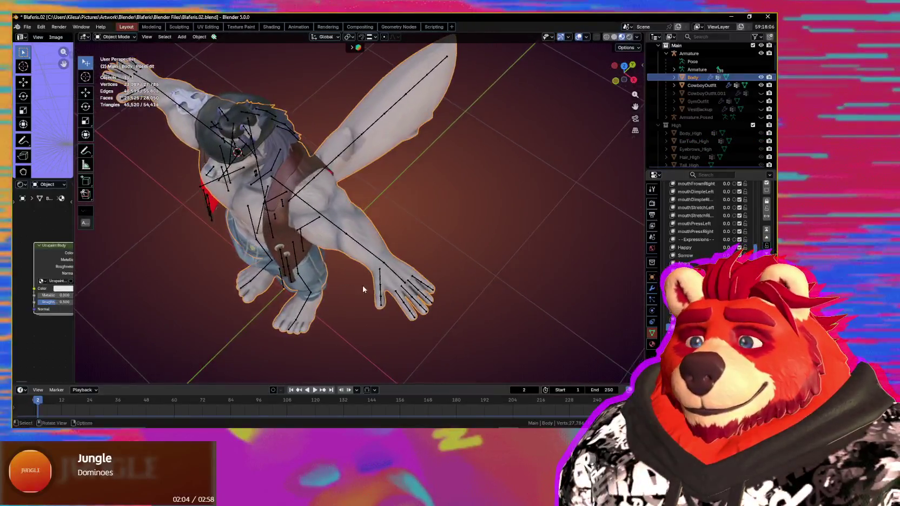
scroll(357, 259, "up", 3)
left_click(345, 256)
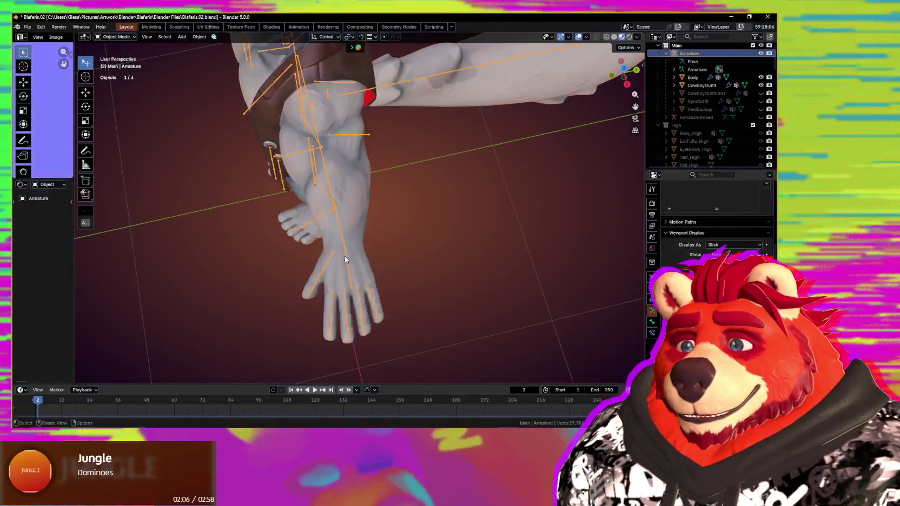
key("Tab")
key("Tab")
mouse_move(348, 269)
middle_mouse_down()
mouse_move(431, 219)
mouse_move(563, 267)
middle_mouse_up()
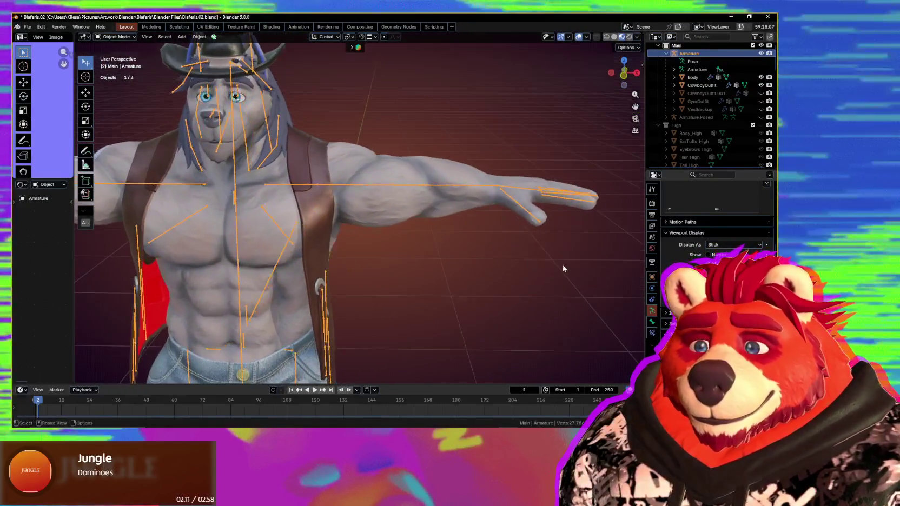
- Select Body and apply its modifier keeping shape keys, with armature deformation included
key("ctrl+Tab")
left_click(535, 220)
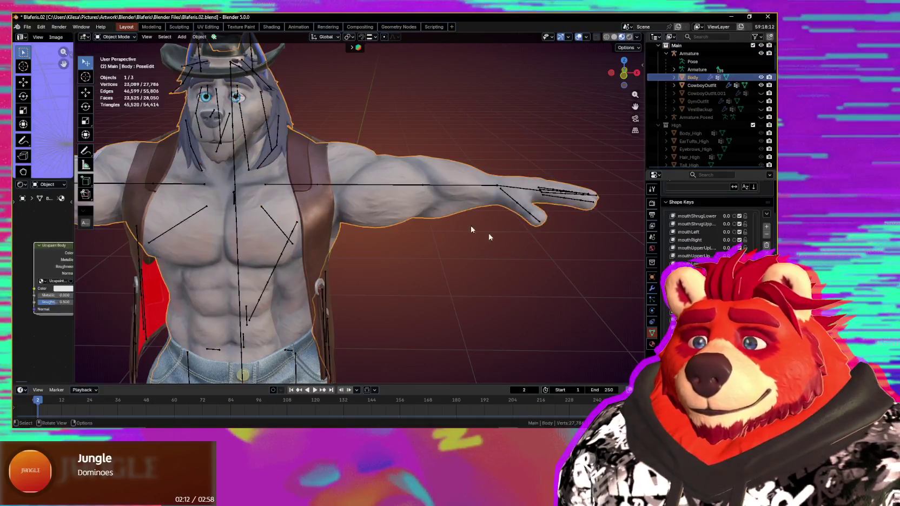
left_click(652, 289)
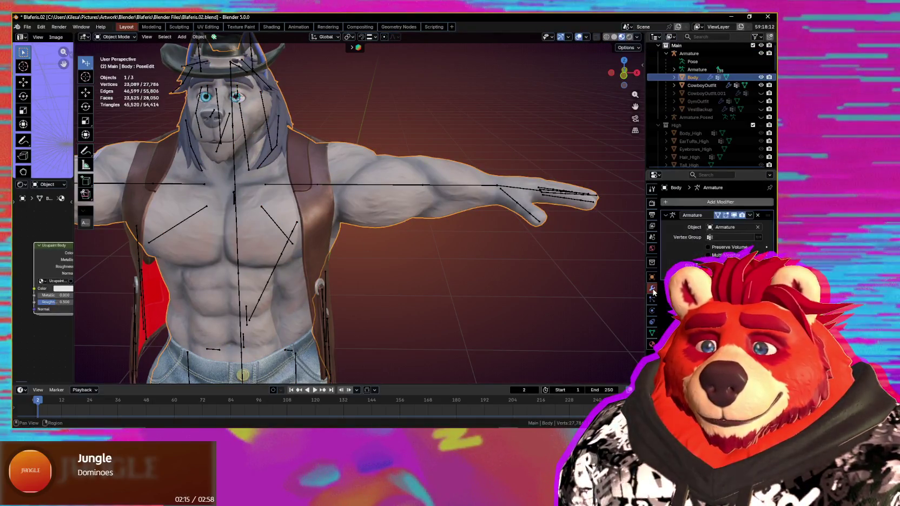
key("F3")
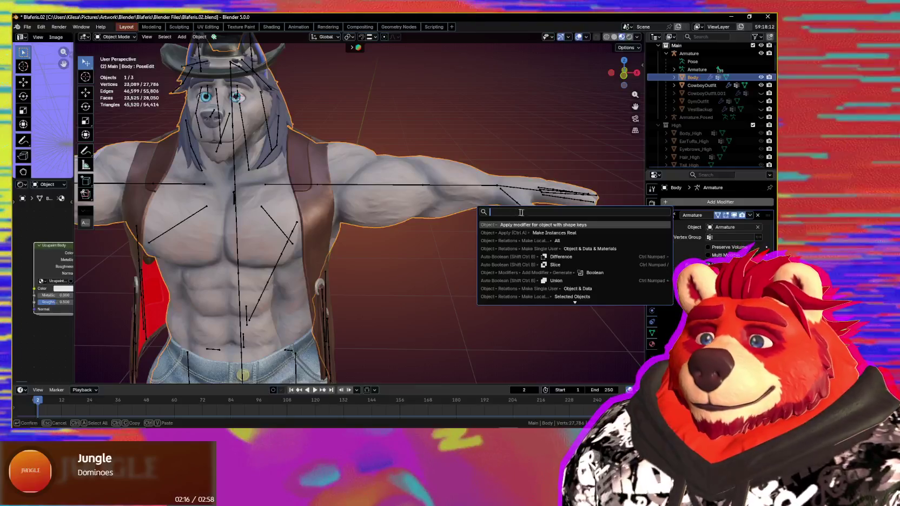
key("Return")
left_click(524, 239)
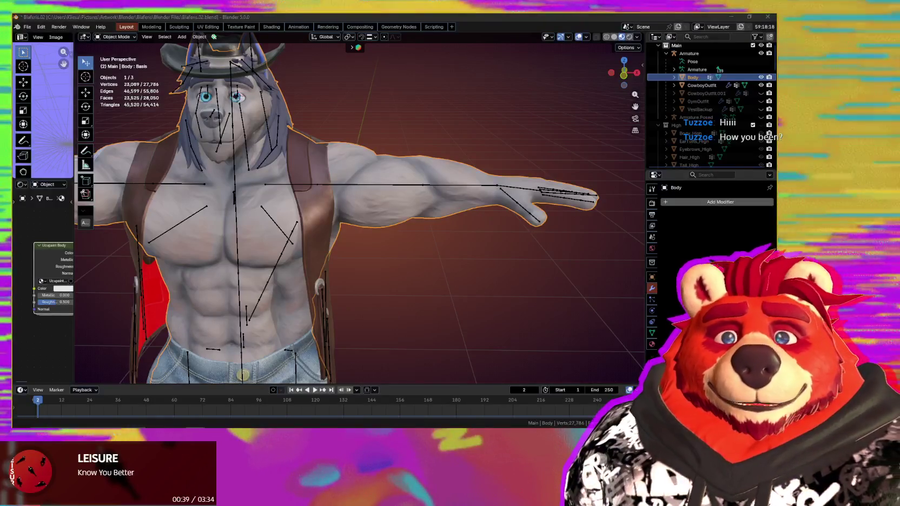
- In Pose Mode, select all 118 bones and run Pose > Apply > Apply Pose as Rest Pose
mouse_move(411, 325)
middle_mouse_down()
mouse_move(359, 220)
mouse_move(403, 206)
mouse_move(373, 236)
mouse_move(291, 220)
middle_mouse_up()
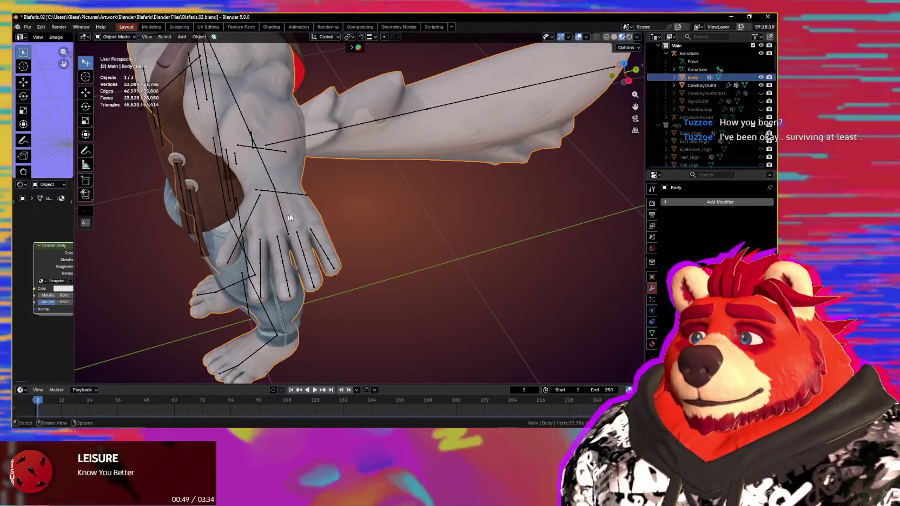
key("ctrl+z")
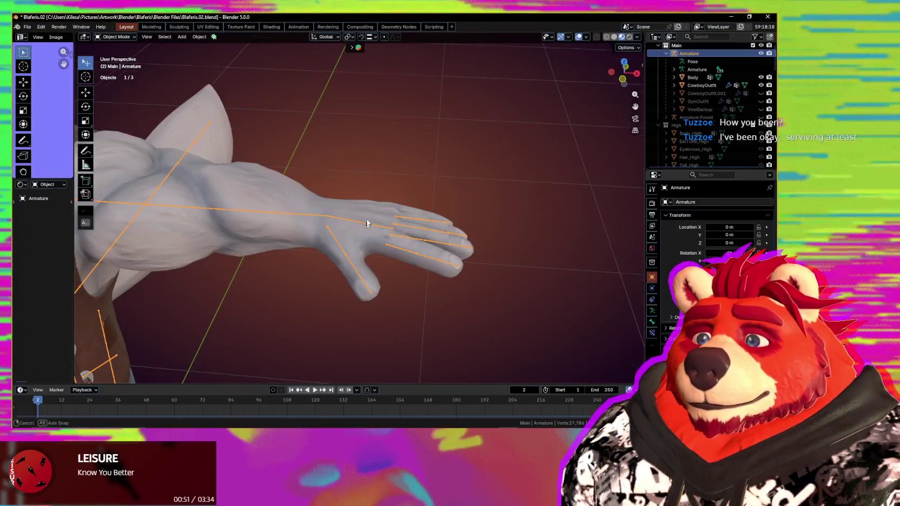
middle_click_drag(367, 223, 381, 211)
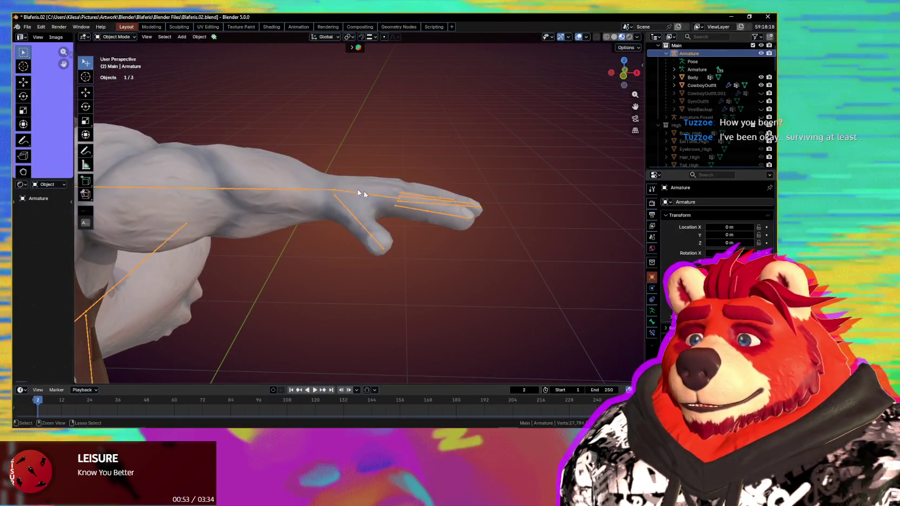
key("ctrl+Tab")
key("a")
mouse_move(371, 186)
middle_mouse_down()
mouse_move(346, 185)
mouse_move(433, 187)
middle_mouse_up()
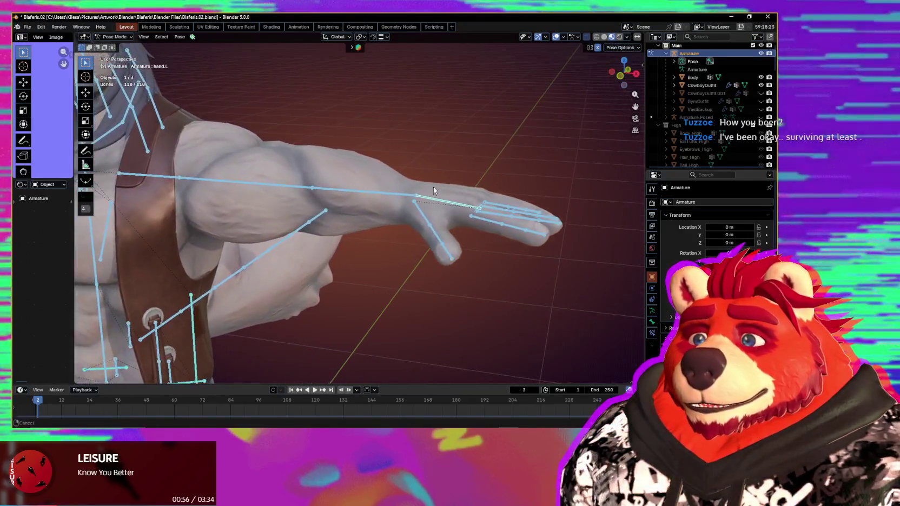
left_click(179, 37)
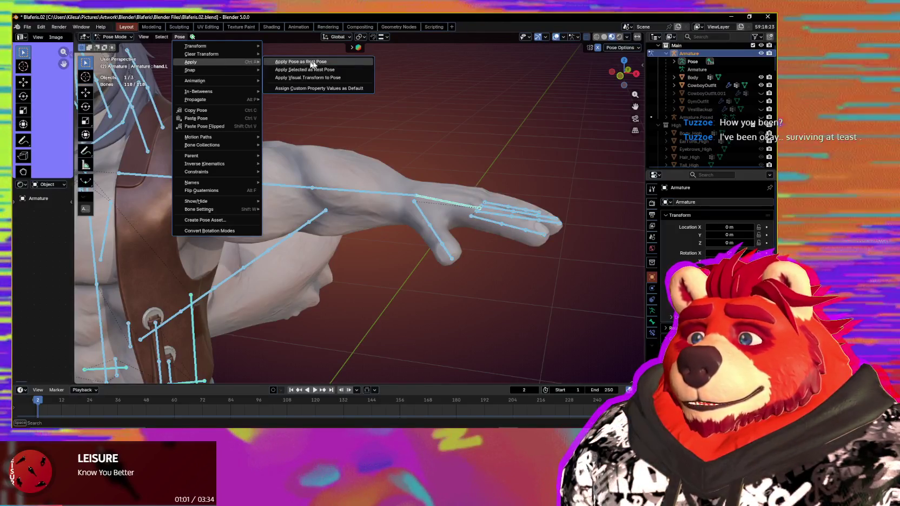
left_click(312, 64)
- Return the armature to Object Mode and select the CowboyOutfit vest
middle_click_drag(434, 161, 406, 172)
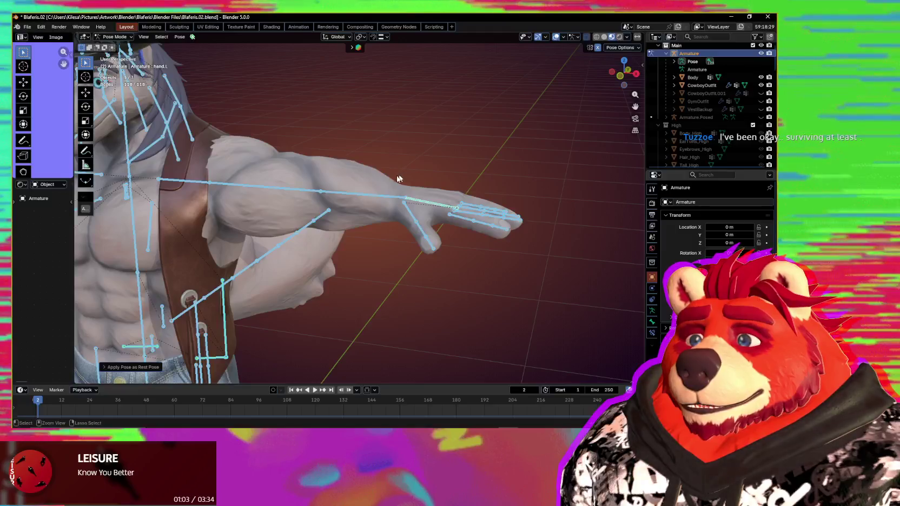
mouse_move(328, 188)
middle_mouse_down()
mouse_move(316, 195)
mouse_move(443, 145)
mouse_move(440, 174)
middle_mouse_up()
key("ctrl+Tab")
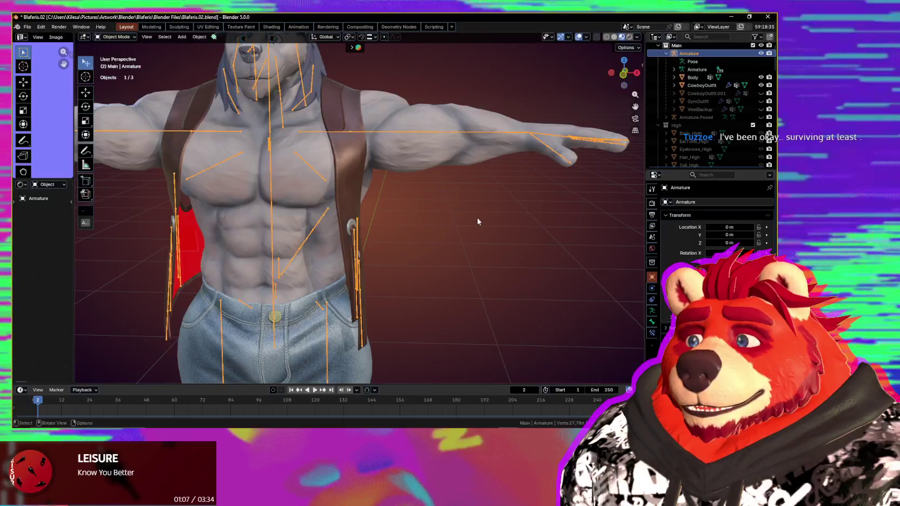
left_click(355, 167)
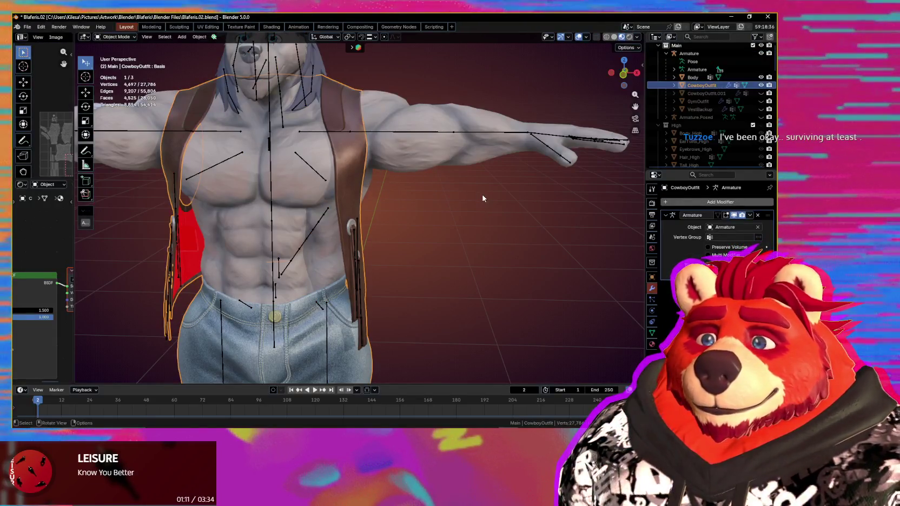
- Use F3 search to apply the CowboyOutfit's Armature modifier despite its shape keys
mouse_move(474, 200)
middle_mouse_down()
mouse_move(477, 213)
mouse_move(450, 236)
mouse_move(483, 198)
mouse_move(527, 243)
mouse_move(509, 225)
mouse_move(461, 209)
mouse_move(415, 214)
mouse_move(479, 204)
mouse_move(540, 215)
middle_mouse_up()
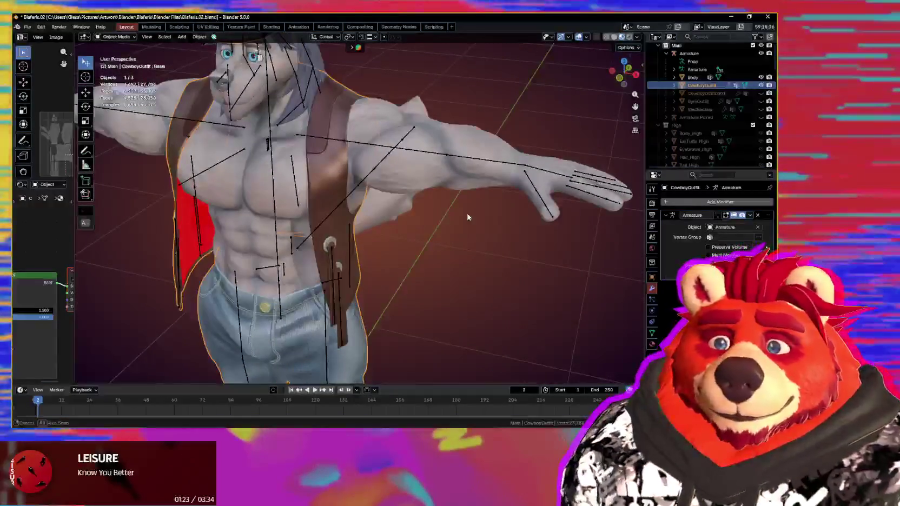
middle_click_drag(469, 217, 482, 204)
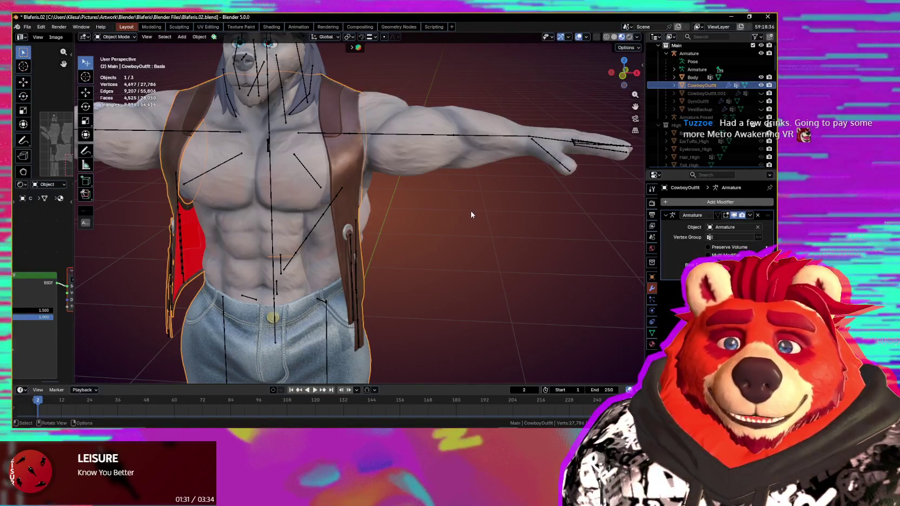
mouse_move(459, 211)
middle_mouse_down("shift")
mouse_move(466, 199)
mouse_move(438, 255)
middle_mouse_up("shift")
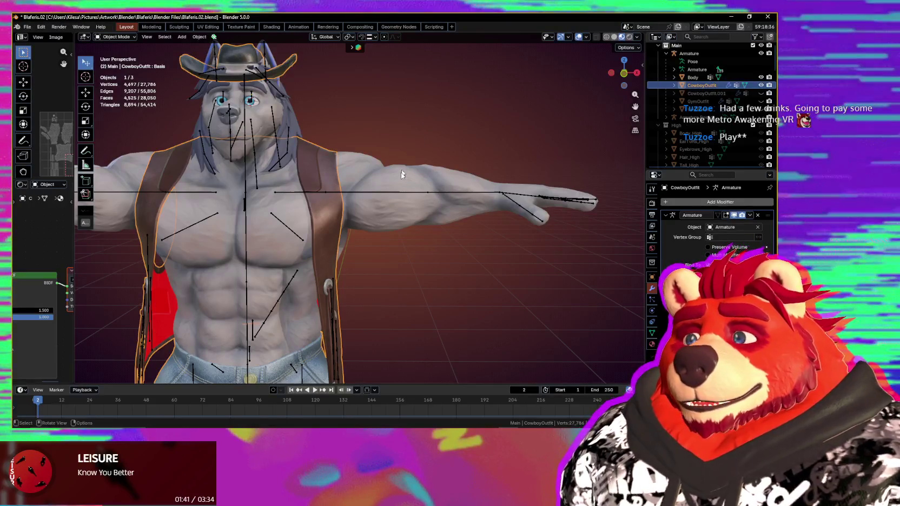
middle_click_drag(587, 243, 594, 200, "shift")
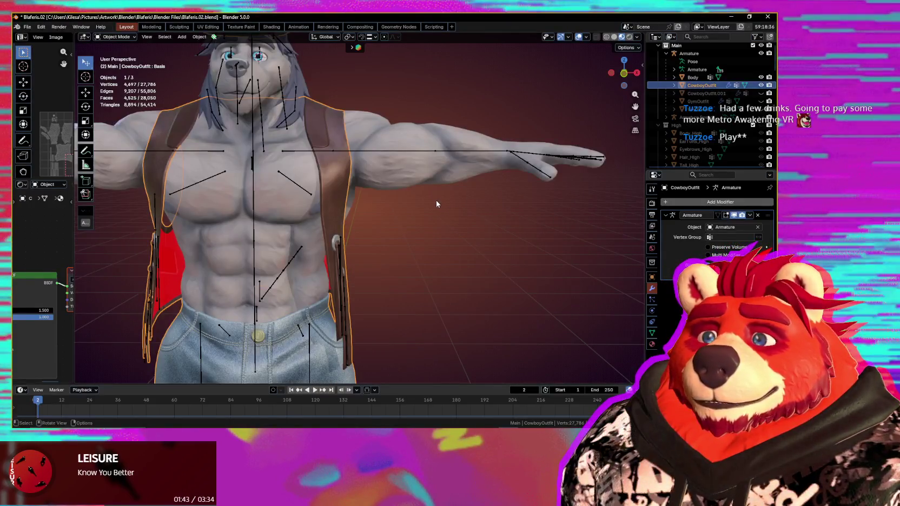
key("F3")
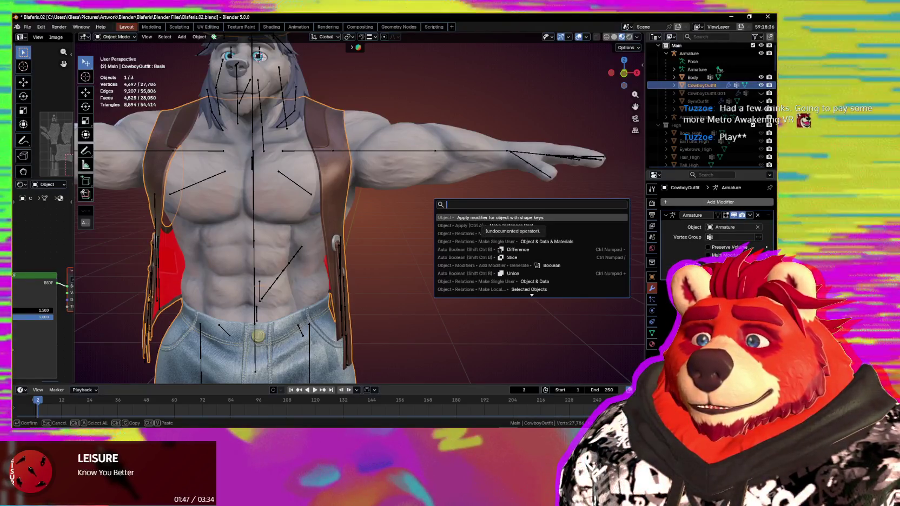
left_click(493, 219)
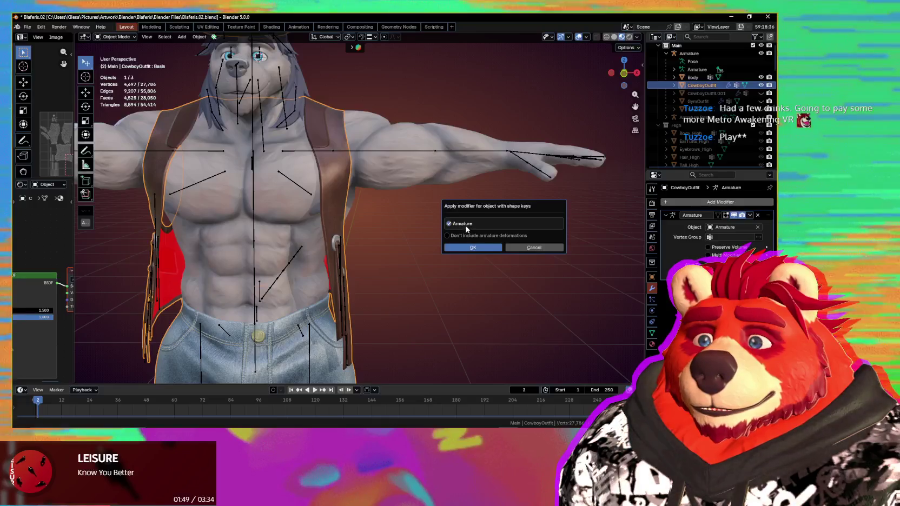
left_click(466, 248)
- Repeat the apply-with-shape-keys operation with Shift+R, keeping Armature ticked, and confirm with OK
left_click(653, 333)
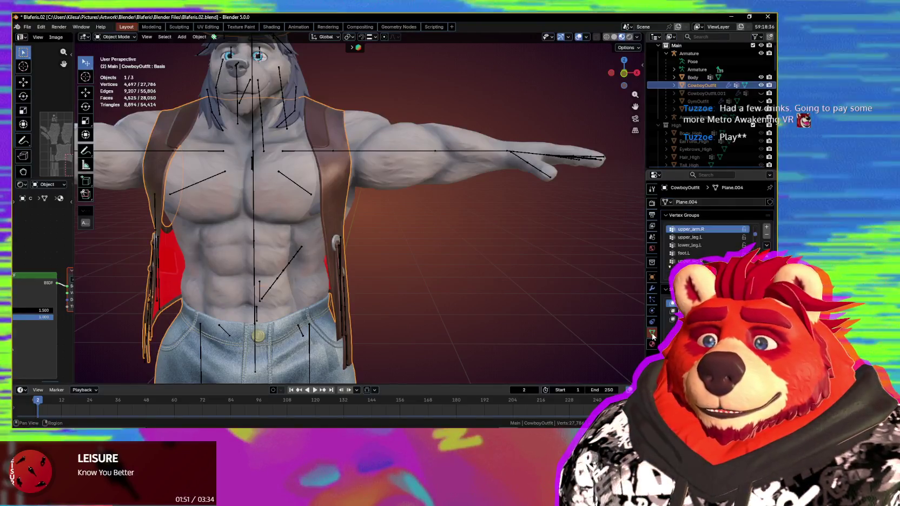
key("shift+r")
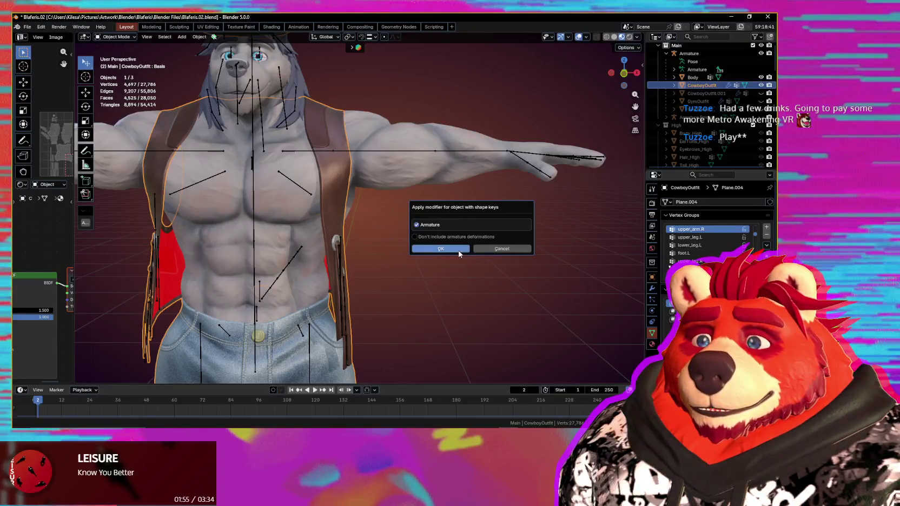
left_click(463, 250)
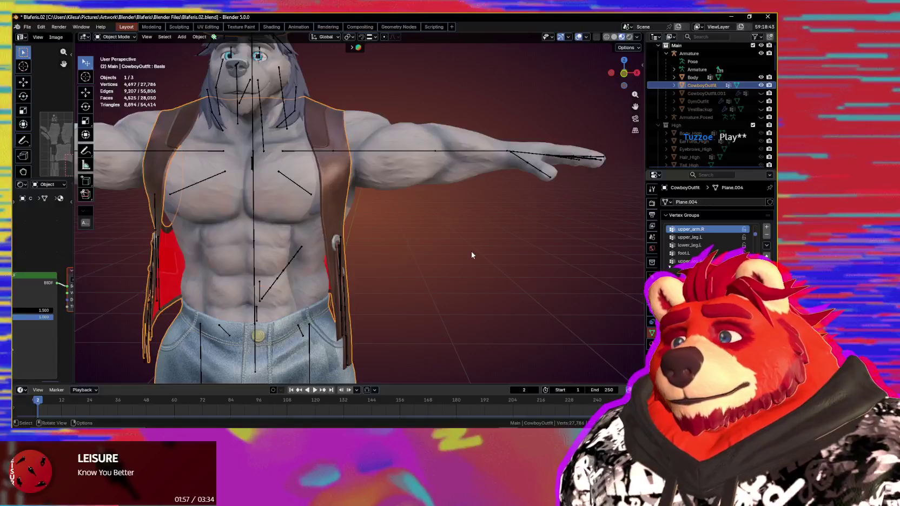
mouse_move(474, 232)
middle_mouse_down()
mouse_move(421, 180)
mouse_move(482, 180)
mouse_move(512, 167)
mouse_move(415, 177)
mouse_move(398, 196)
middle_mouse_up()
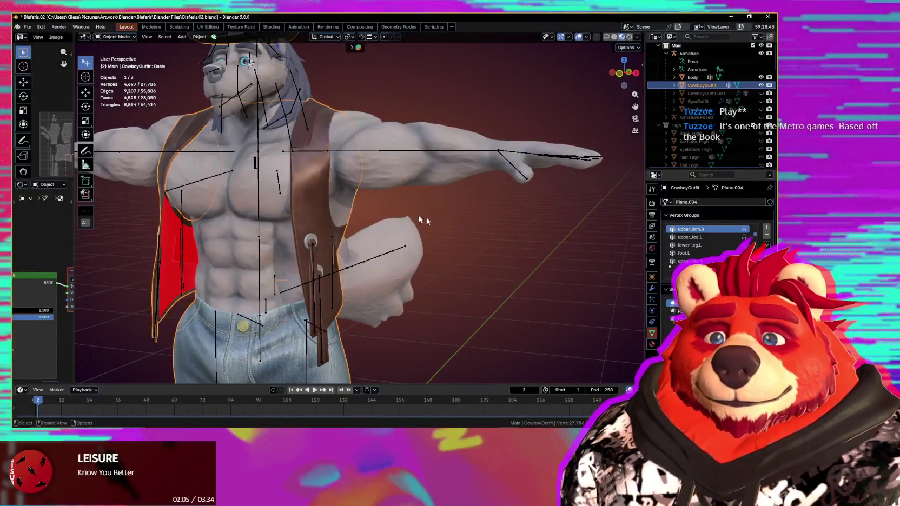
- Check the CowboyOutfit's Modifiers tab to confirm no modifiers remain
left_click(654, 290)
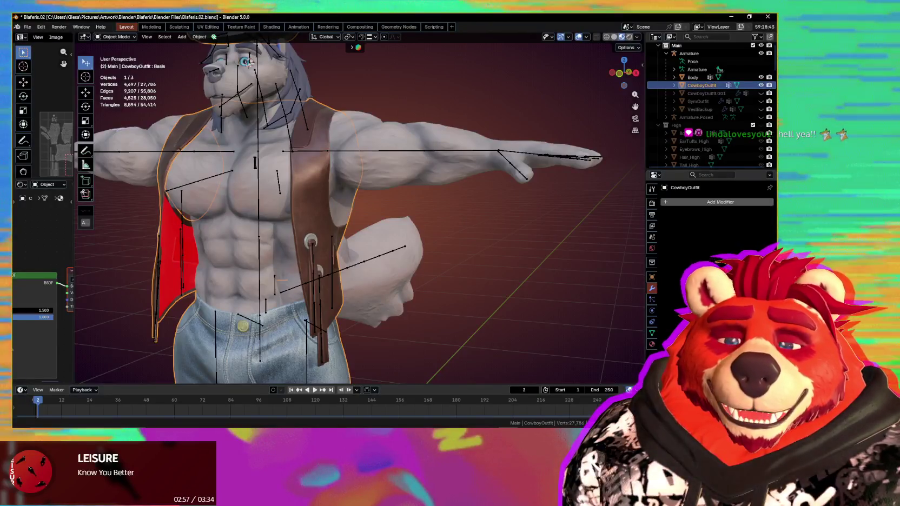
mouse_move(248, 62)
middle_mouse_down()
mouse_move(459, 182)
mouse_move(382, 167)
middle_mouse_up()
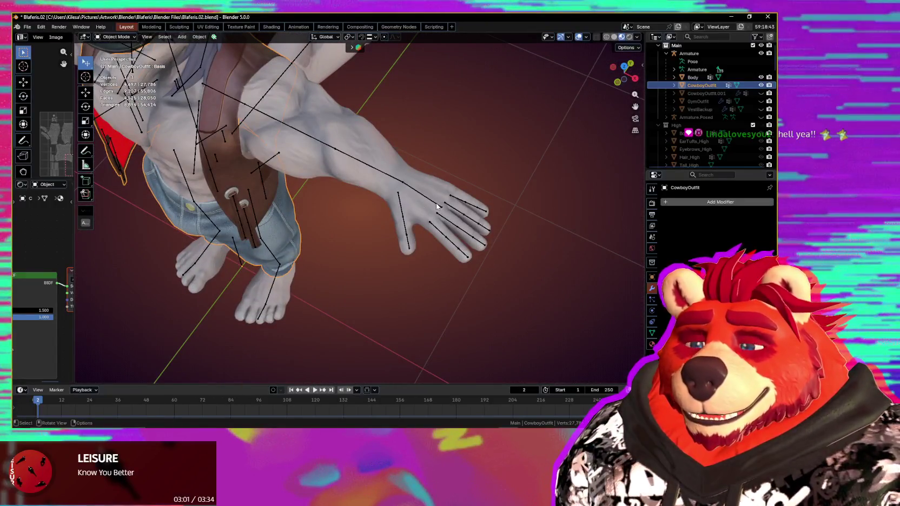
middle_click_drag(429, 210, 295, 254)
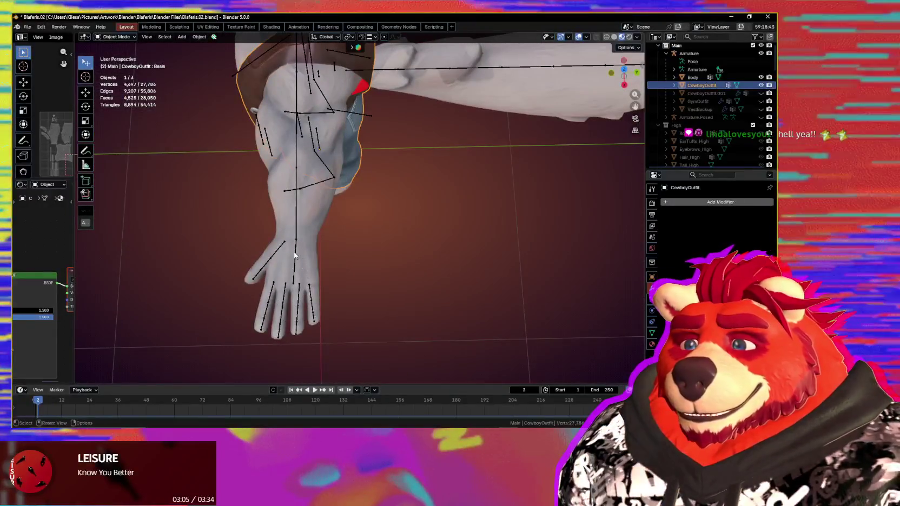
- Inspect the left hand, selecting the Body mesh and then the armature
left_click(295, 253)
mouse_move(298, 249)
middle_mouse_down()
mouse_move(355, 225)
mouse_move(353, 235)
middle_mouse_up()
left_click(349, 232)
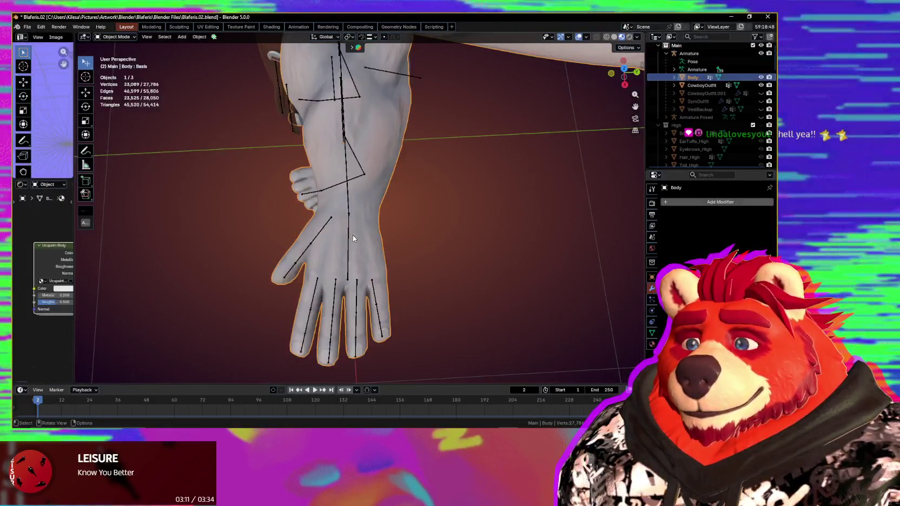
left_click(349, 235)
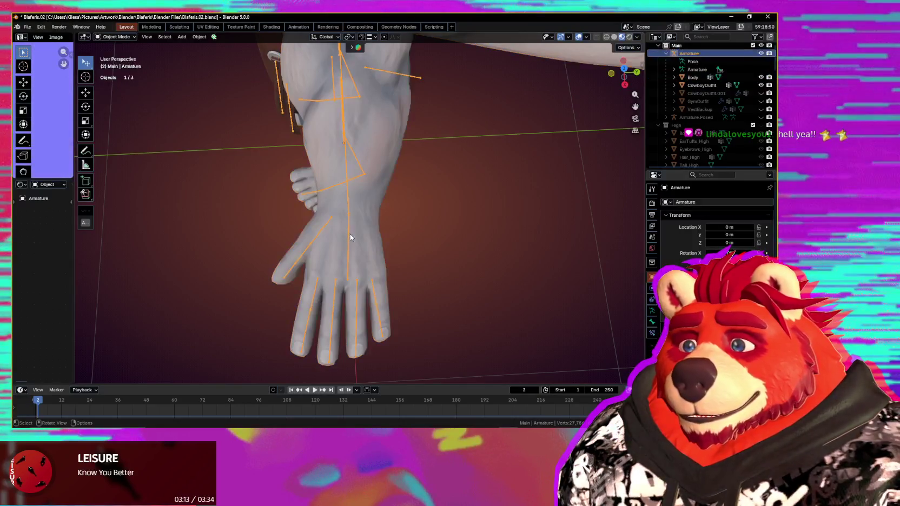
- In Pose Mode, select the hand.L bone and view it from Top Ortho with all fingers visible
key("ctrl+Tab")
scroll(362, 247, "up", 3)
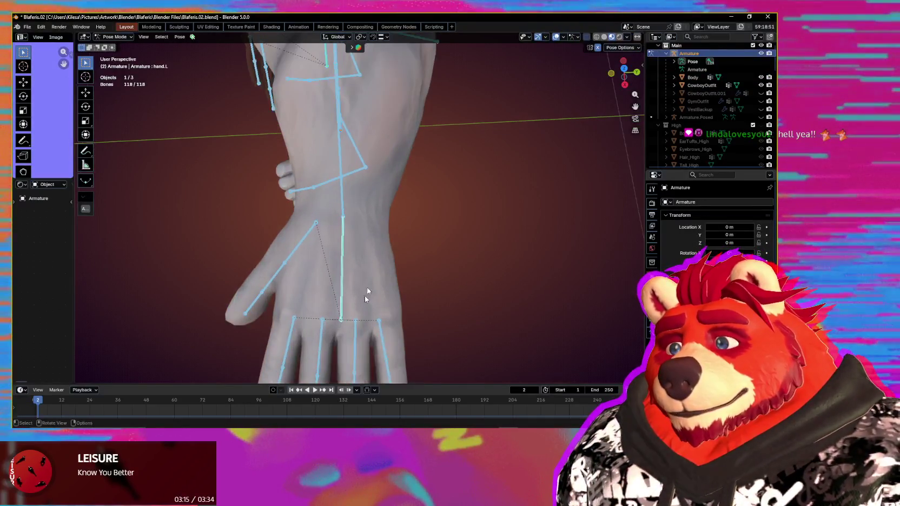
left_click(337, 292)
middle_click_drag(336, 293, 419, 318, "alt")
middle_click_drag(366, 267, 370, 274, "alt")
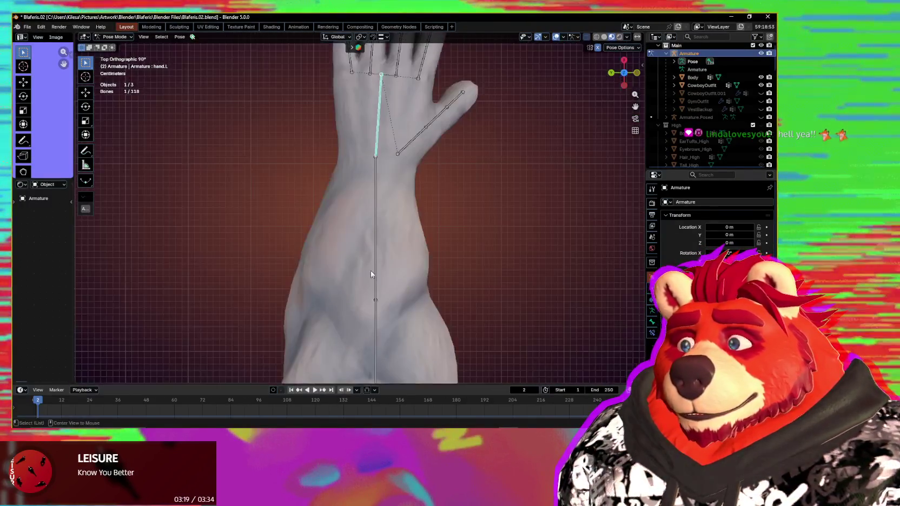
middle_click_drag(409, 128, 403, 227, "shift")
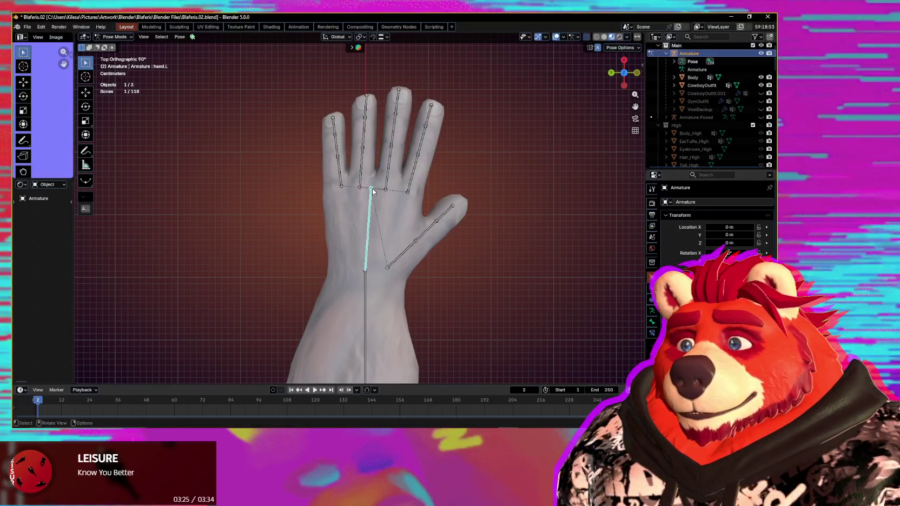
- Try scaling hand.L by 0 along Y twice, cancel both, then enter Edit Mode
type("s")
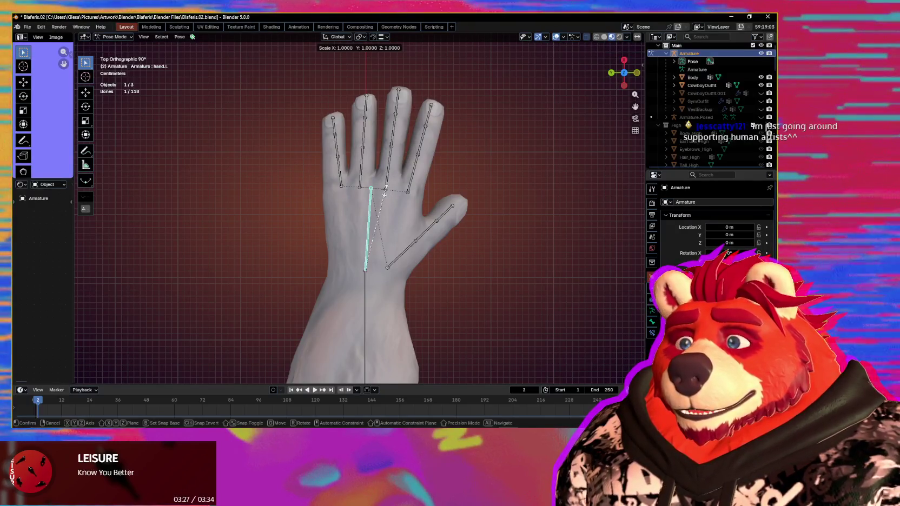
type("y0")
key("Escape")
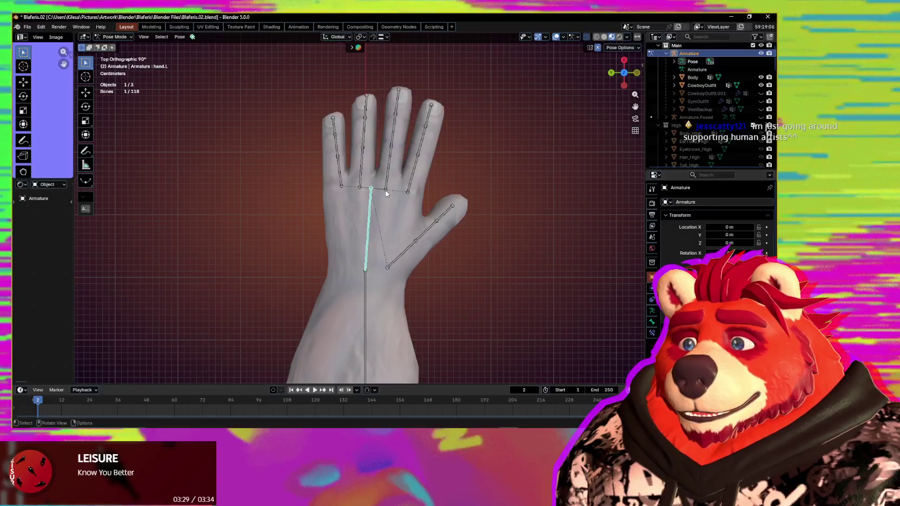
type("s")
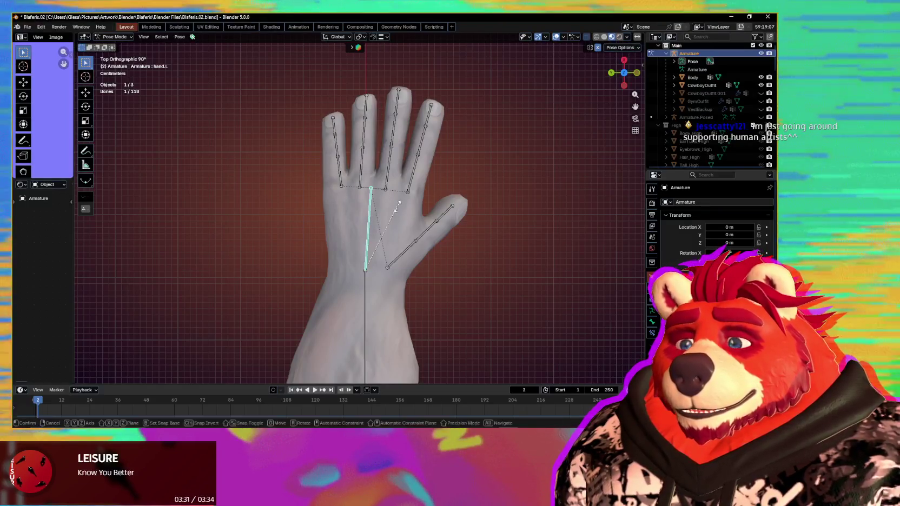
type("y0")
key("Escape")
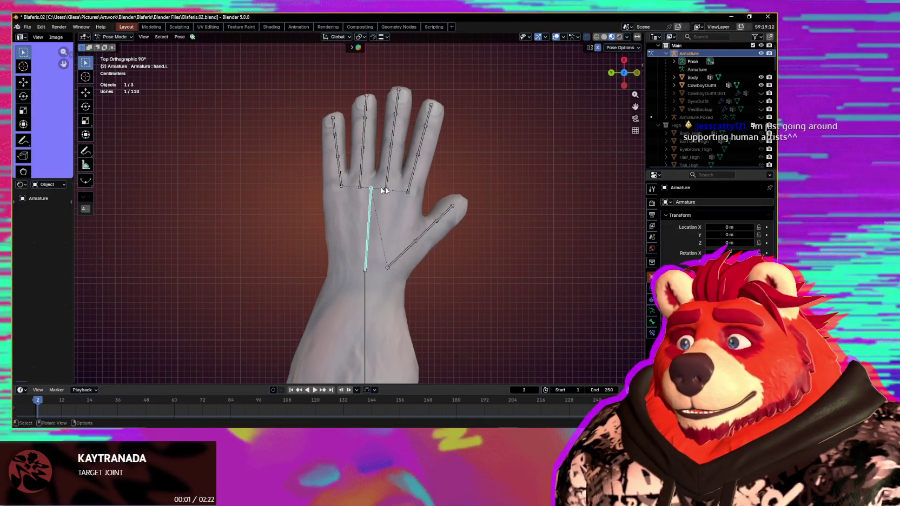
key("Tab")
mouse_move(438, 221)
middle_mouse_down()
mouse_move(378, 220)
mouse_move(440, 228)
middle_mouse_up()
- Scale hand.L by 0 along global Y so it lines up with the forearm, then check it
key("s")
key("y")
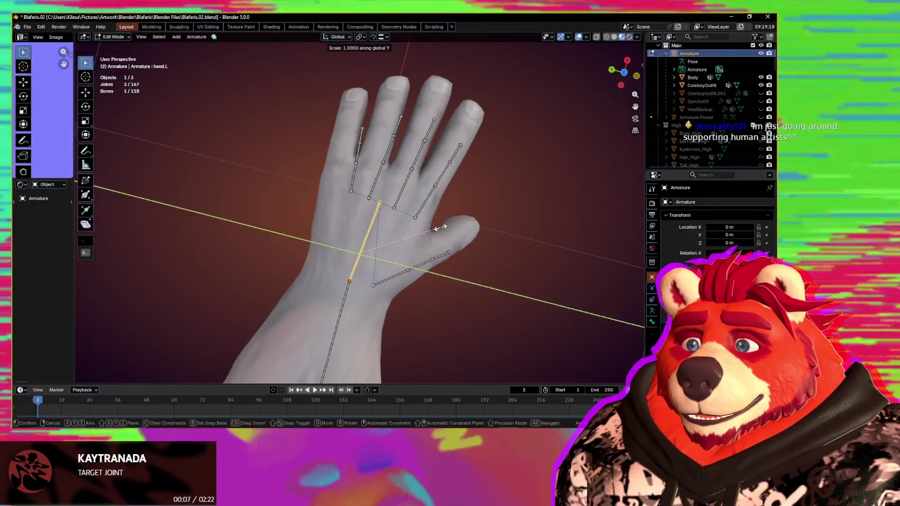
key("Return")
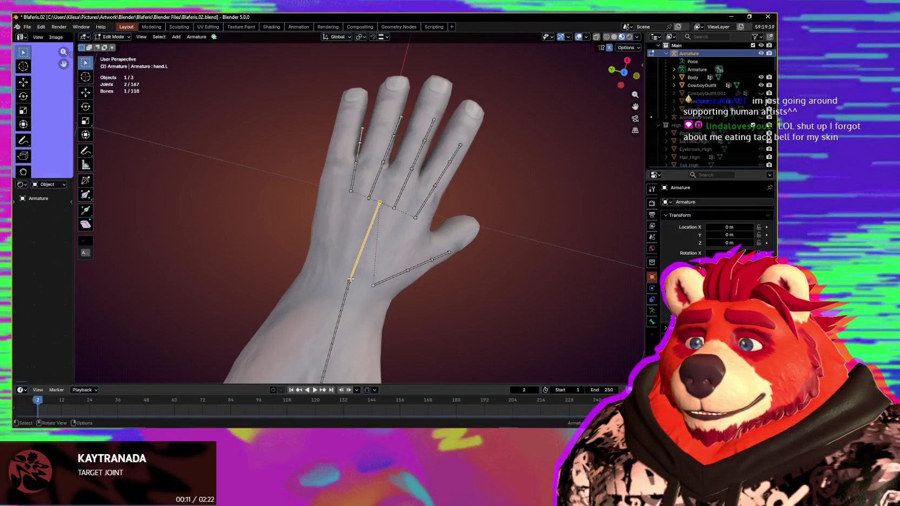
mouse_move(357, 281)
middle_mouse_down()
mouse_move(359, 273)
mouse_move(430, 266)
middle_mouse_up()
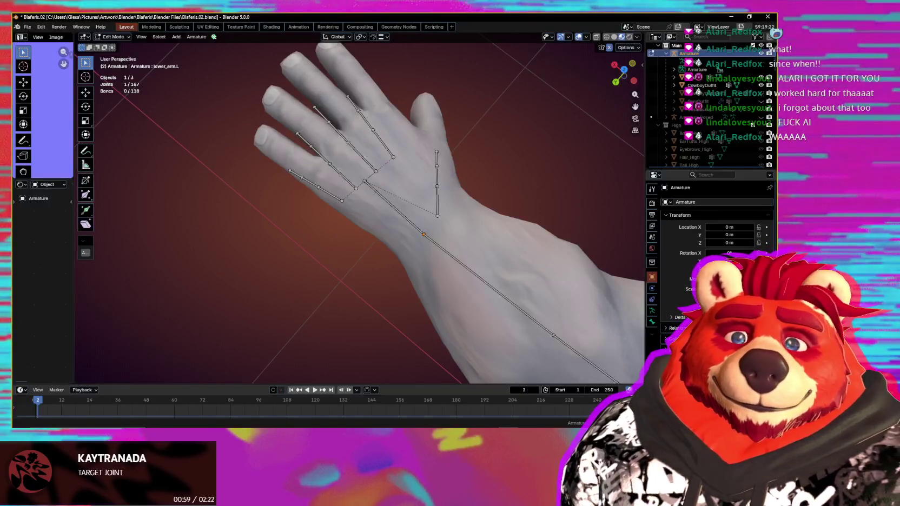
mouse_move(382, 284)
middle_mouse_down()
mouse_move(369, 271)
mouse_move(367, 222)
middle_mouse_up()
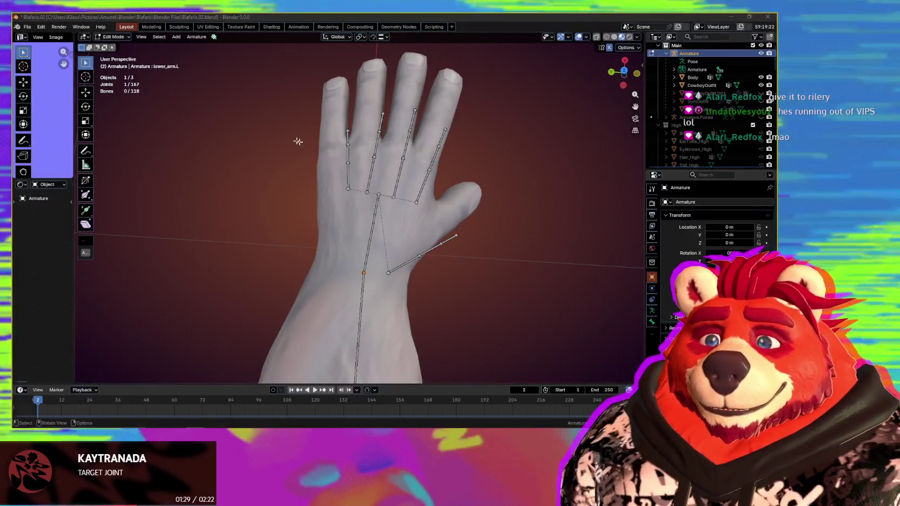
scroll(298, 141, "down", 2)
mouse_move(298, 141)
middle_mouse_down()
mouse_move(480, 156)
mouse_move(487, 196)
middle_mouse_up()
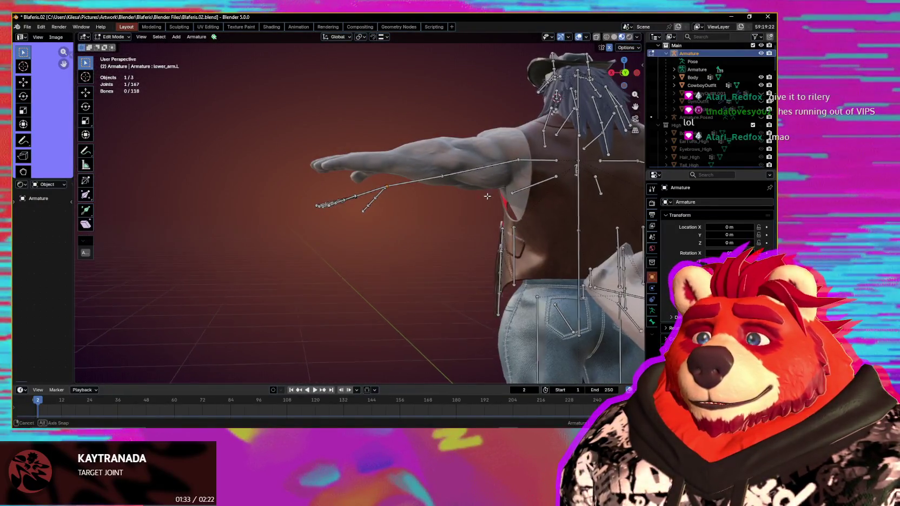
- Switch the armature out of Edit Mode back through Pose Mode
key("ctrl+Tab")
middle_click_drag(483, 205, 477, 205)
key("ctrl+Tab")
- Select all bones and apply the pose with the straightened left arm as the rest pose
mouse_move(317, 174)
middle_mouse_down()
mouse_move(403, 174)
mouse_move(392, 164)
mouse_move(403, 179)
mouse_move(368, 196)
middle_mouse_up()
key("ctrl+Tab")
key("a")
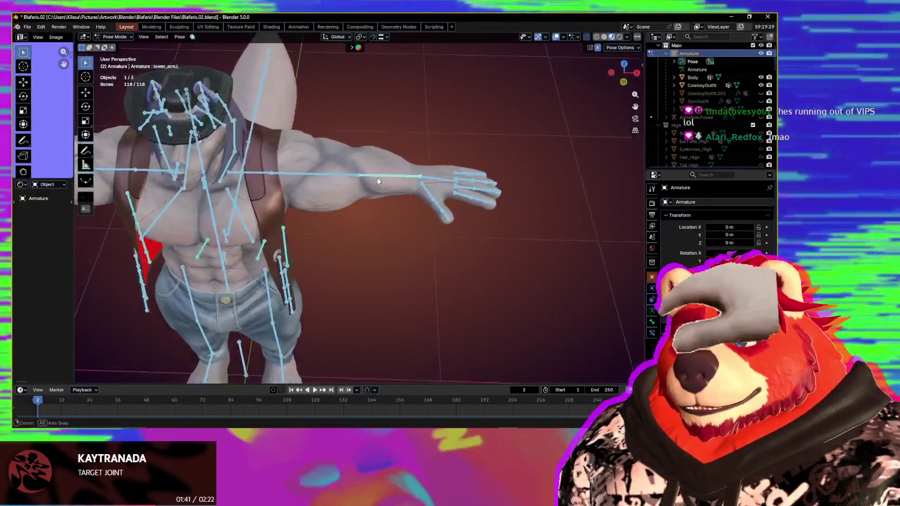
middle_click_drag(210, 108, 196, 42)
left_click(180, 37)
mouse_move(191, 61)
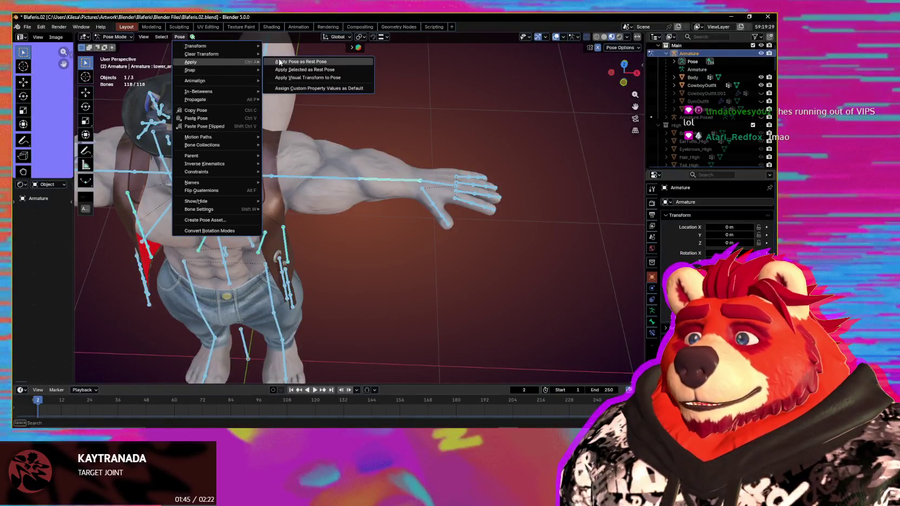
left_click(301, 61)
middle_click_drag(390, 179, 426, 183)
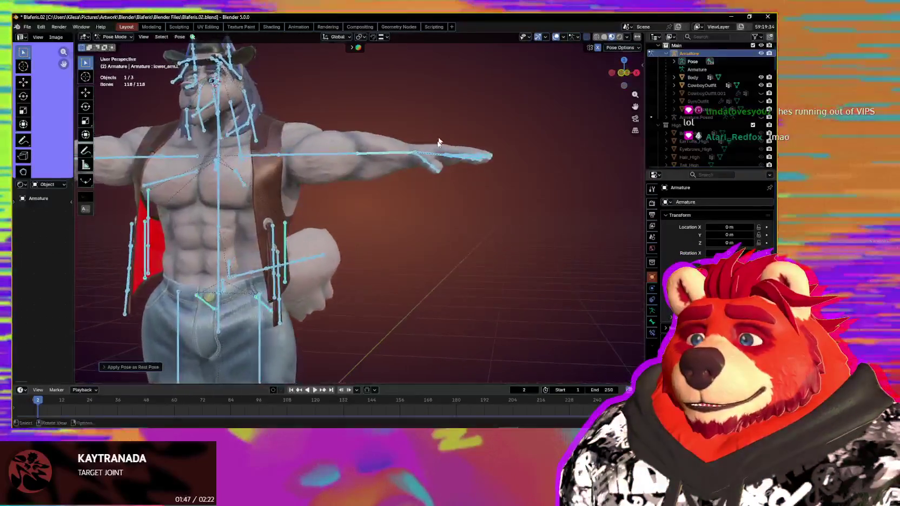